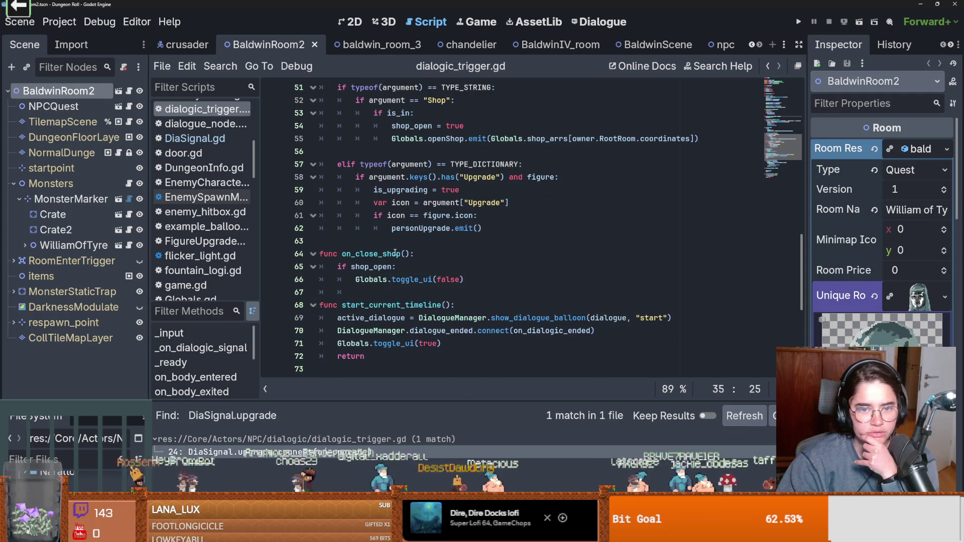
# Save the scene and enlarge the FileSystem dock to reveal NPC/Figures and BaldwinIV's Dialogues folder
pyautogui.scroll(1, 395, 254)
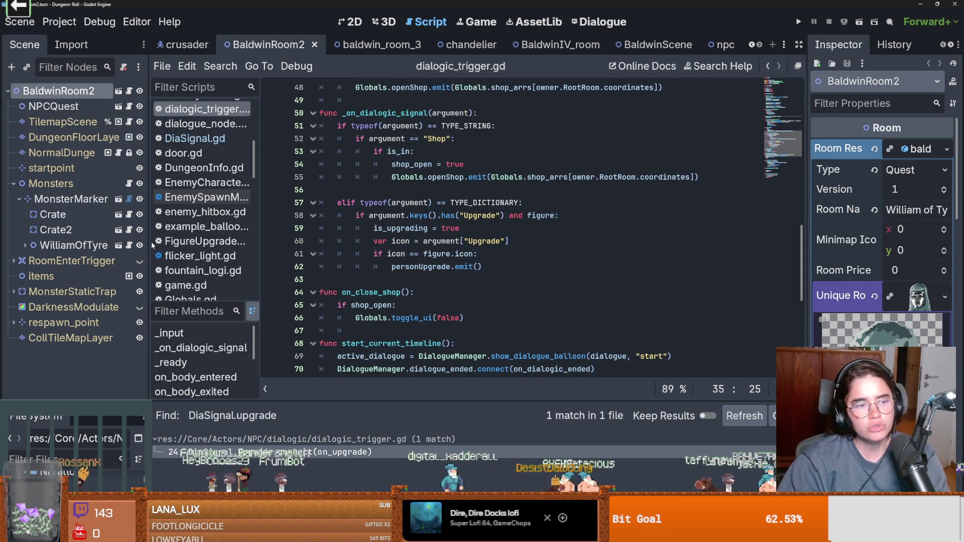
pyautogui.moveTo(150, 244)
pyautogui.mouseDown()
pyautogui.moveTo(220, 244)
pyautogui.moveTo(194, 245)
pyautogui.mouseUp()
pyautogui.scroll(-7, 357, 250)
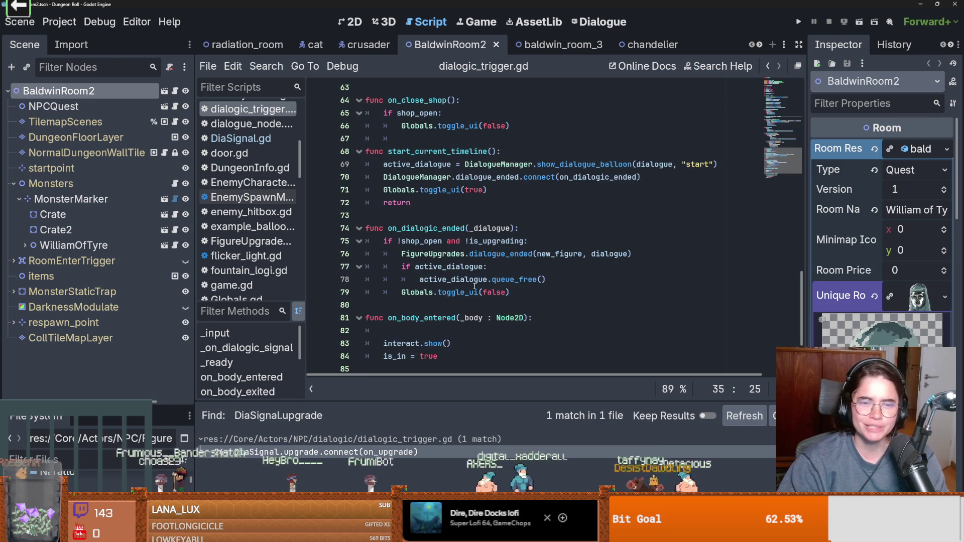
pyautogui.scroll(10, 474, 286)
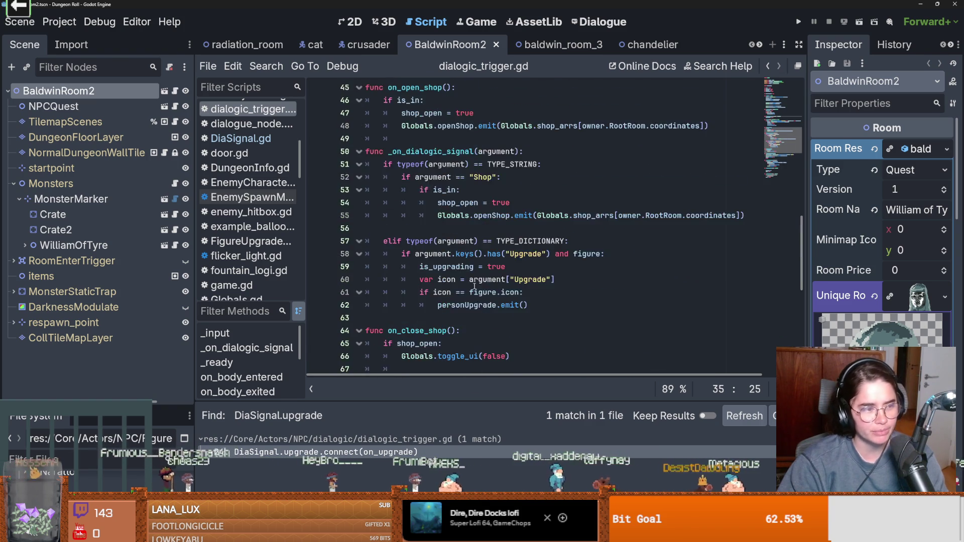
pyautogui.click(509, 257)
pyautogui.hotkey('ctrl', 's')
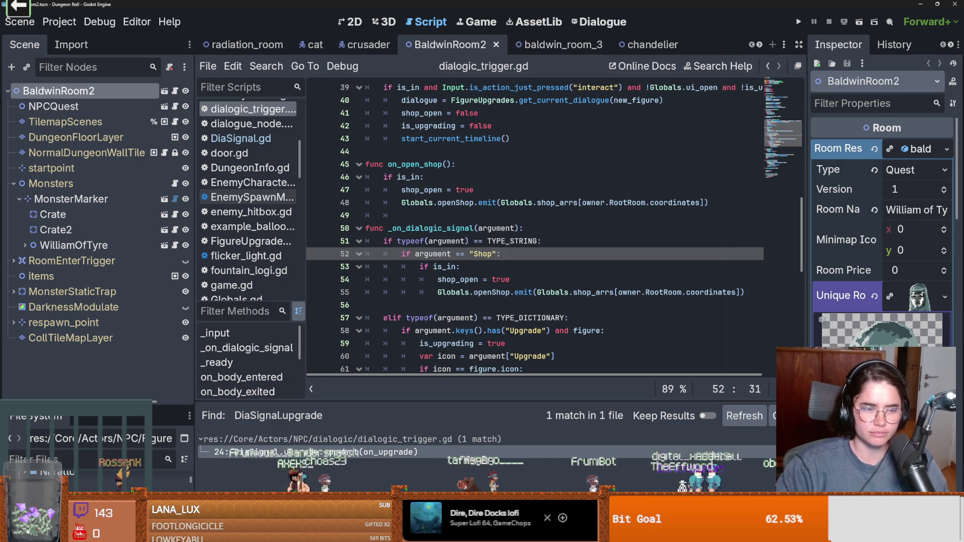
pyautogui.moveTo(78, 401); pyautogui.dragTo(78, 99)
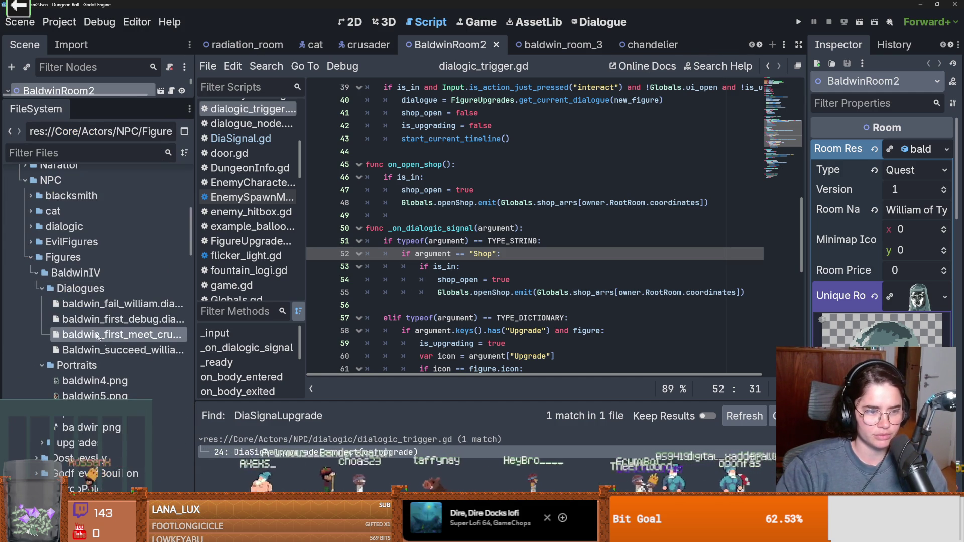
# Start creating a new resource inside BaldwinIV's Dialogues folder
pyautogui.click(36, 286)
pyautogui.click(36, 286)
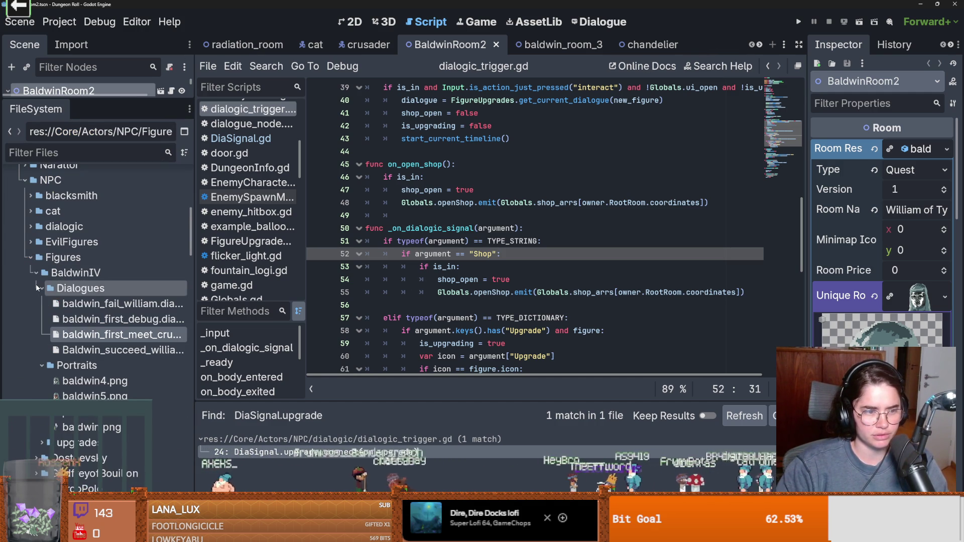
pyautogui.scroll(-5, 117, 363)
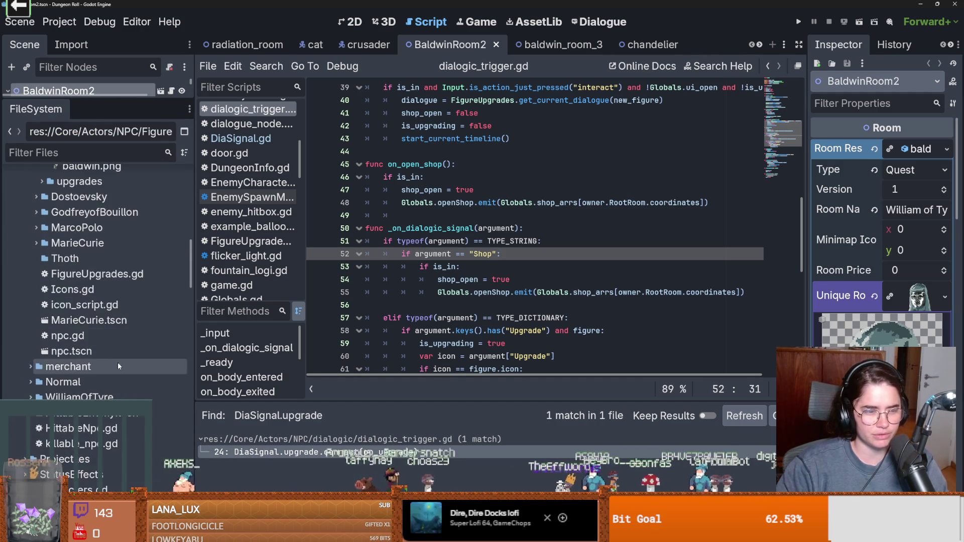
pyautogui.scroll(-5, 119, 366)
pyautogui.scroll(5, 119, 366)
pyautogui.scroll(5, 120, 366)
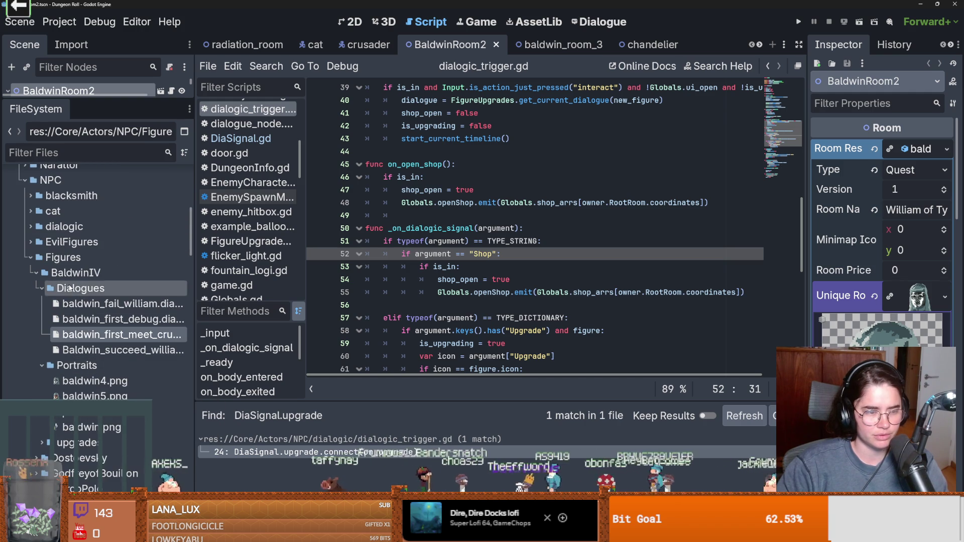
pyautogui.rightClick(78, 290)
pyautogui.click(80, 289)
pyautogui.rightClick(84, 290)
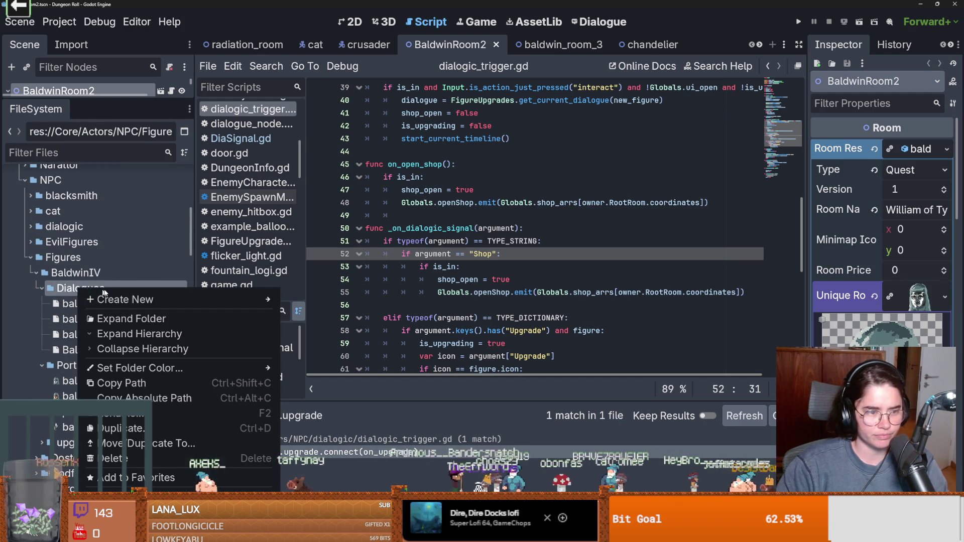
pyautogui.moveTo(165, 300)
pyautogui.click(311, 340)
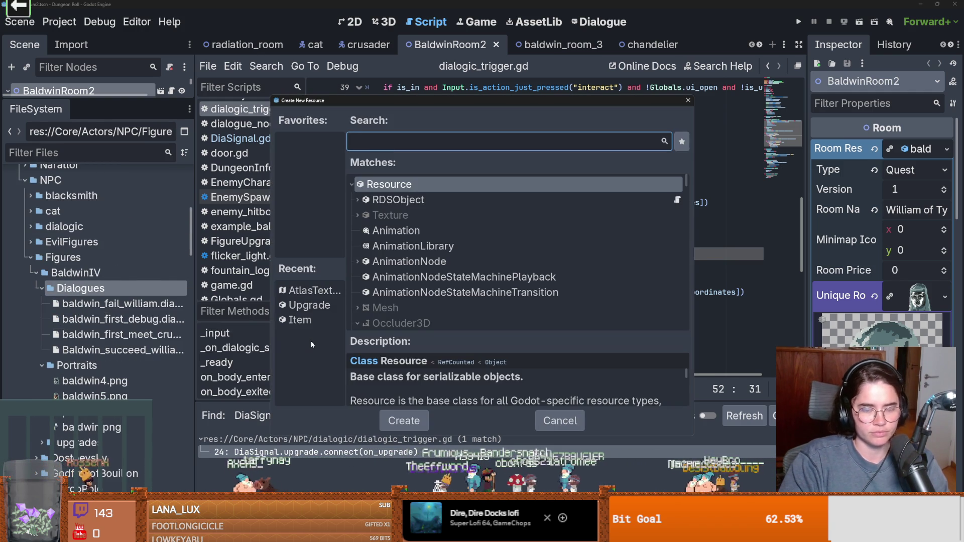
# Pick the RDSTable resource type via a 'table' search and save it as BaldwinUpgradeTable.tres
pyautogui.write('loottabl')
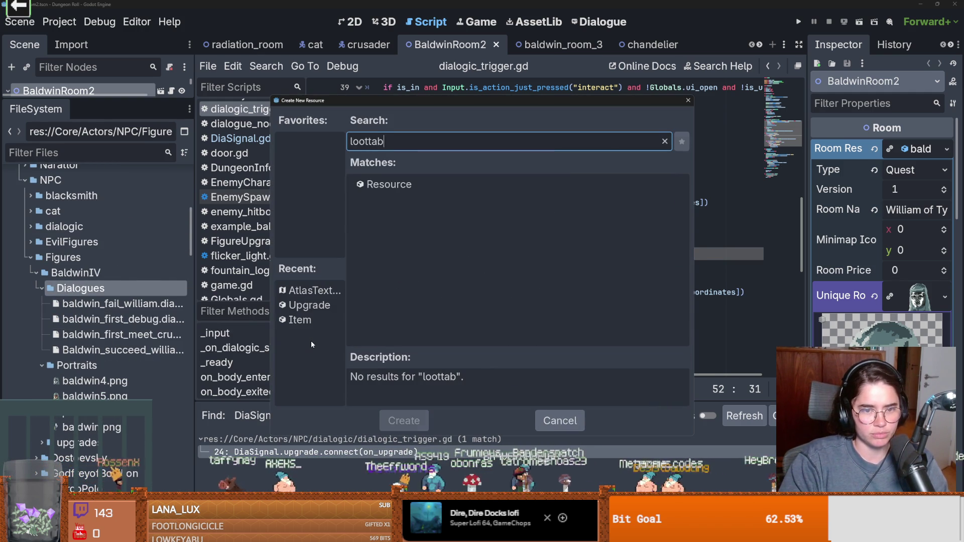
pyautogui.hotkey('ctrl', 'a')
pyautogui.write('table')
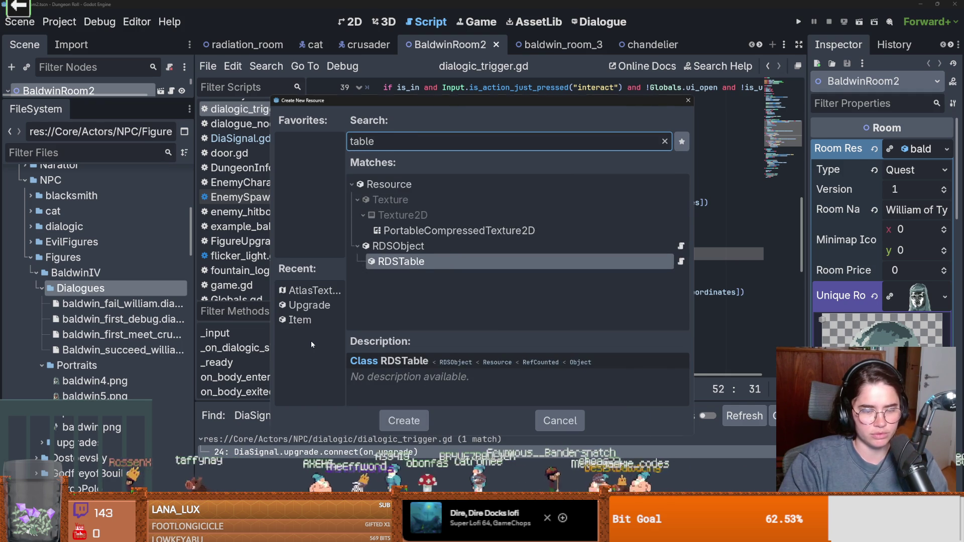
pyautogui.press('Return')
pyautogui.write('Baldwin')
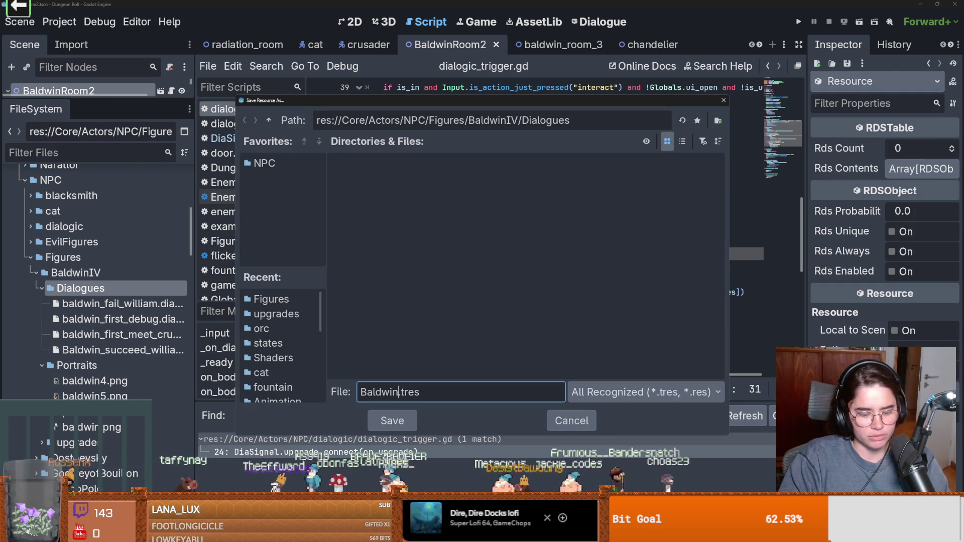
pyautogui.write('UpgradeTable')
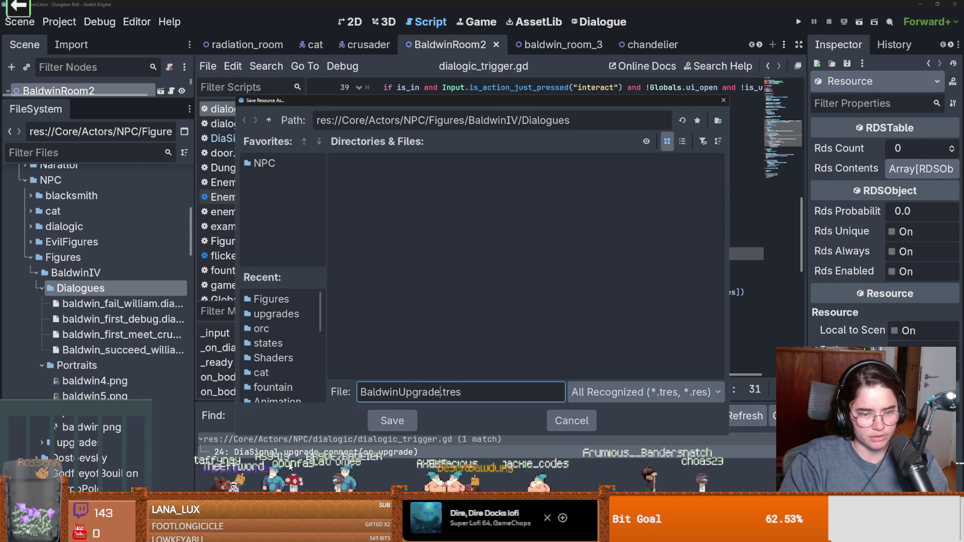
pyautogui.press('Return')
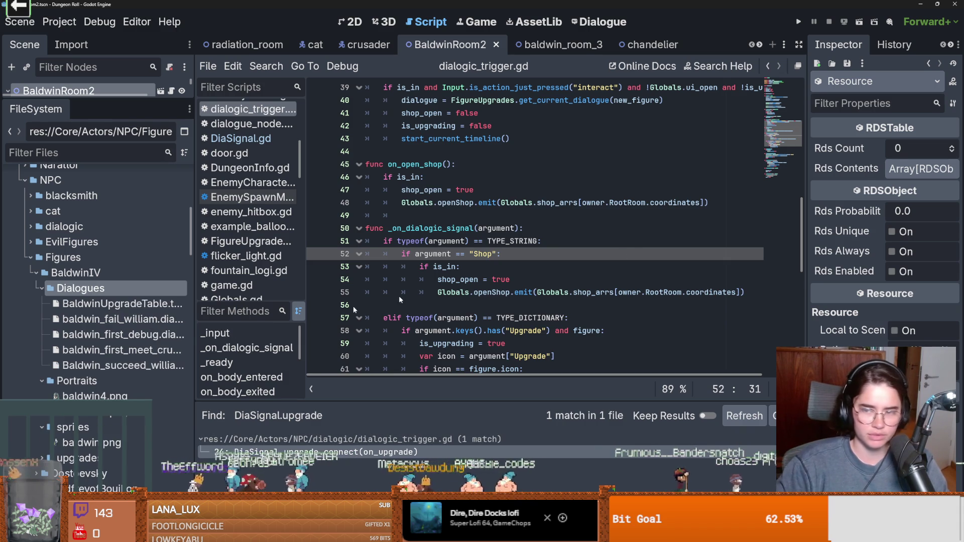
# Set the table's Rds Contents array size to 3 and Rds Count to 1
pyautogui.click(908, 146)
pyautogui.write('3')
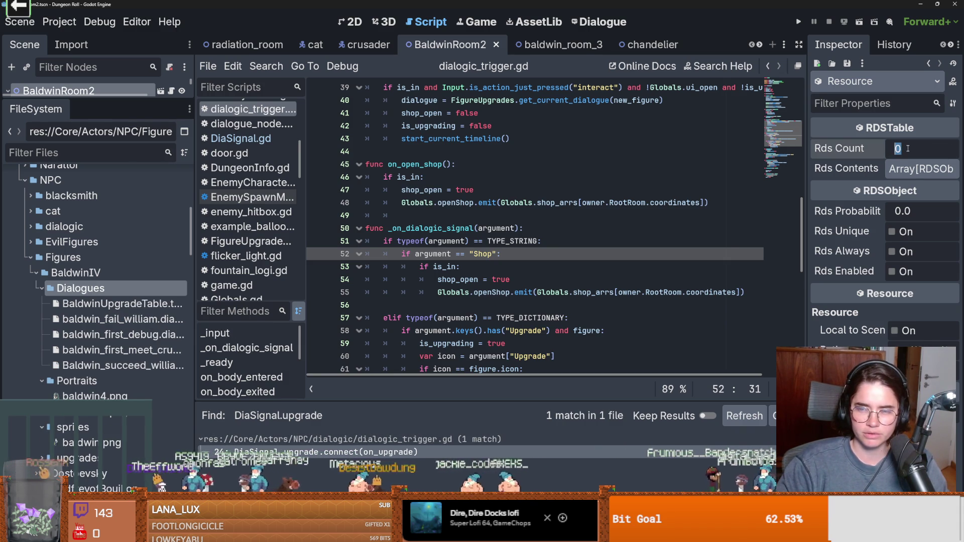
pyautogui.click(910, 170)
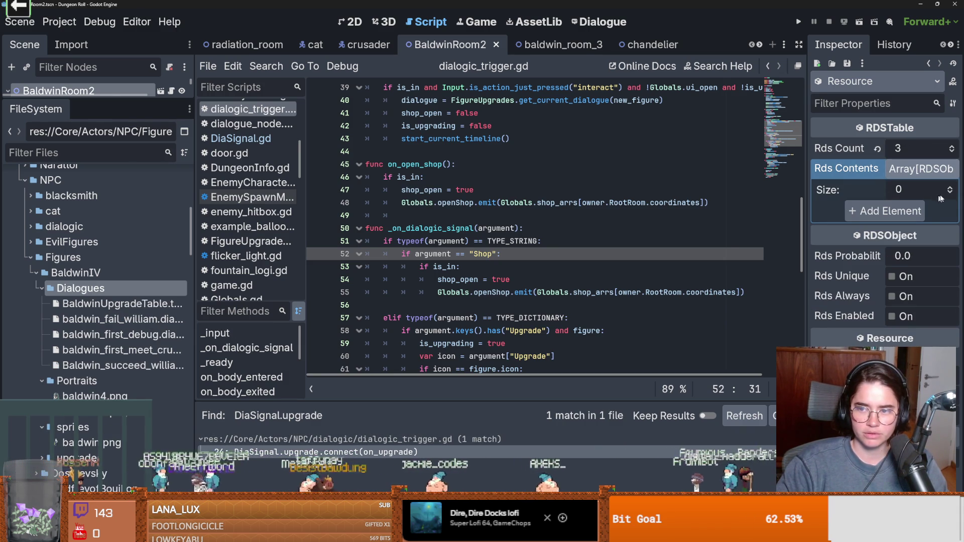
pyautogui.moveTo(807, 182); pyautogui.dragTo(648, 182)
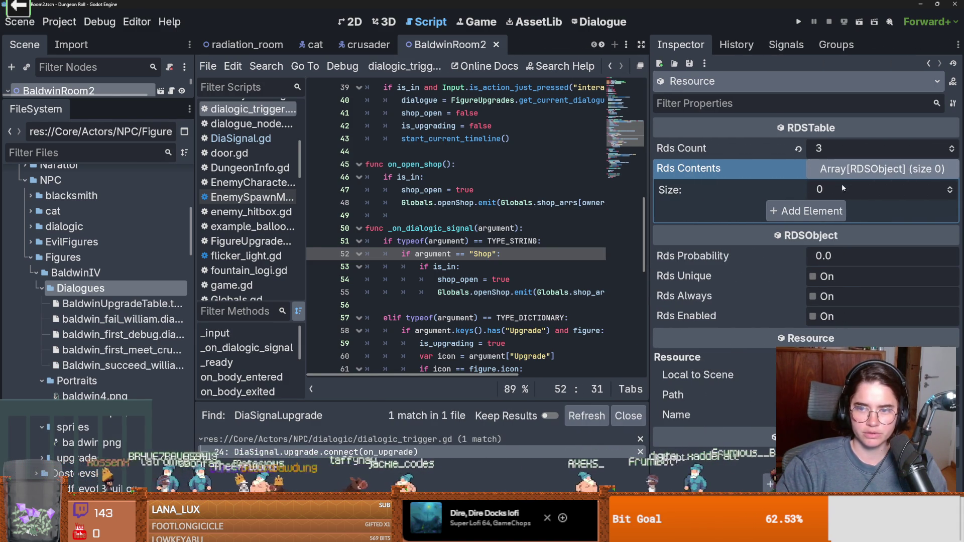
pyautogui.click(826, 191)
pyautogui.write('3')
pyautogui.press('Return')
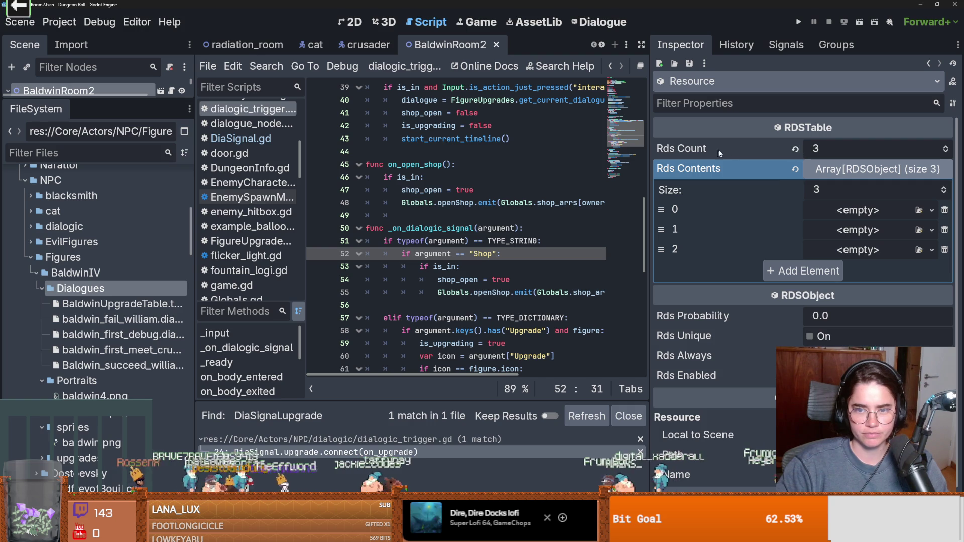
pyautogui.click(828, 148)
pyautogui.write('1')
pyautogui.press('Return')
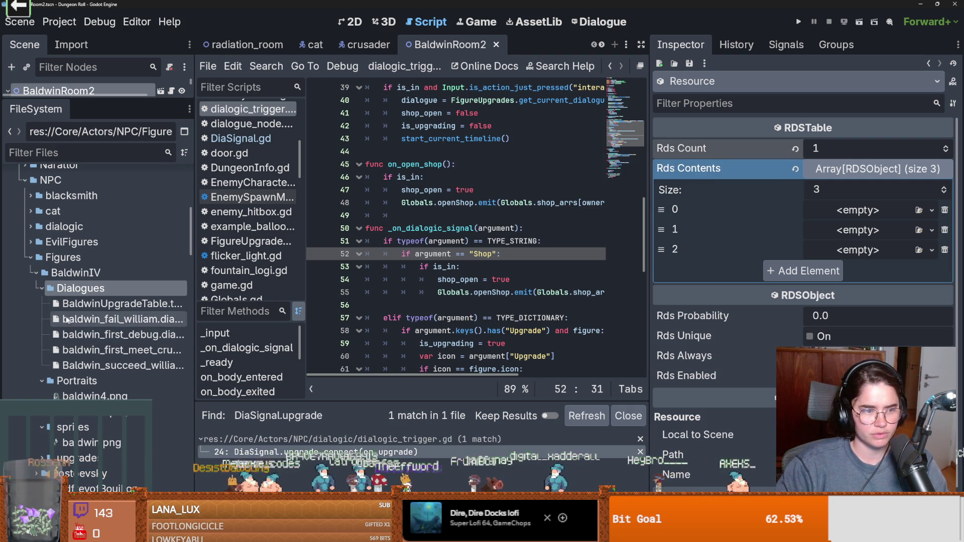
# Move BaldwinUpgradeTable.tres into the upgrades folder
pyautogui.click(35, 288)
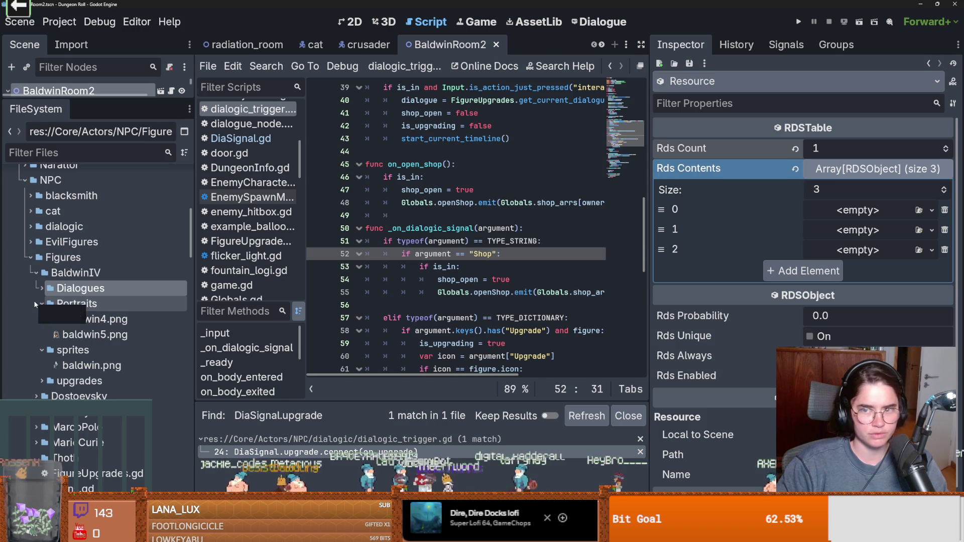
pyautogui.click(35, 300)
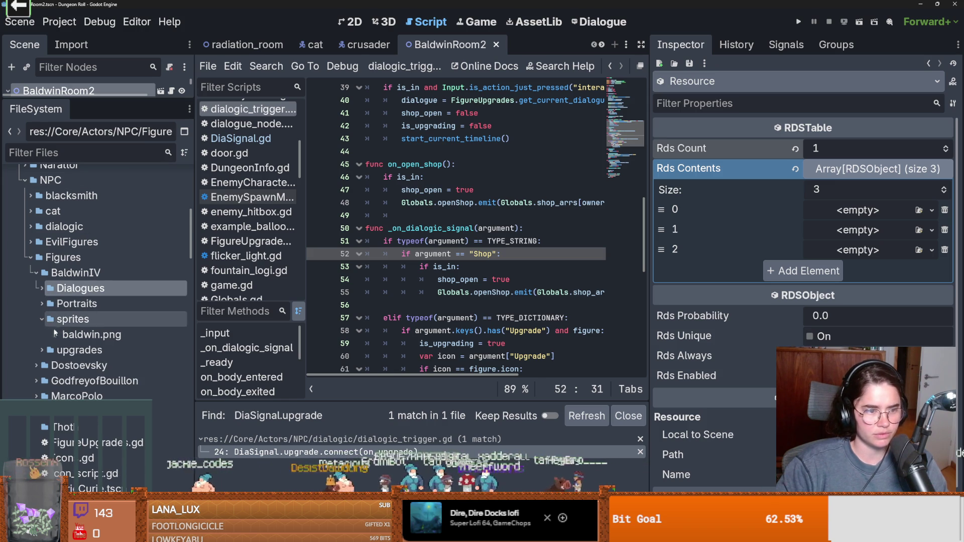
pyautogui.click(42, 319)
pyautogui.click(42, 334)
pyautogui.scroll(-1, 112, 329)
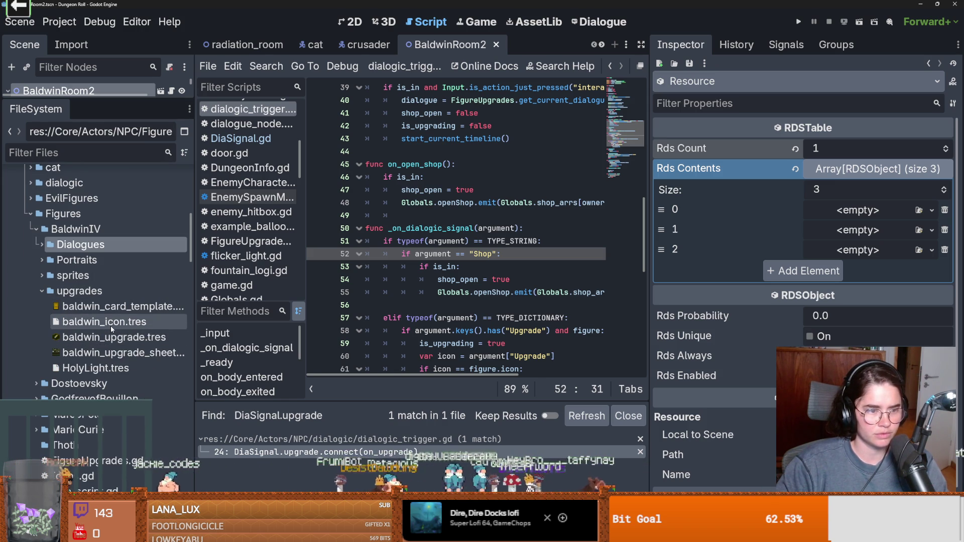
pyautogui.click(42, 245)
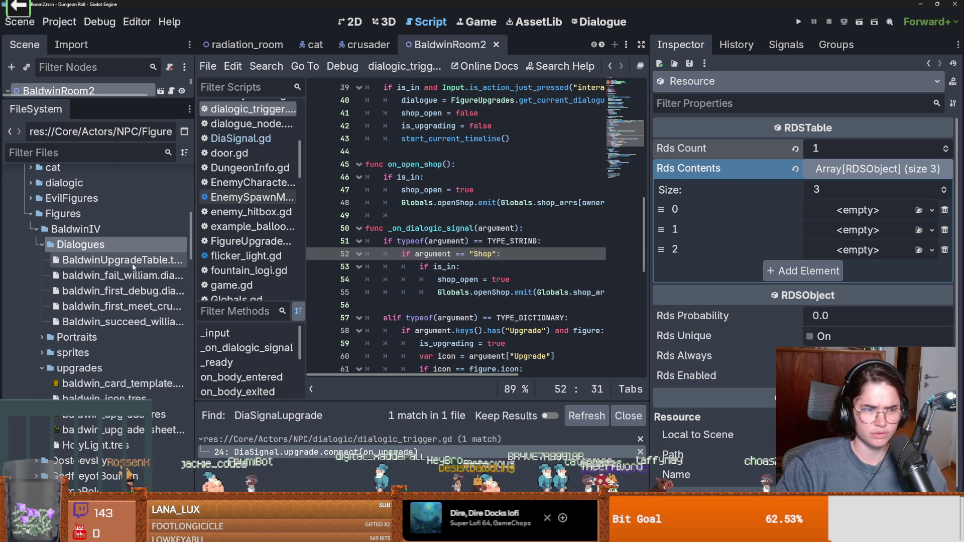
pyautogui.moveTo(121, 260); pyautogui.dragTo(95, 368)
pyautogui.click(405, 287)
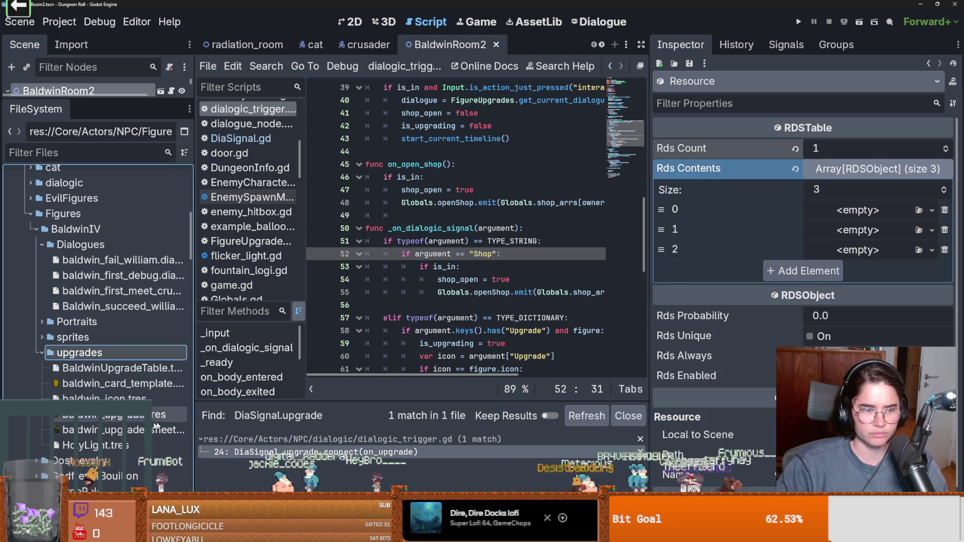
# Fill contents slot 1 with HolyLight.tres and slot 2 with a HolyDash.tres duplicate
pyautogui.moveTo(91, 445)
pyautogui.mouseDown()
pyautogui.moveTo(808, 195)
pyautogui.moveTo(853, 210)
pyautogui.mouseUp()
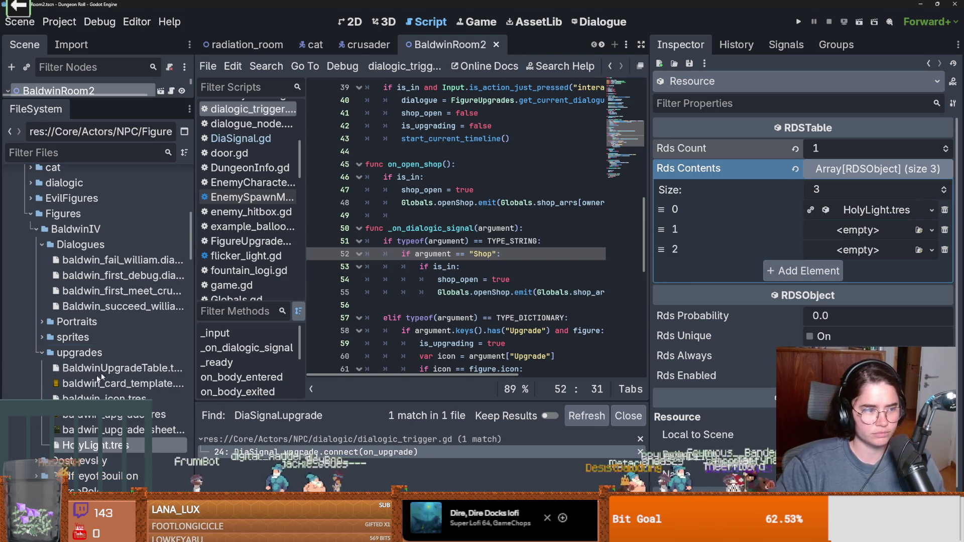
pyautogui.hotkey('ctrl', 'd')
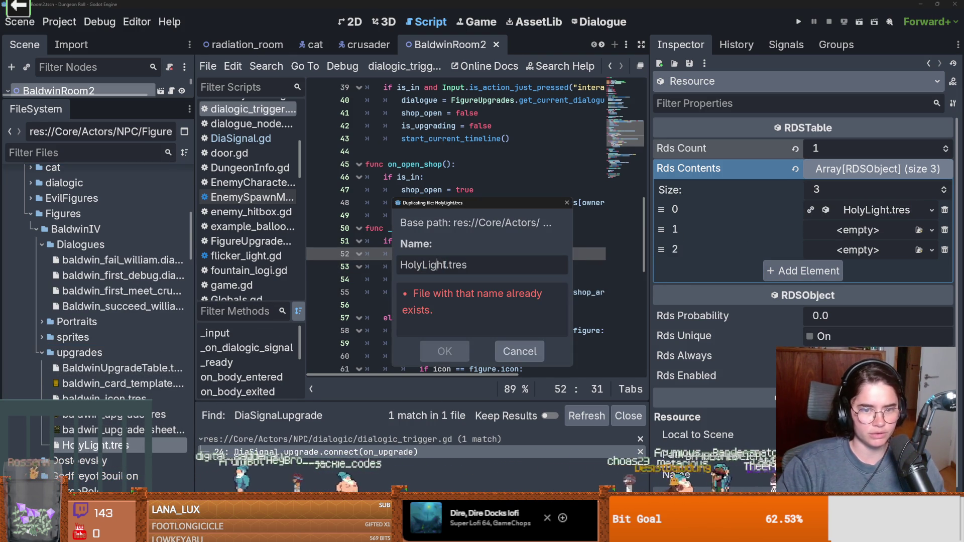
pyautogui.moveTo(446, 265); pyautogui.dragTo(423, 264)
pyautogui.write('Dash')
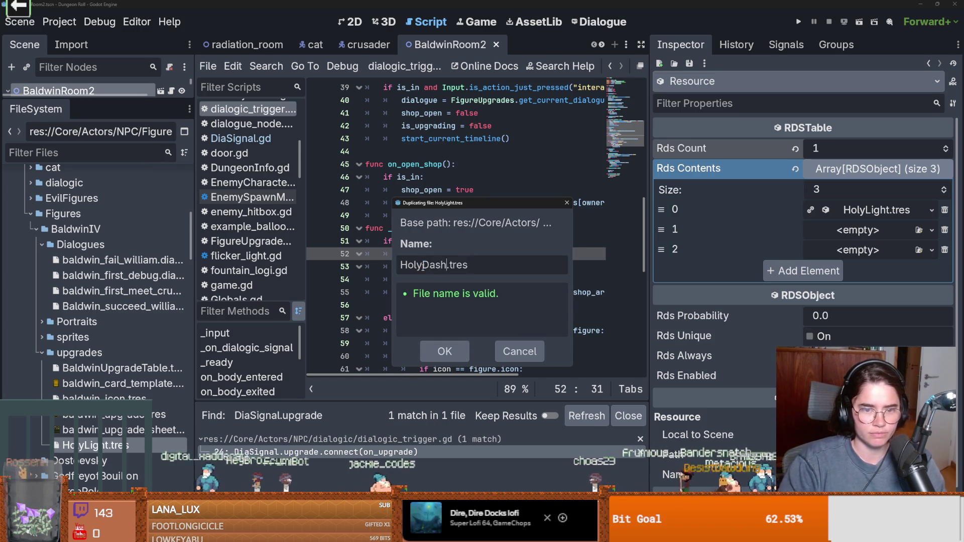
pyautogui.press('Return')
pyautogui.moveTo(90, 445); pyautogui.dragTo(869, 233)
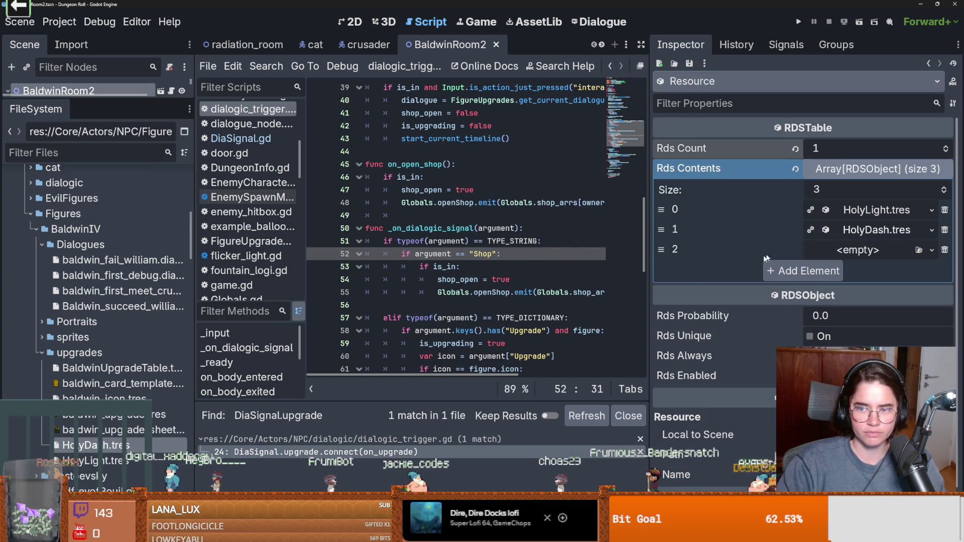
# Duplicate HolyDash as HolyStrike.tres, place it in the third slot, and save
pyautogui.hotkey('ctrl', 'd')
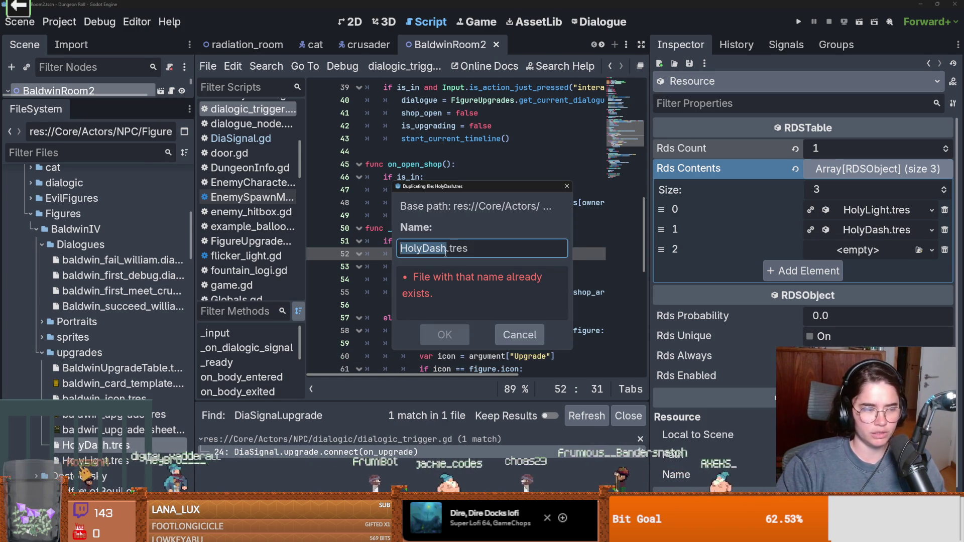
pyautogui.click(451, 238)
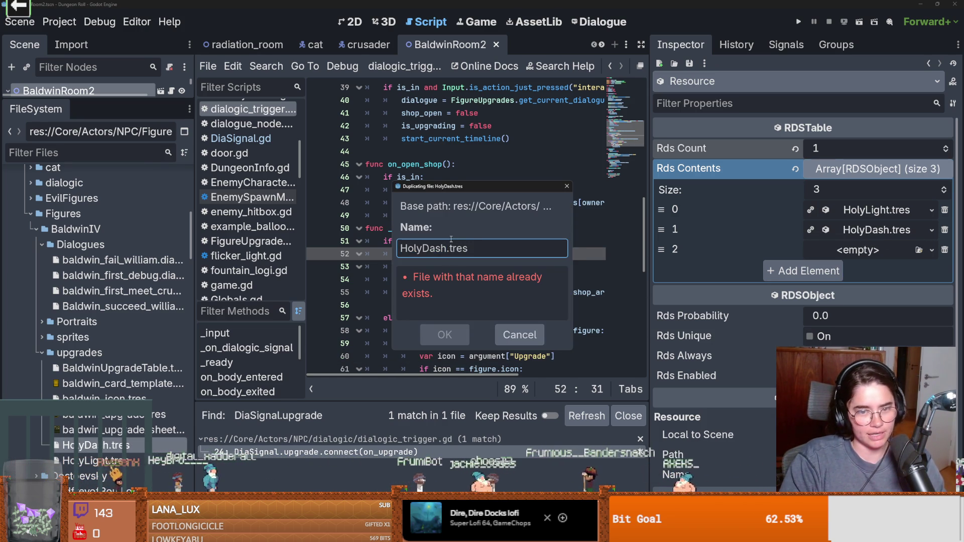
pyautogui.press('BackSpace')
pyautogui.press('BackSpace')
pyautogui.press('BackSpace')
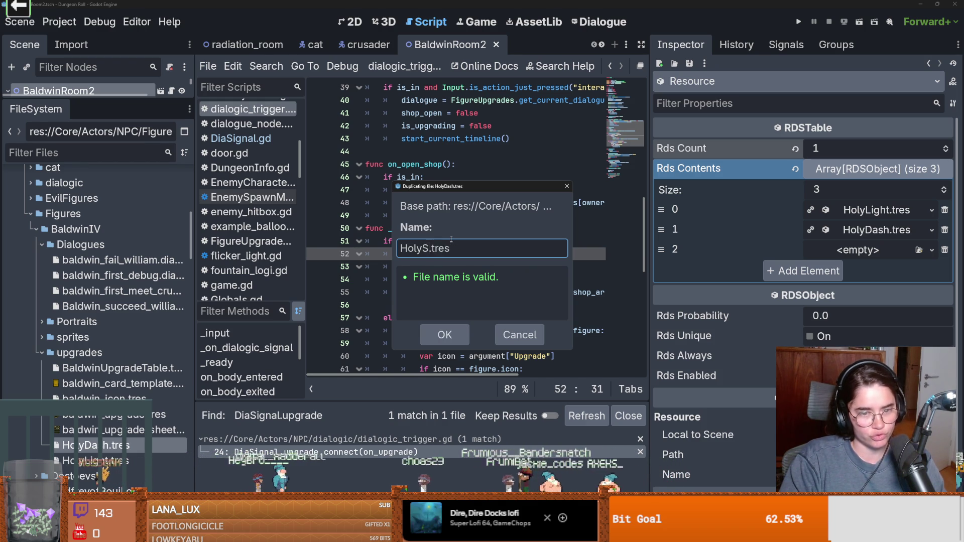
pyautogui.press('Return')
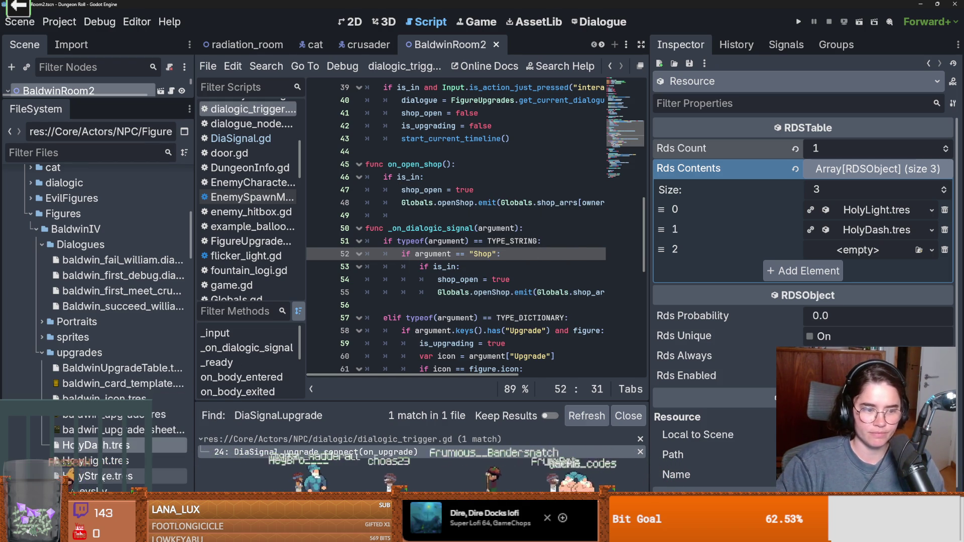
pyautogui.moveTo(95, 476); pyautogui.dragTo(849, 242)
pyautogui.hotkey('ctrl', 's')
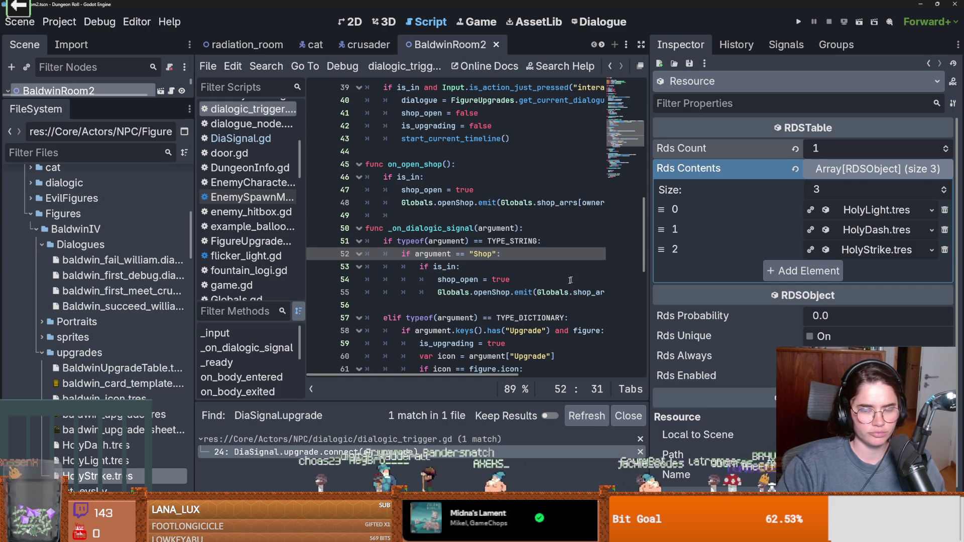
pyautogui.moveTo(649, 283); pyautogui.dragTo(887, 284)
pyautogui.scroll(-1, 467, 202)
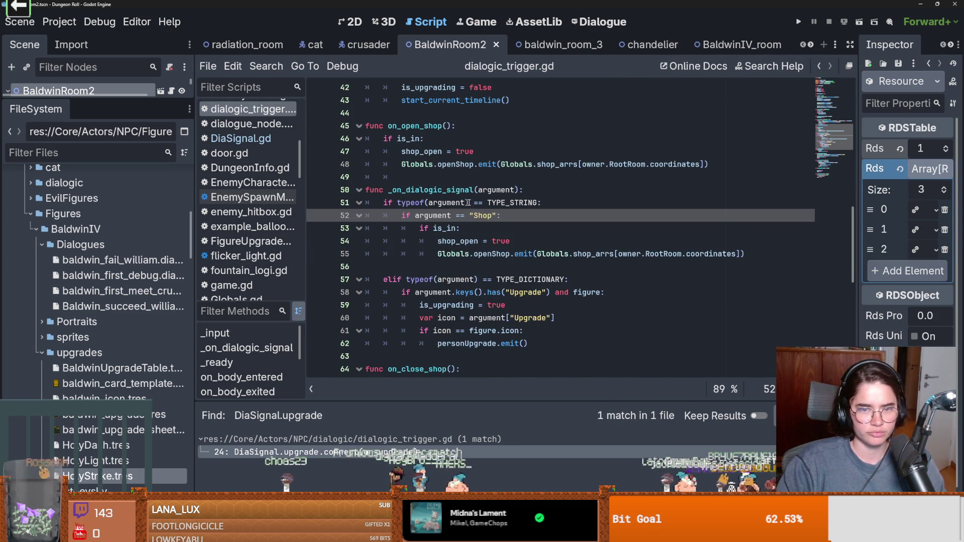
pyautogui.click(472, 305)
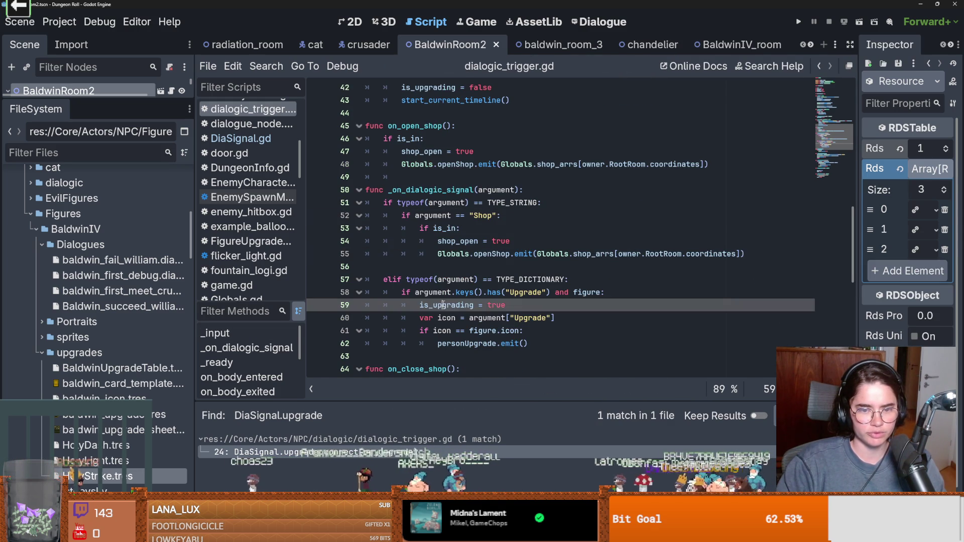
pyautogui.doubleClick(452, 317)
pyautogui.doubleClick(499, 318)
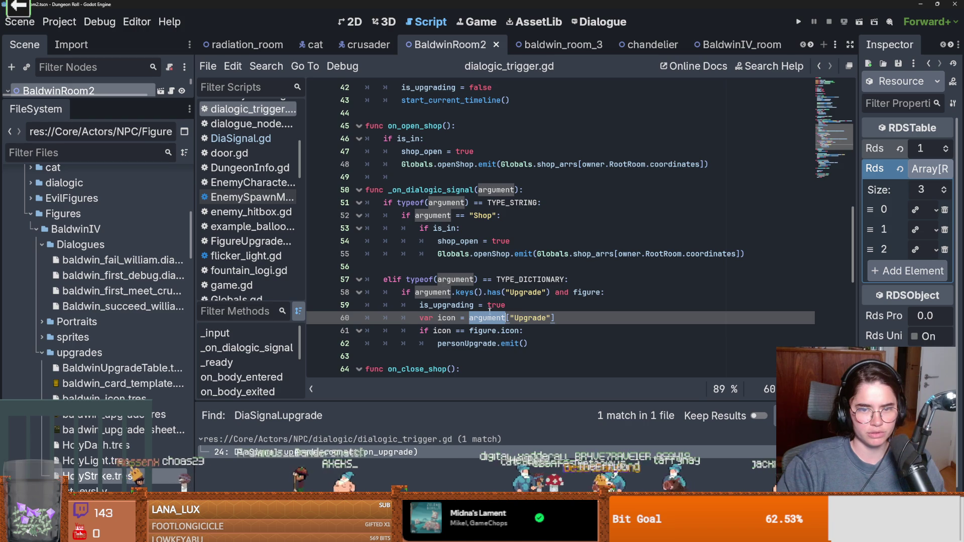
pyautogui.scroll(-1, 489, 311)
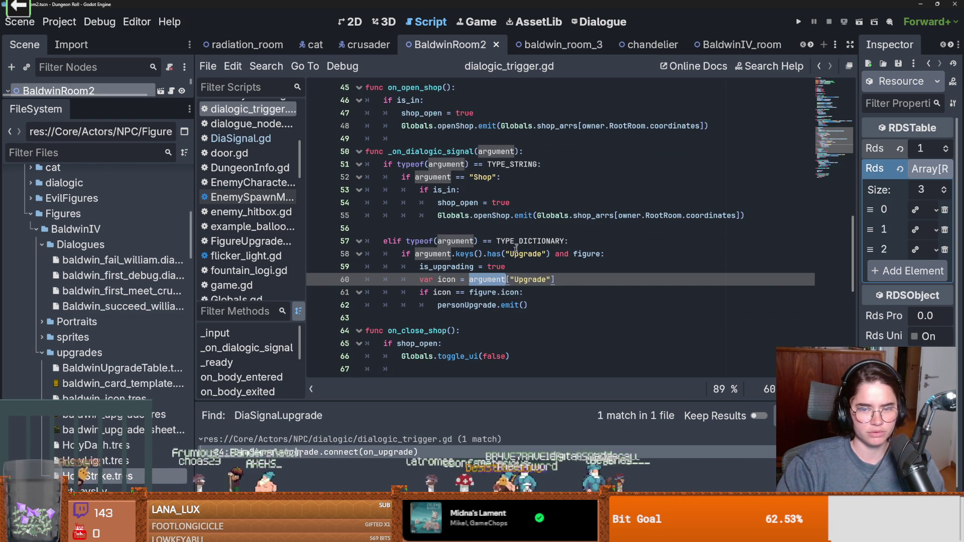
# Open the marco dialogue under floor_1 in the Dialogue editor
pyautogui.click(597, 22)
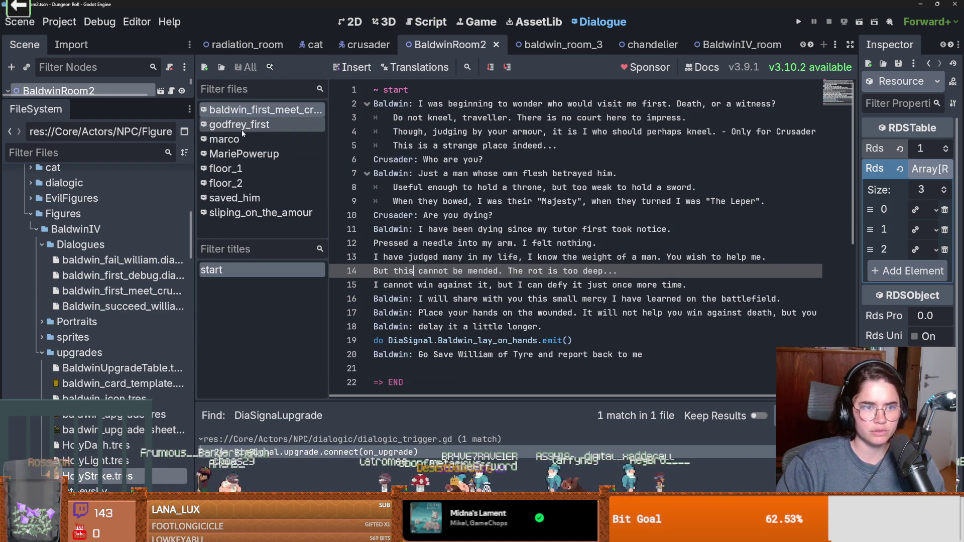
pyautogui.click(244, 153)
pyautogui.click(259, 167)
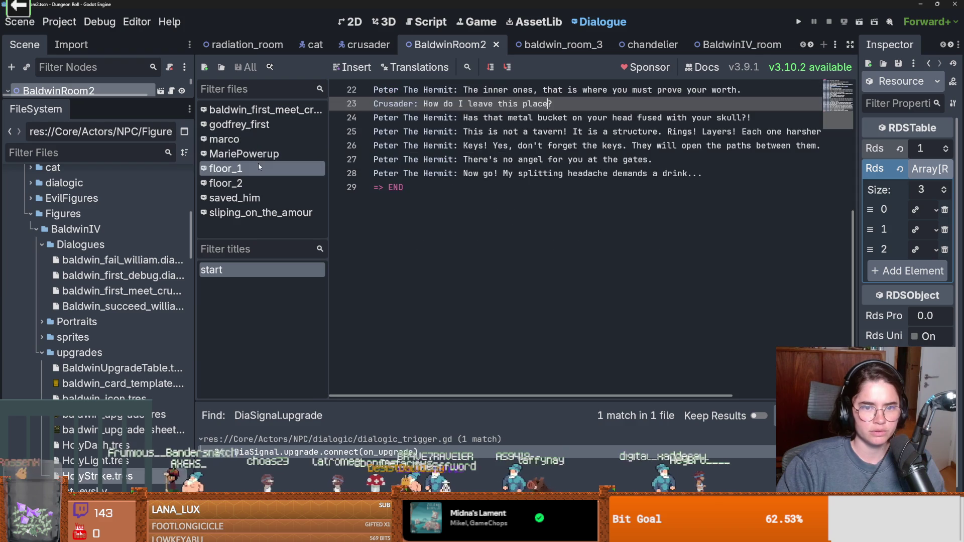
pyautogui.click(253, 140)
# Inspect line 6's open_shop emit and line 9's Icons.People upgrade emit, enlarging the scene tree
pyautogui.doubleClick(433, 160)
pyautogui.doubleClick(482, 160)
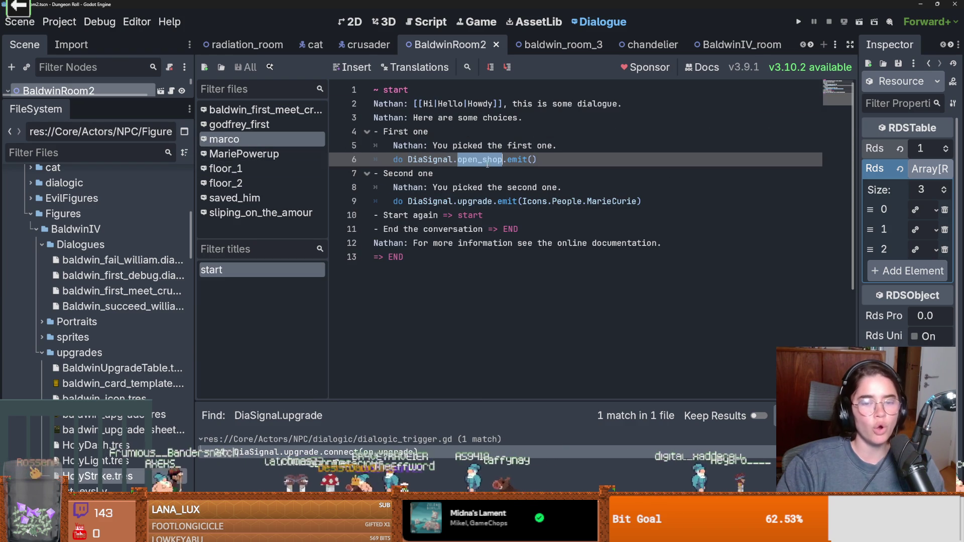
pyautogui.doubleClick(431, 159)
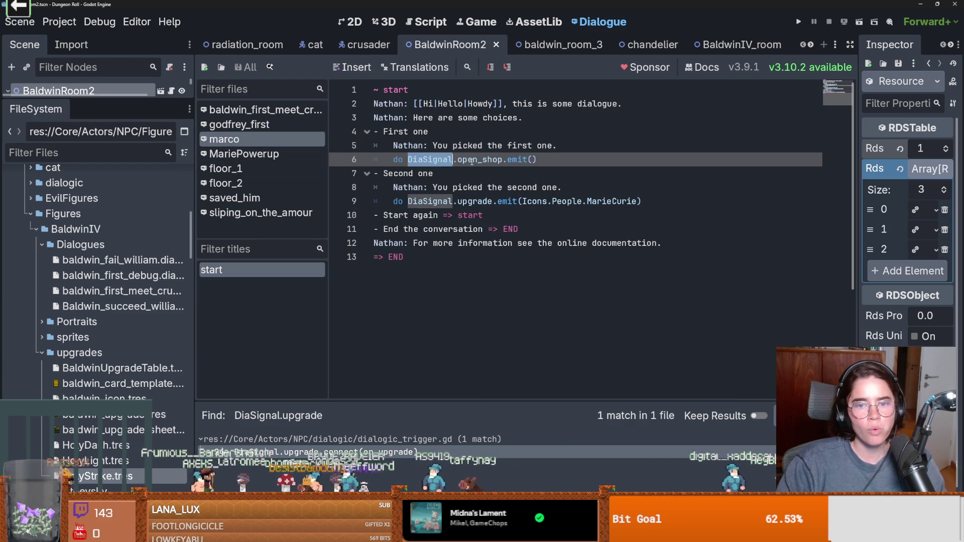
pyautogui.doubleClick(479, 160)
pyautogui.click(508, 201)
pyautogui.doubleClick(534, 201)
pyautogui.doubleClick(557, 200)
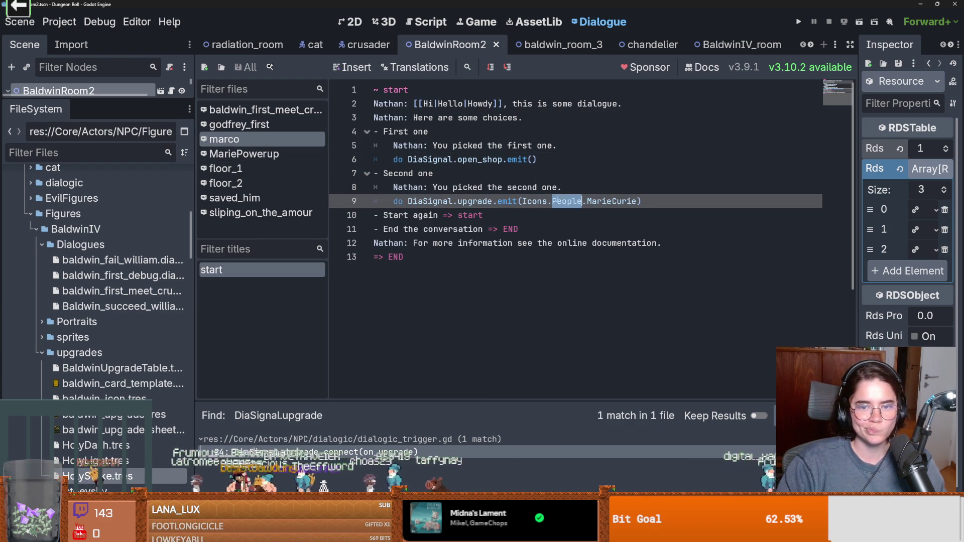
pyautogui.doubleClick(535, 201)
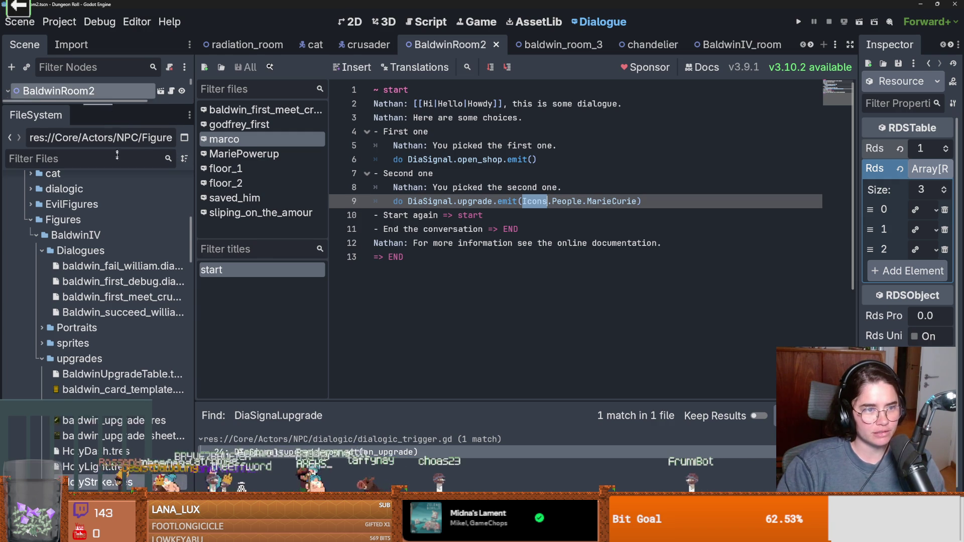
pyautogui.moveTo(113, 103); pyautogui.dragTo(120, 301)
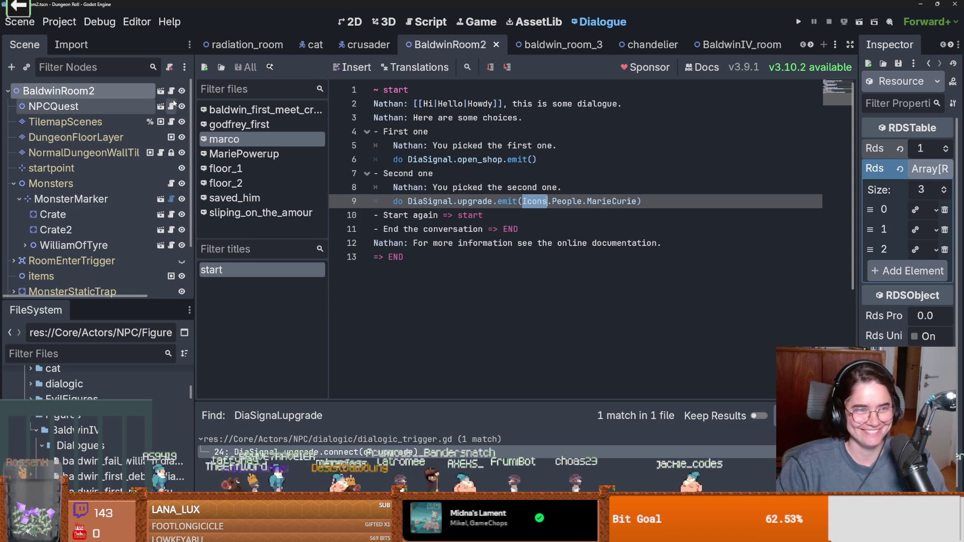
# Close the baldwin_room_3, chandelier and BaldwinIV_room scene tabs and switch to BaldwinScene
pyautogui.click(569, 49)
pyautogui.click(599, 44)
pyautogui.click(596, 45)
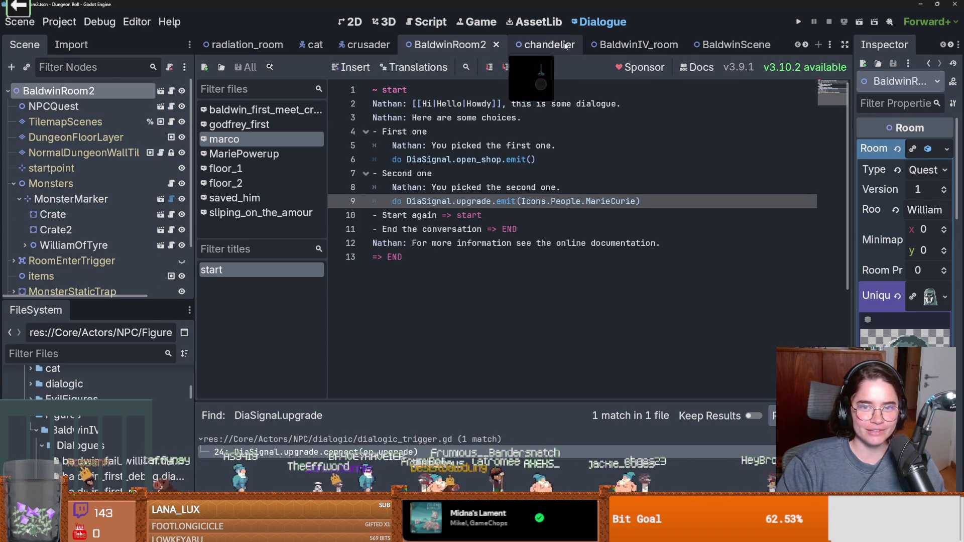
pyautogui.click(605, 49)
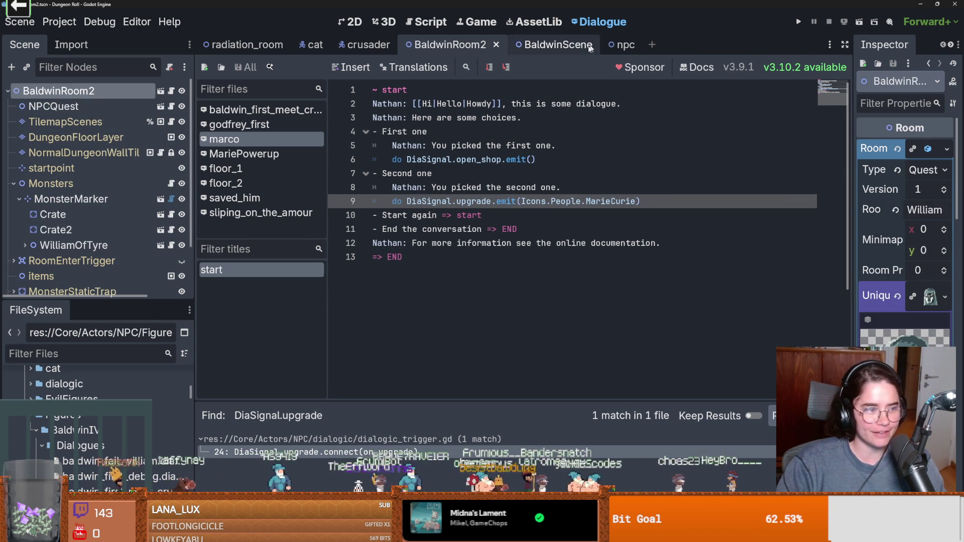
pyautogui.click(570, 49)
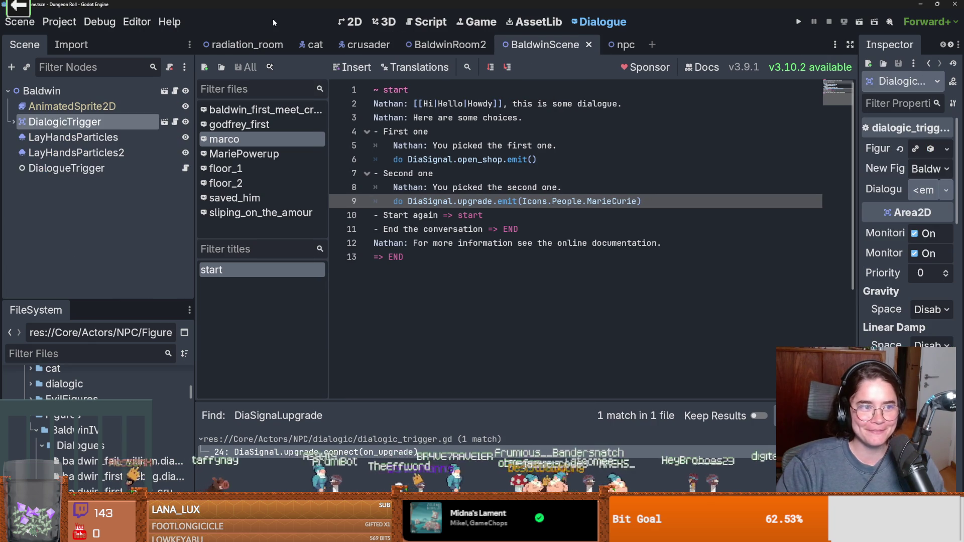
# Look up the Figures enum from the DialogicTrigger script and select FigureUpgrades.Figures on line 4
pyautogui.click(174, 122)
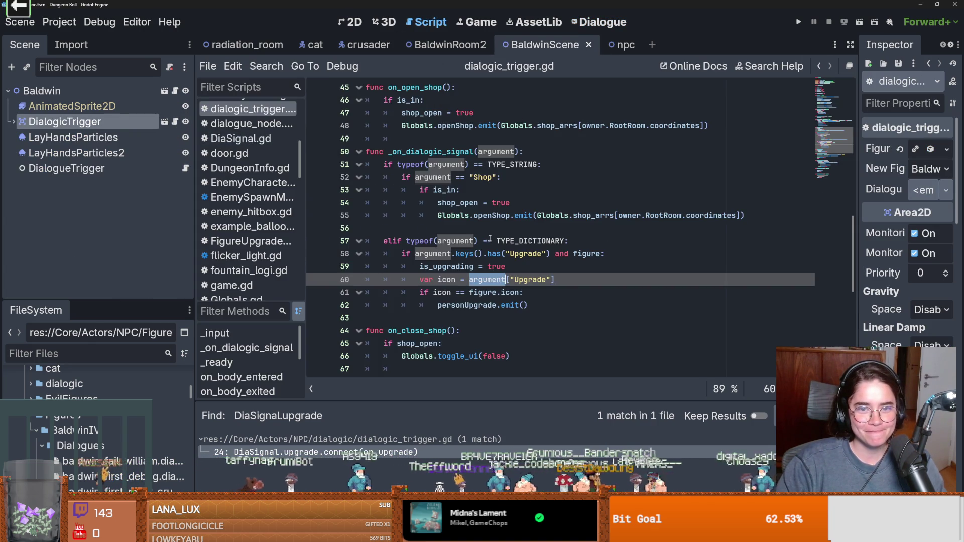
pyautogui.scroll(15, 494, 235)
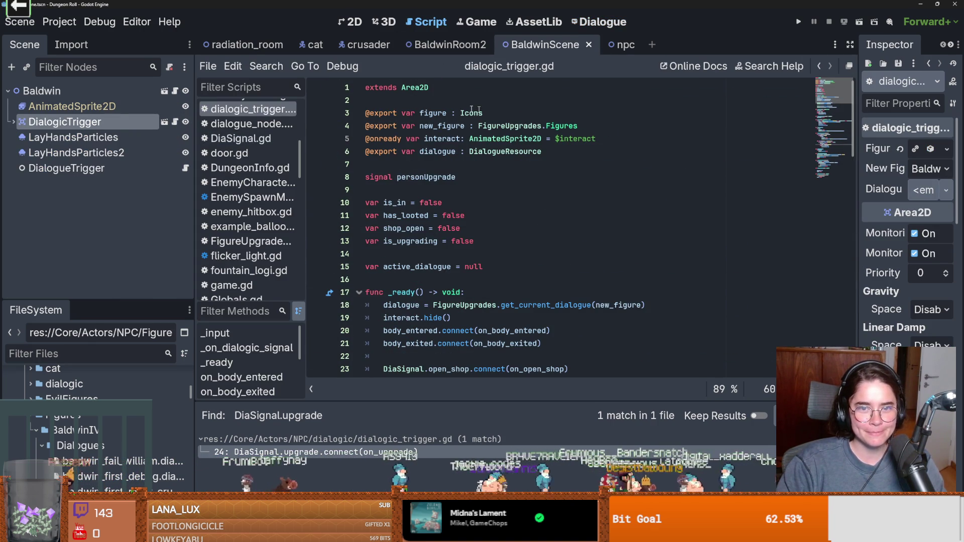
pyautogui.keyDown('ctrl'); pyautogui.click(546, 127); pyautogui.keyUp('ctrl')
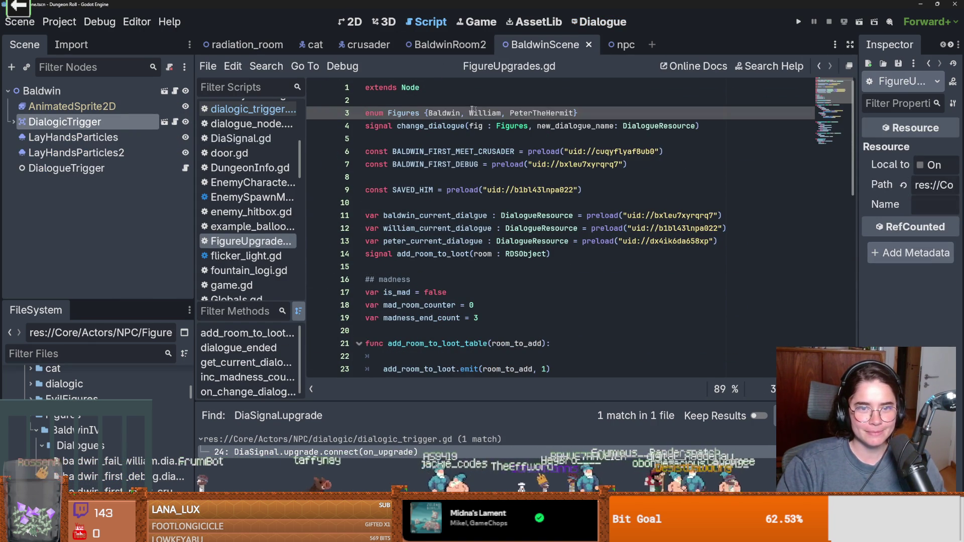
pyautogui.doubleClick(407, 111)
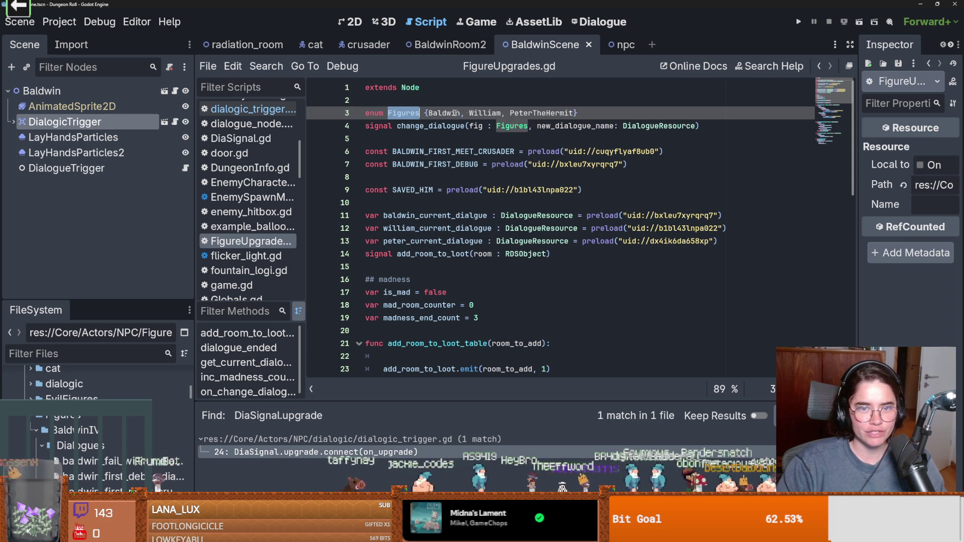
pyautogui.click(582, 23)
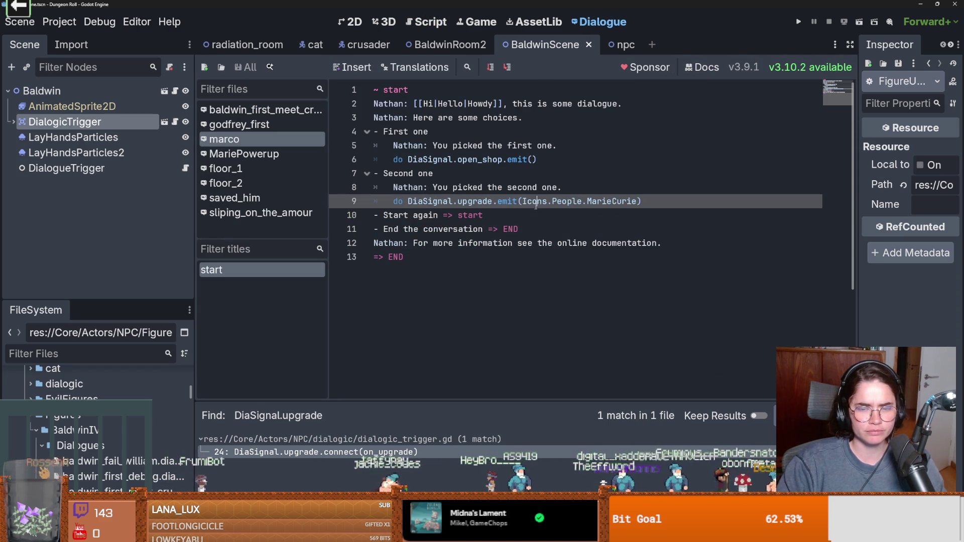
pyautogui.click(175, 122)
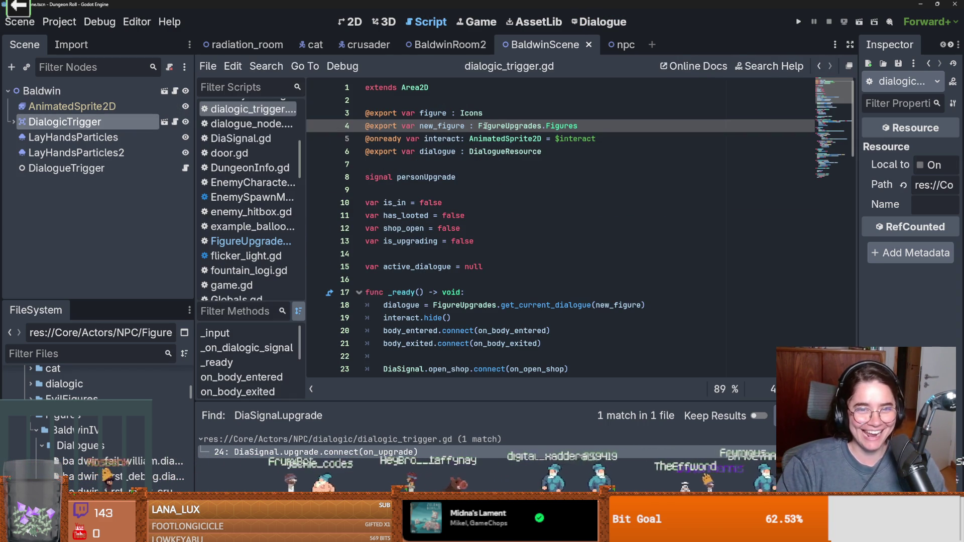
pyautogui.moveTo(478, 126); pyautogui.dragTo(577, 125)
pyautogui.hotkey('ctrl', 'c')
# Replace Icons.People with FigureUpgrades.Figures on line 9 and delete MarieCurie
pyautogui.hotkey('ctrl', 'F6')
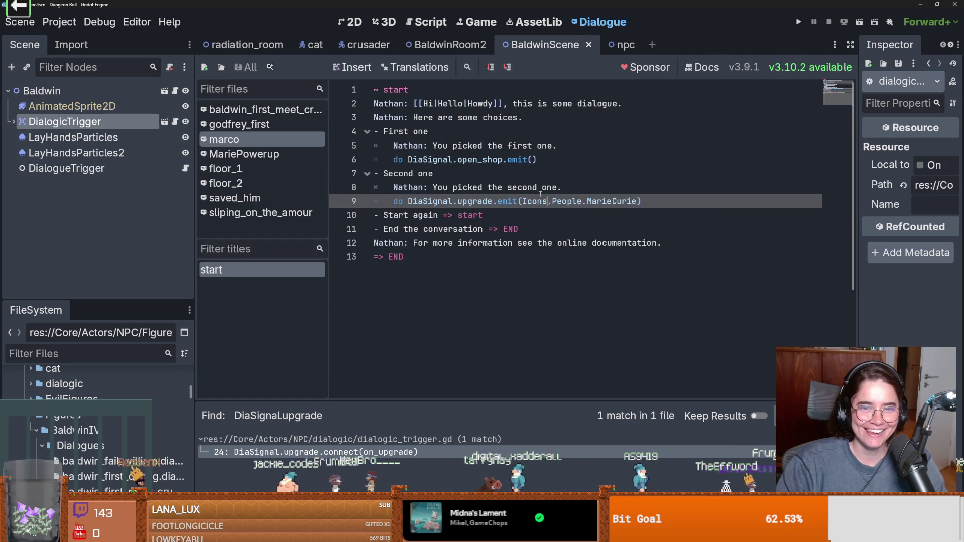
pyautogui.click(580, 203)
pyautogui.moveTo(582, 203); pyautogui.dragTo(522, 203)
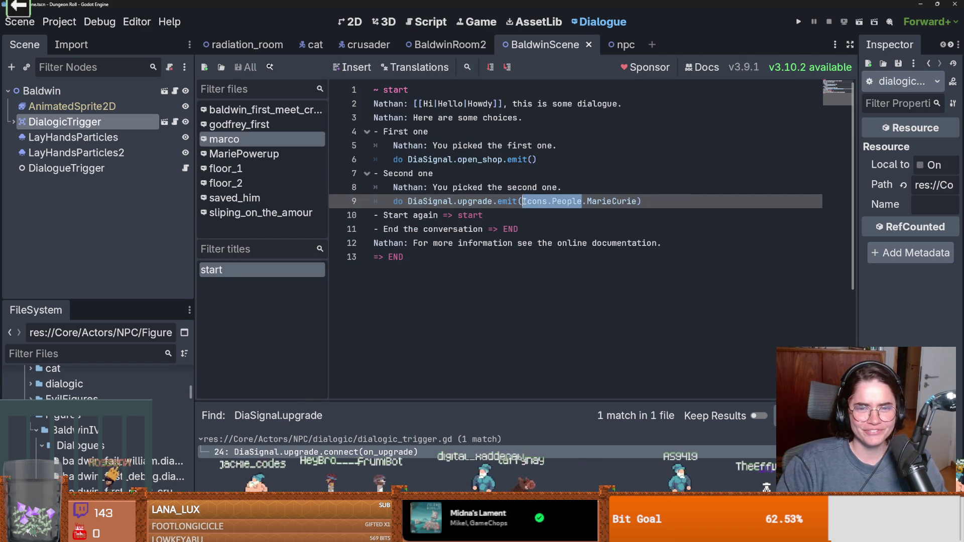
pyautogui.hotkey('ctrl', 'v')
pyautogui.doubleClick(663, 198)
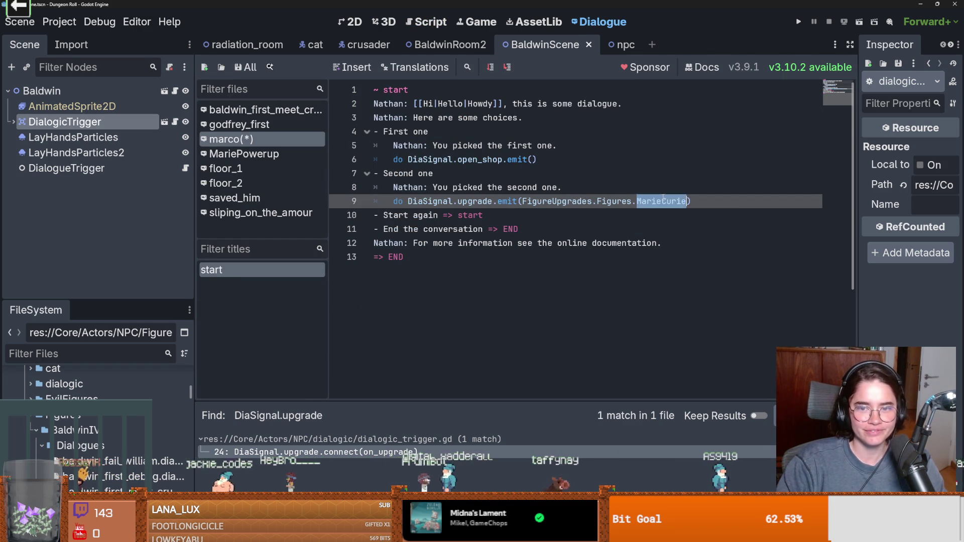
pyautogui.press('BackSpace')
pyautogui.press('Escape')
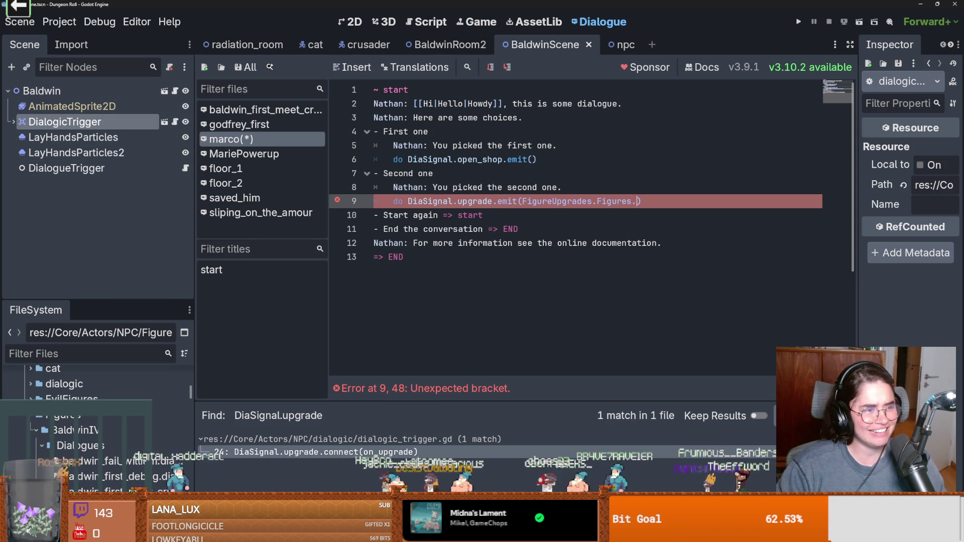
# Insert the Baldwin enum value after Figures. on line 9 and save the dialogue
pyautogui.click(175, 122)
pyautogui.keyDown('ctrl'); pyautogui.click(535, 126); pyautogui.keyUp('ctrl')
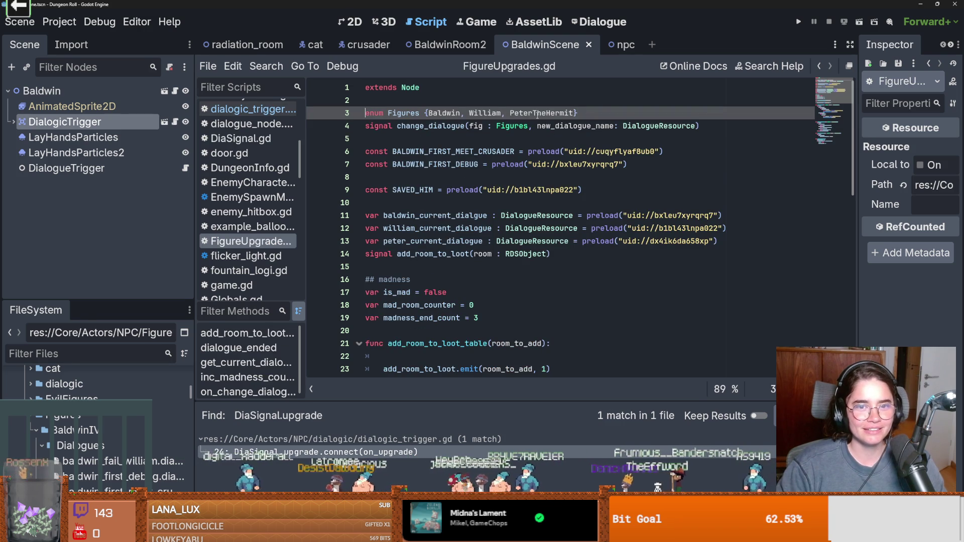
pyautogui.doubleClick(454, 114)
pyautogui.hotkey('ctrl', 'c')
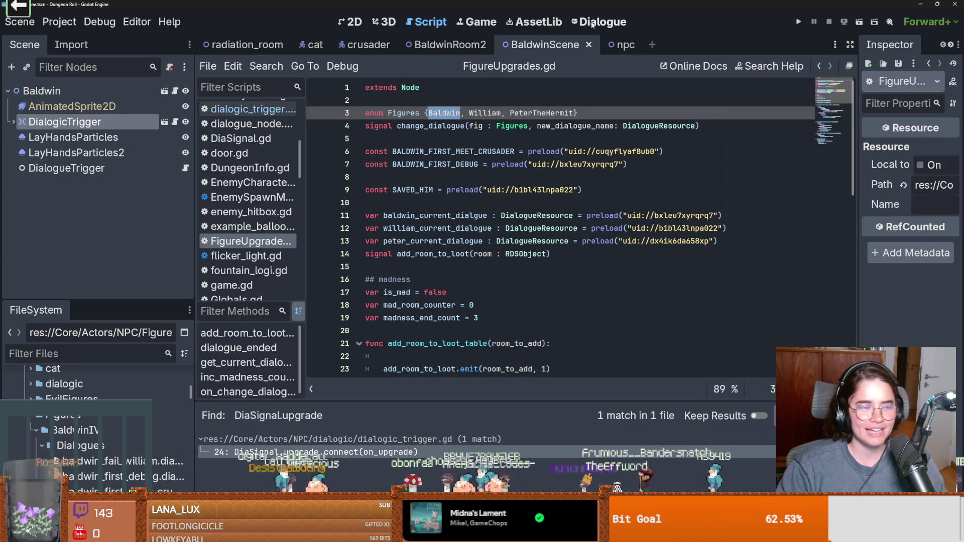
pyautogui.click(593, 23)
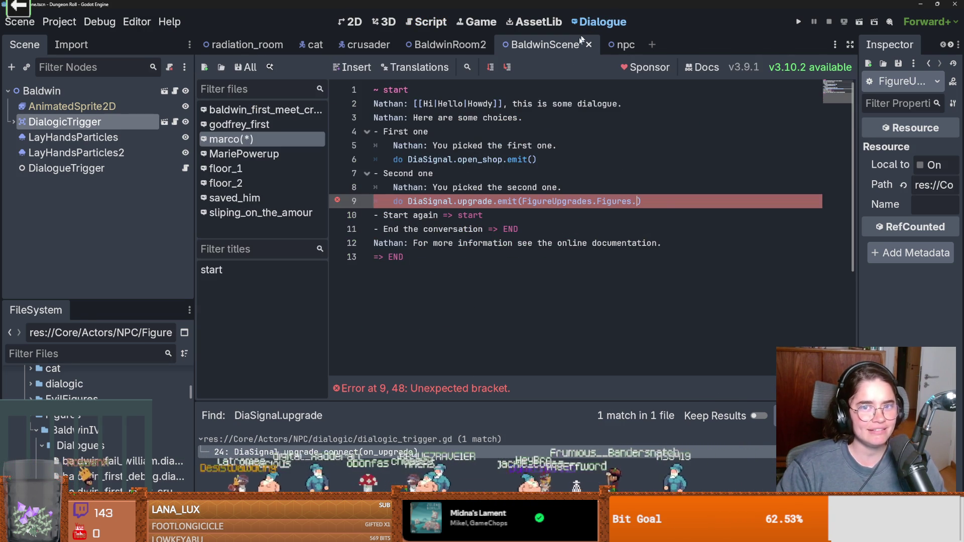
pyautogui.hotkey('ctrl', 'v')
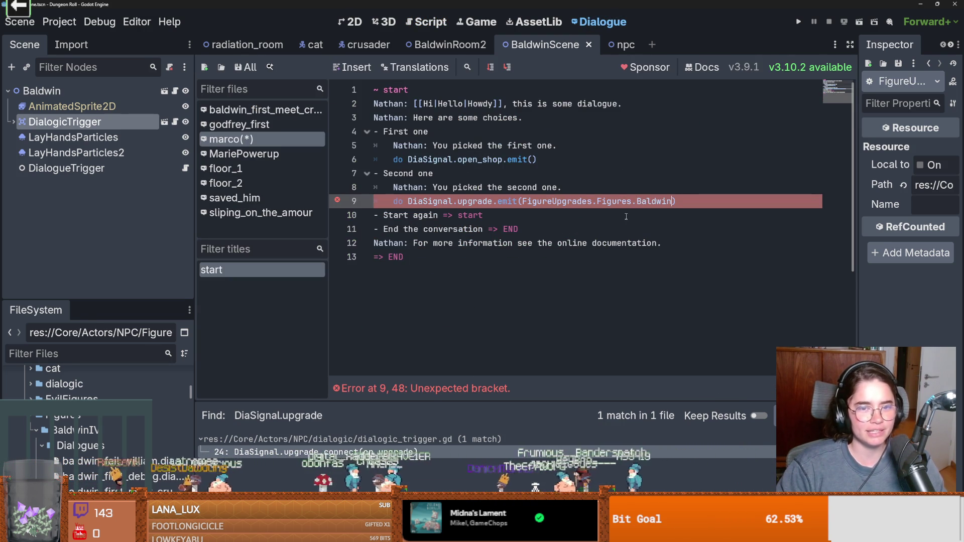
pyautogui.hotkey('ctrl', 's')
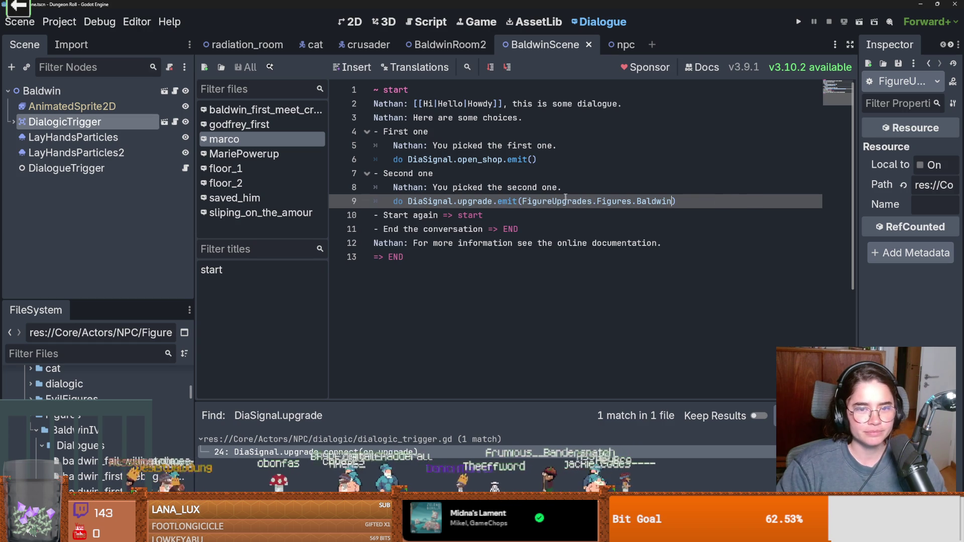
# Select DiaSignal.upgrade on line 9 of the marco dialogue
pyautogui.click(503, 188)
pyautogui.doubleClick(502, 159)
pyautogui.click(500, 201)
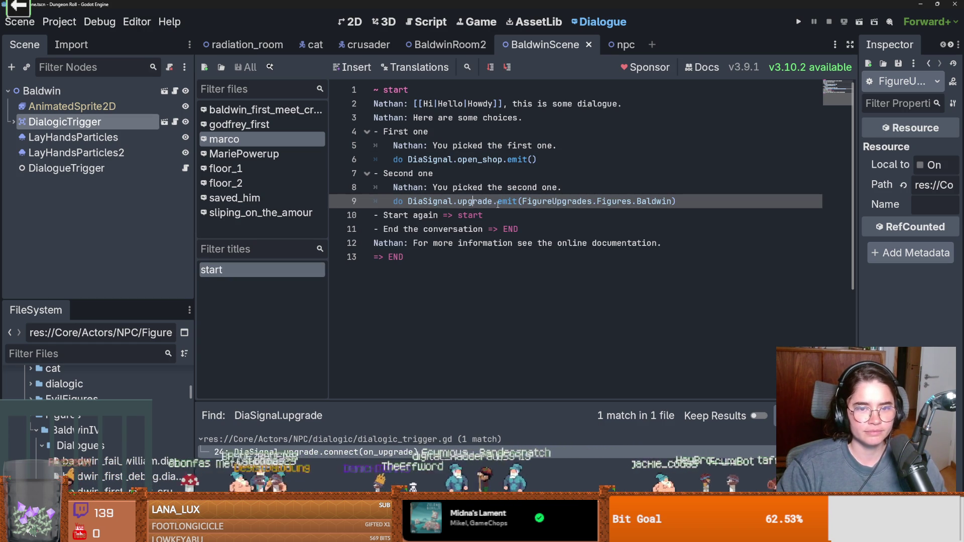
pyautogui.moveTo(448, 202); pyautogui.dragTo(413, 202)
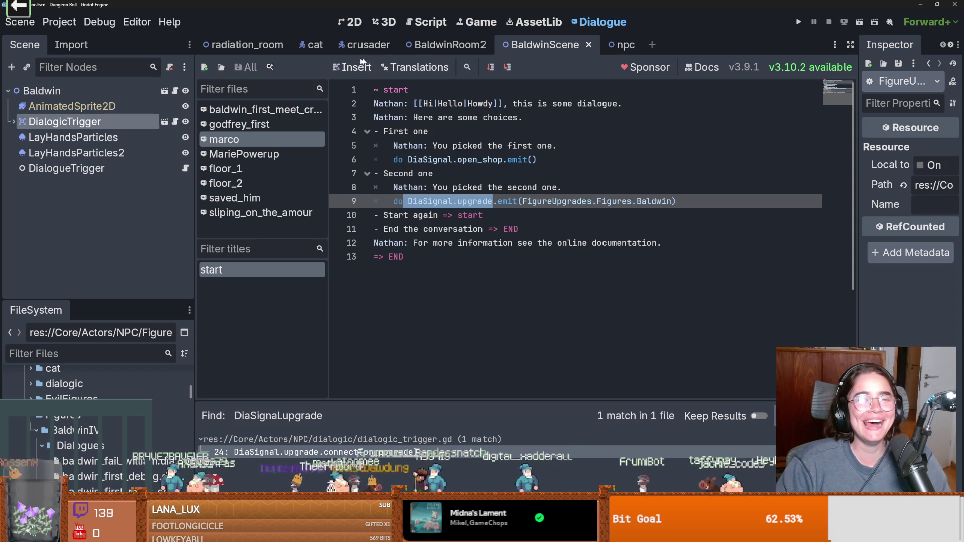
pyautogui.click(423, 201)
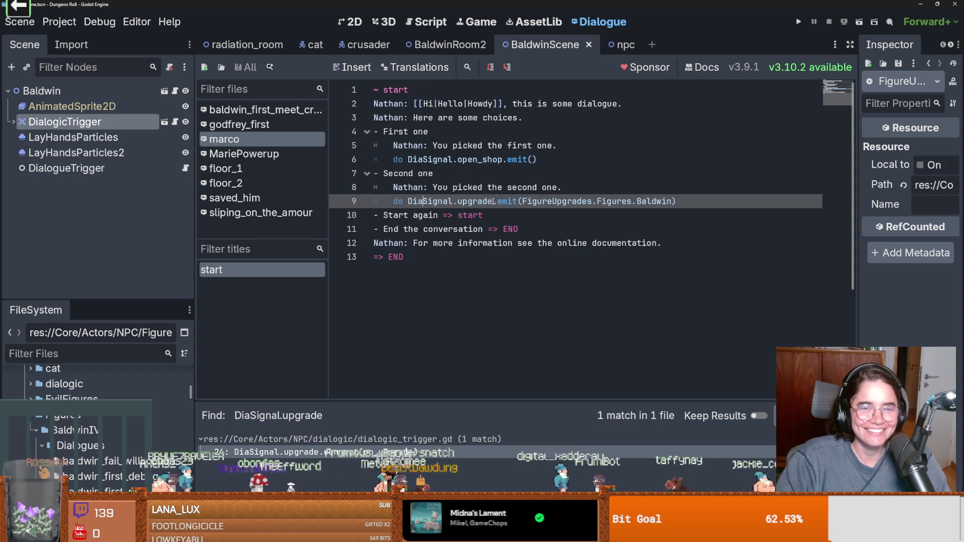
pyautogui.moveTo(492, 201); pyautogui.dragTo(408, 201)
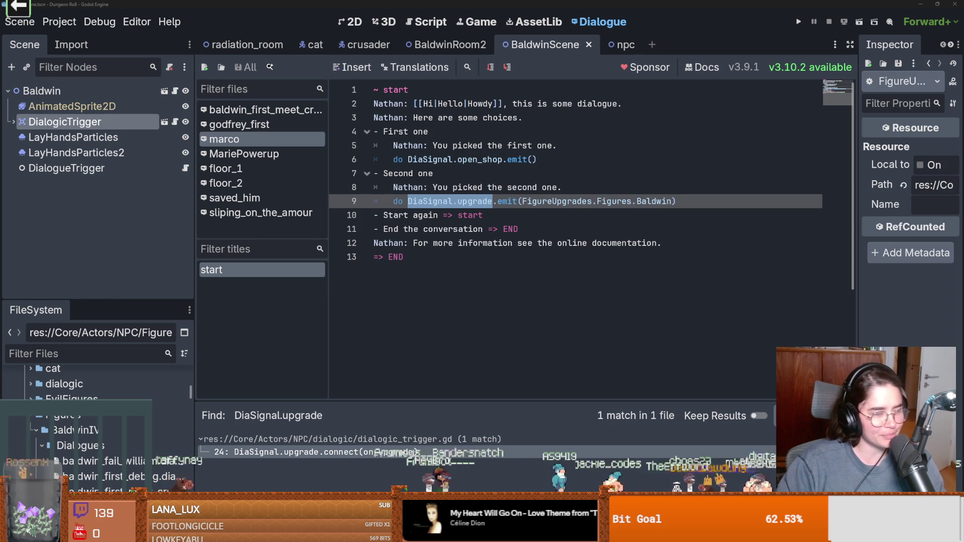
# Delete Baldwin from line 9's emit, leaving 'Figures.)' with an Unexpected bracket error
pyautogui.click(532, 243)
pyautogui.moveTo(492, 202); pyautogui.dragTo(405, 202)
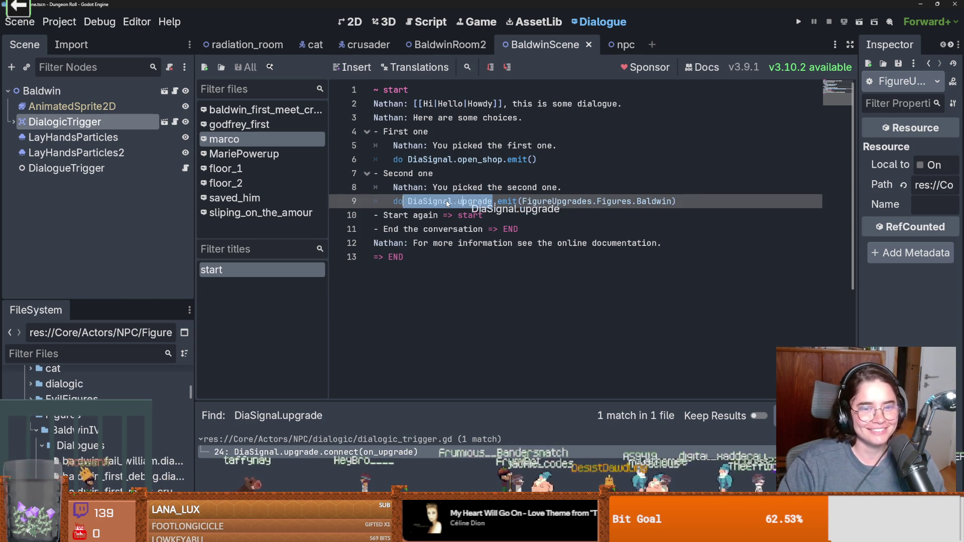
pyautogui.hotkey('ctrl', 'z')
pyautogui.click(473, 206)
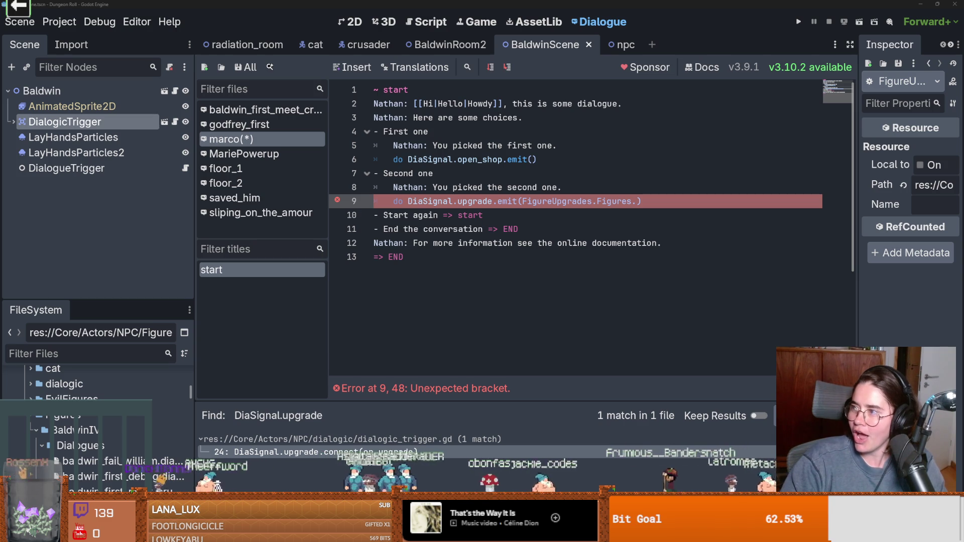
pyautogui.hotkey('alt', 'Tab')
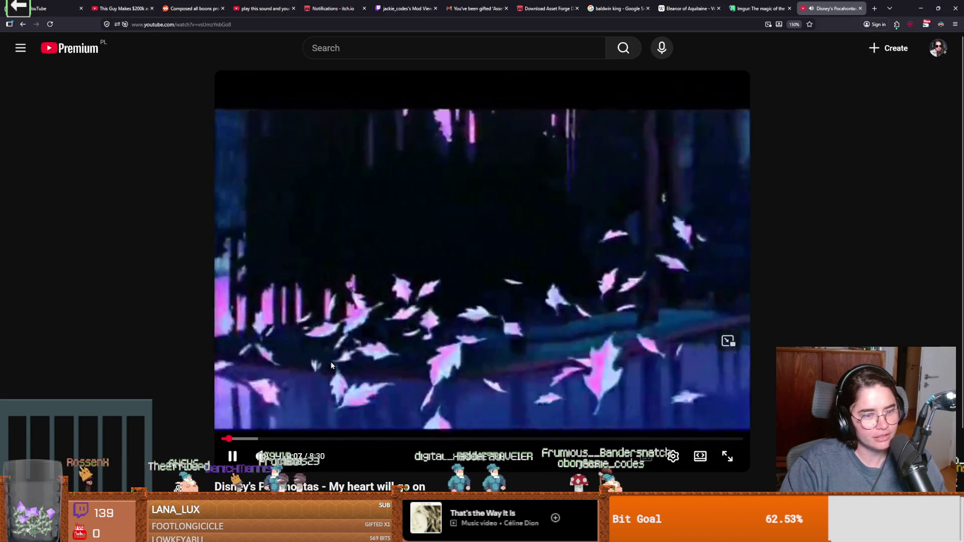
# Skip the Pocahontas video ahead several seconds while scrolling the YouTube page
pyautogui.scroll(-2, 207, 387)
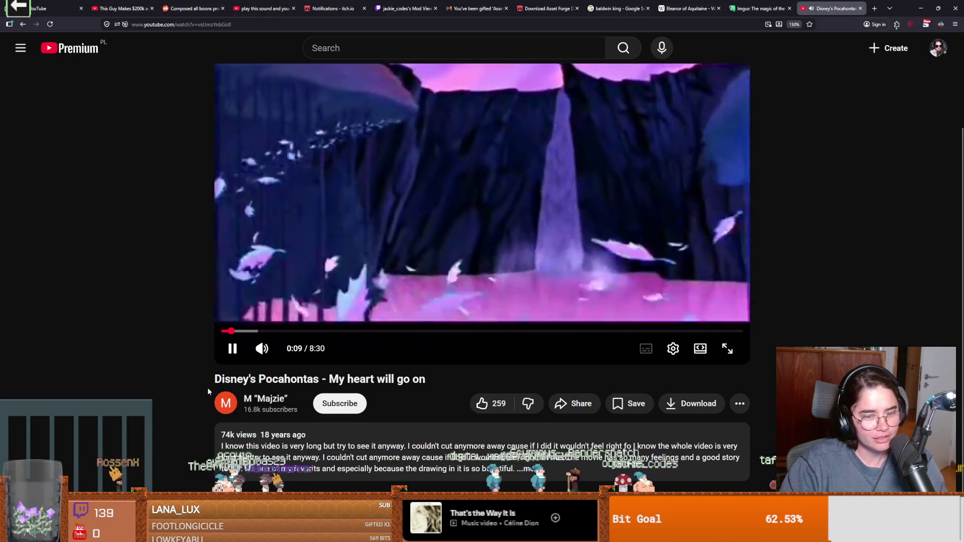
pyautogui.press('Right')
pyautogui.press('Right')
pyautogui.press('Right')
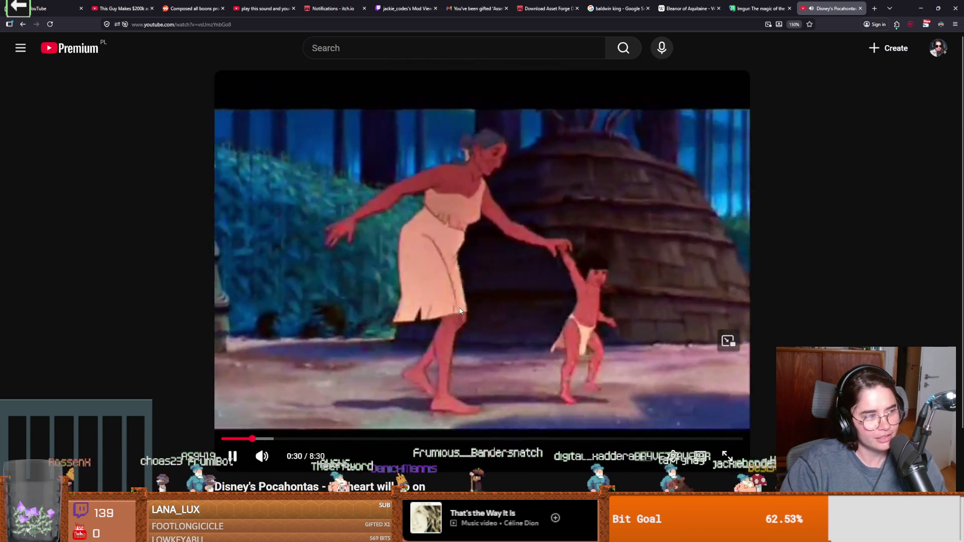
pyautogui.scroll(-1, 466, 321)
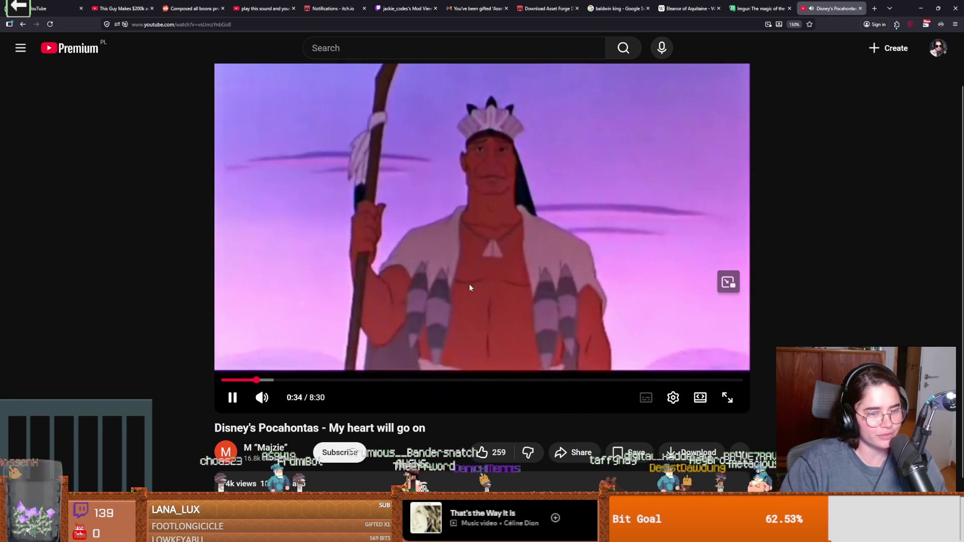
pyautogui.scroll(-1, 419, 312)
pyautogui.scroll(2, 441, 369)
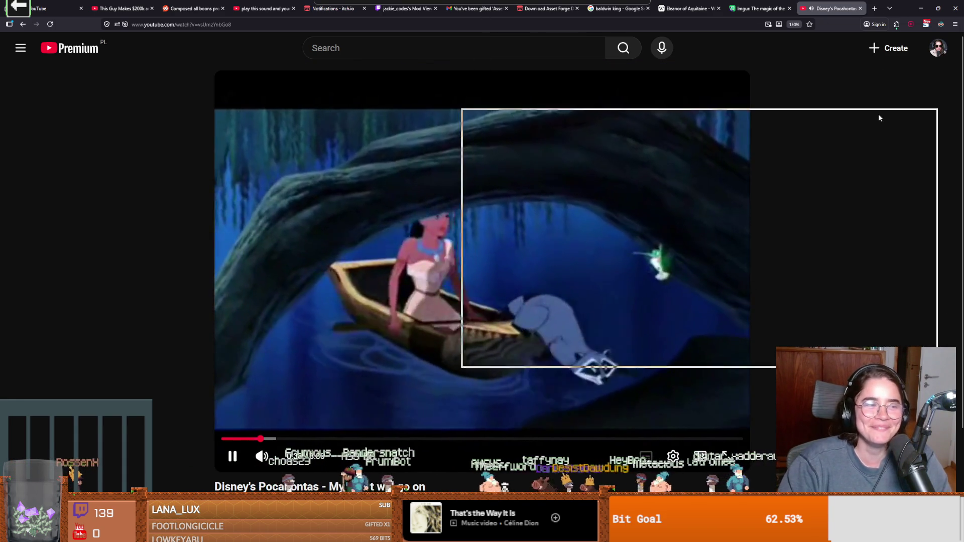
pyautogui.hotkey('alt', 'Tab')
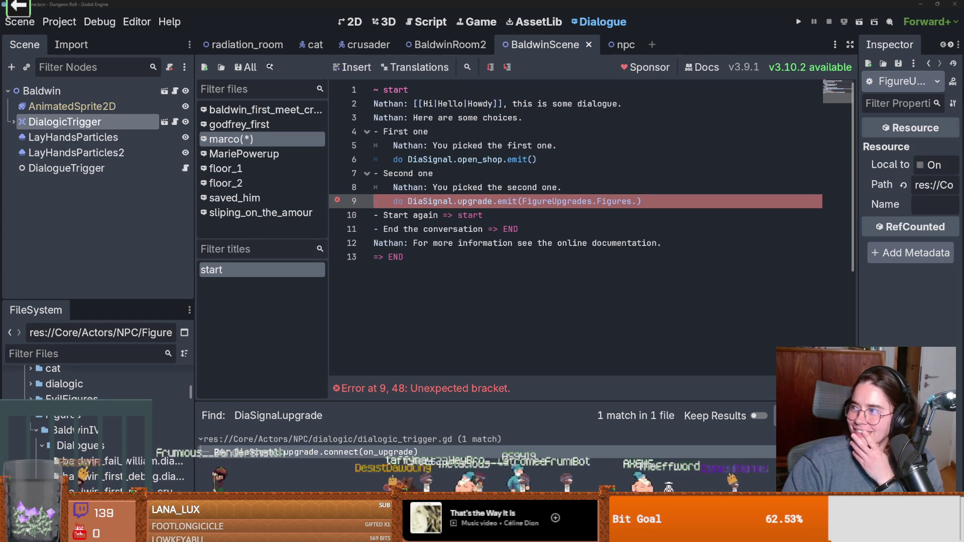
# Jump the video to about 0:17, pause it, and return to the Godot editor
pyautogui.hotkey('alt', 'Tab')
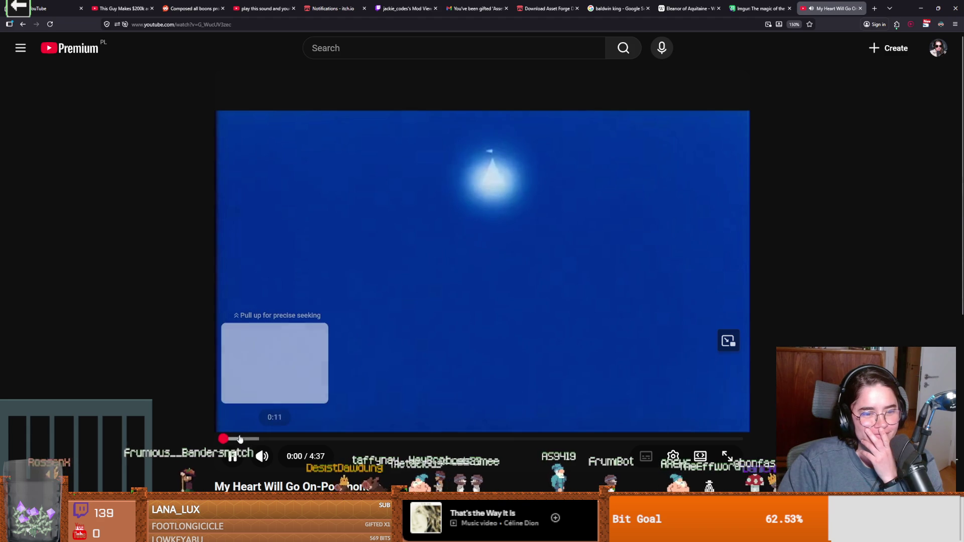
pyautogui.moveTo(240, 439); pyautogui.dragTo(254, 439)
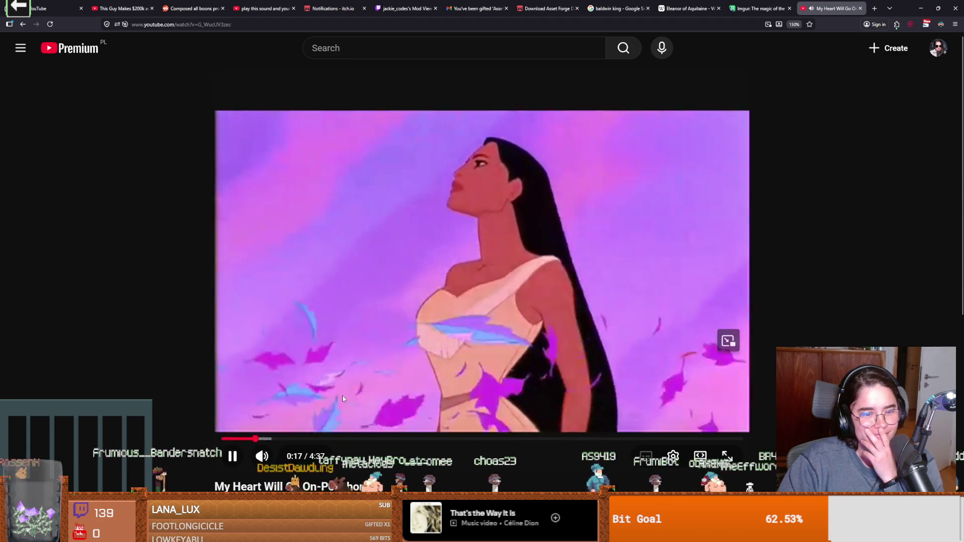
pyautogui.scroll(-5, 343, 398)
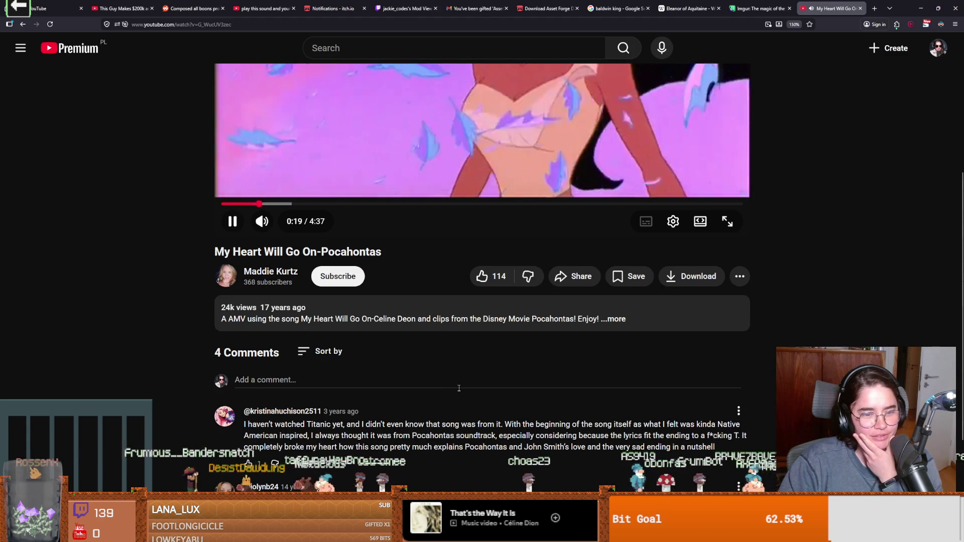
pyautogui.scroll(4, 458, 311)
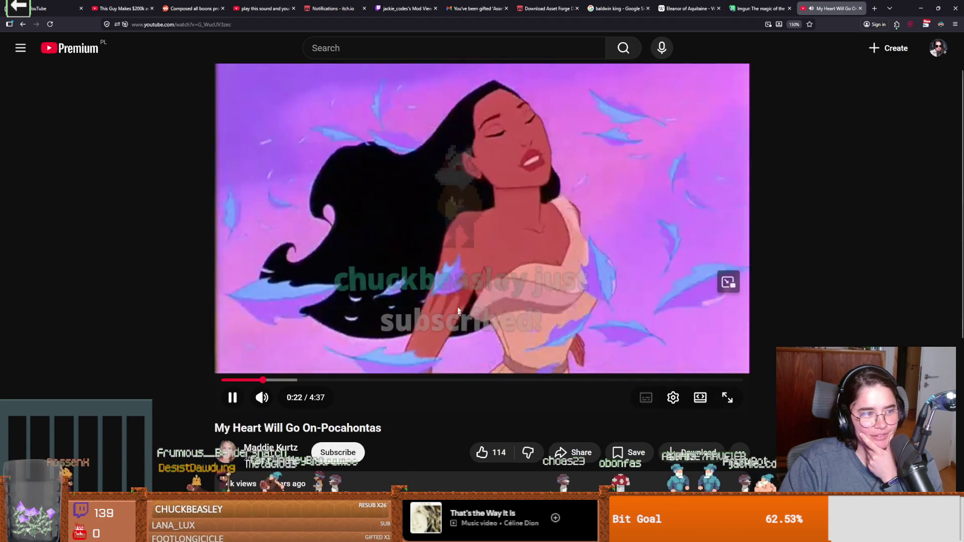
pyautogui.click(490, 210)
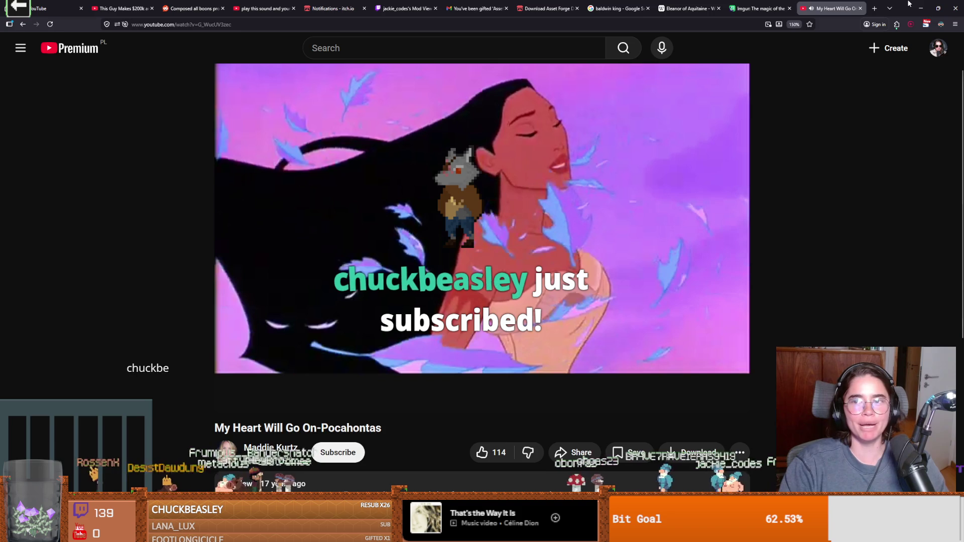
pyautogui.click(921, 8)
# Save the dialogue and discard a stray 'DiaSignal.upgrade' insertion on line 9
pyautogui.click(551, 211)
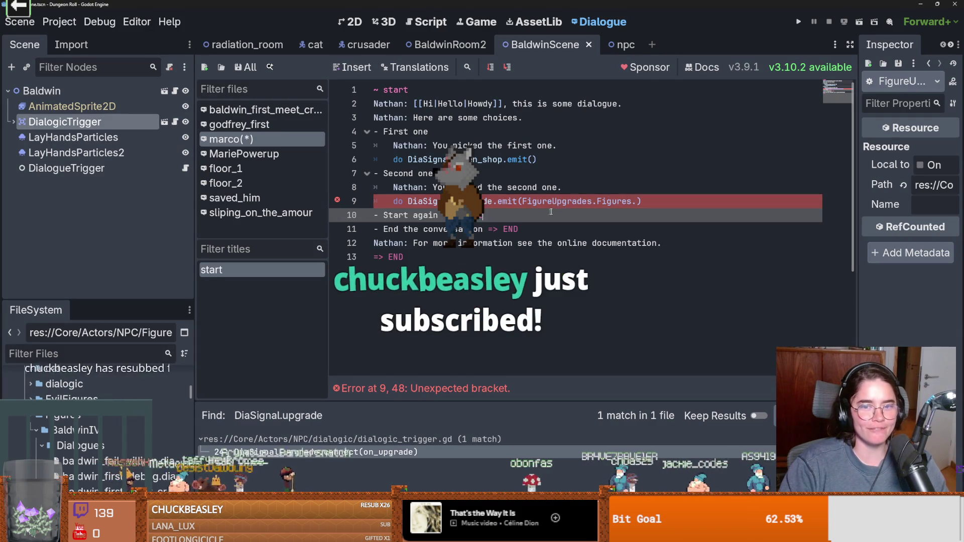
pyautogui.hotkey('ctrl', 's')
pyautogui.click(636, 201)
pyautogui.write('DiaSignal.upgrade')
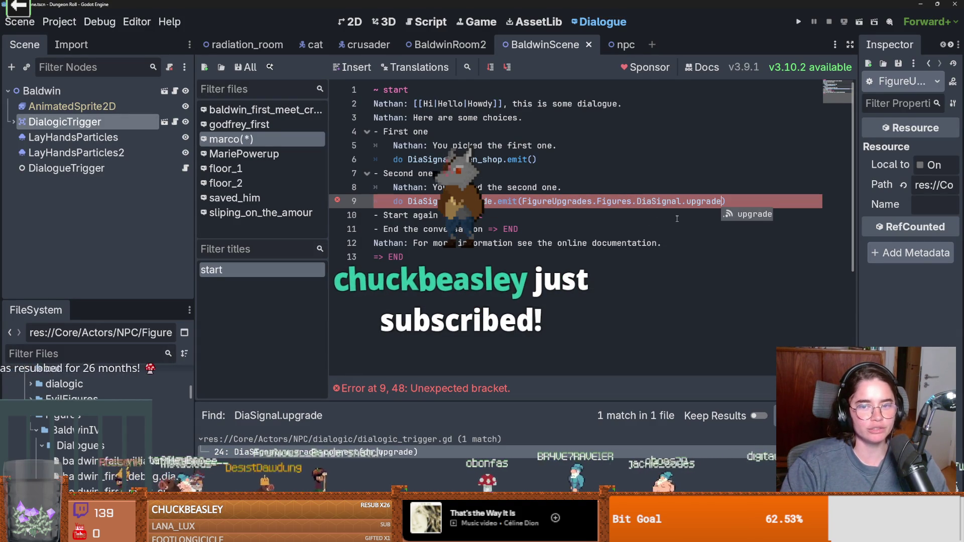
pyautogui.press('BackSpace')
pyautogui.press('BackSpace')
pyautogui.press('BackSpace')
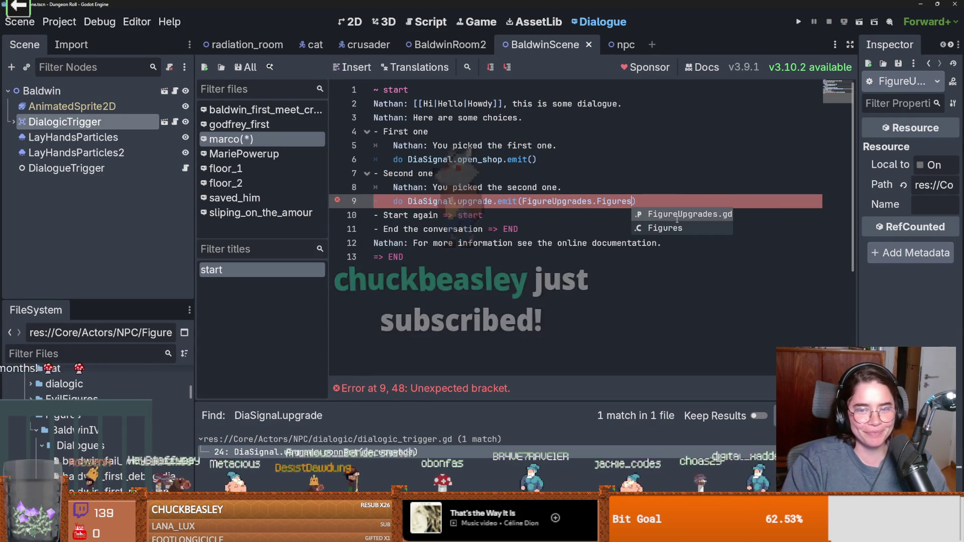
pyautogui.write('.')
# Check the Figures enum, type 'Baldwin' after 'Figures.' on line 9, and save
pyautogui.click(176, 122)
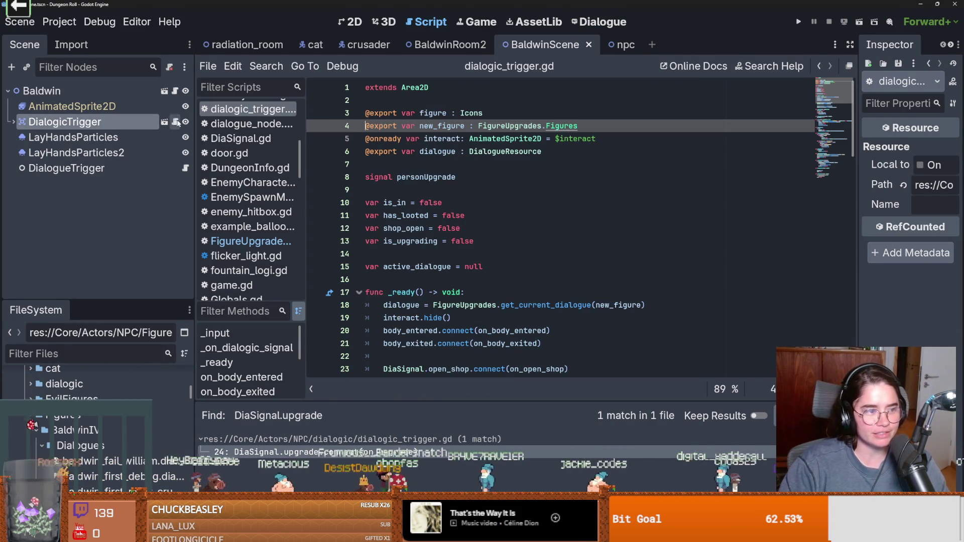
pyautogui.keyDown('ctrl'); pyautogui.click(552, 126); pyautogui.keyUp('ctrl')
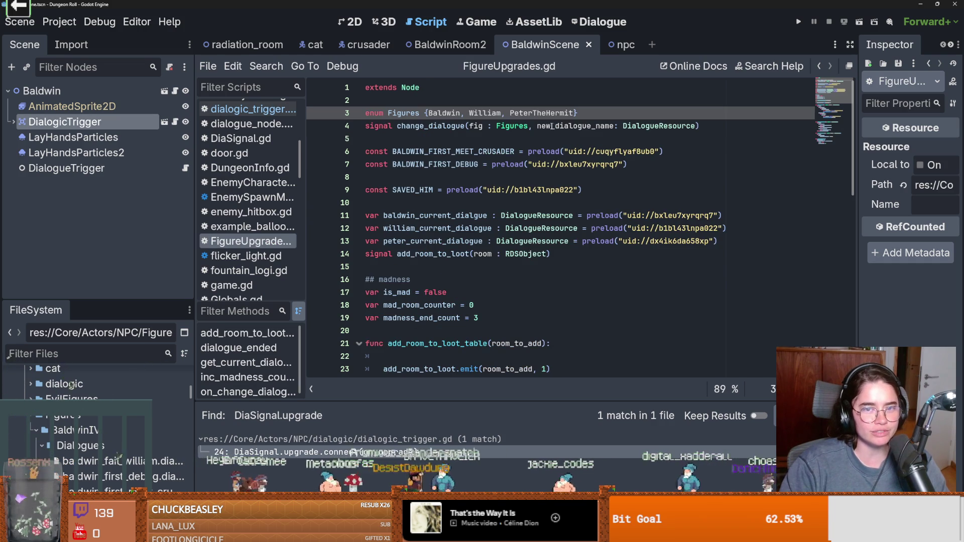
pyautogui.click(600, 22)
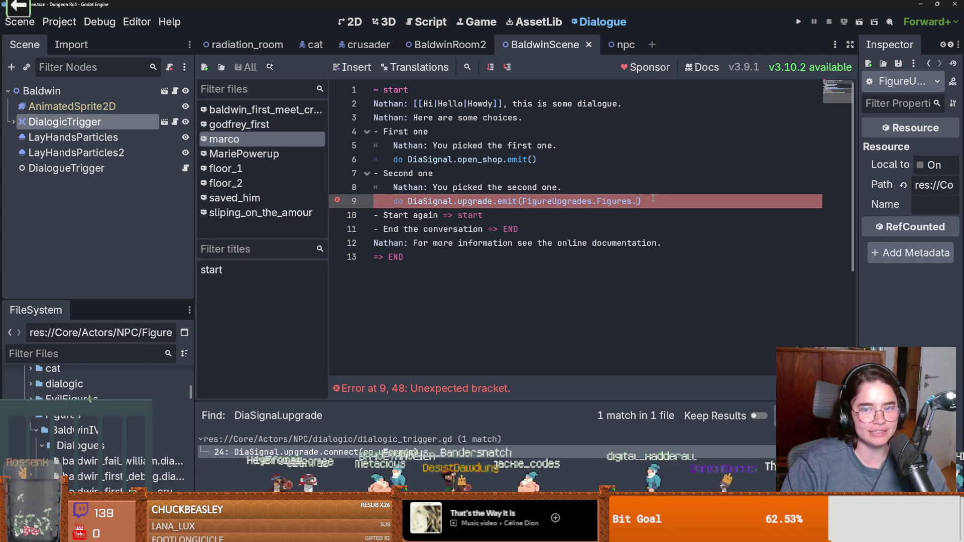
pyautogui.write('Baldwin')
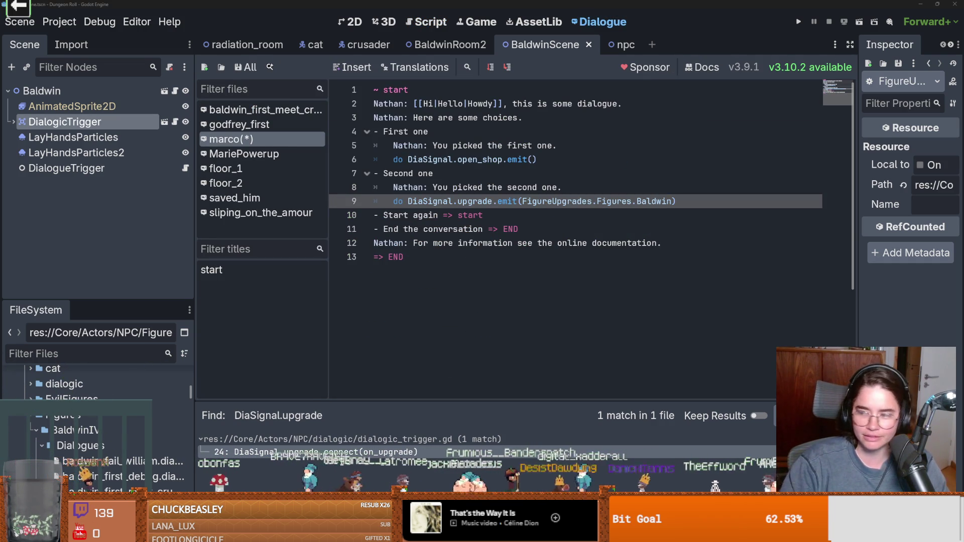
pyautogui.click(591, 328)
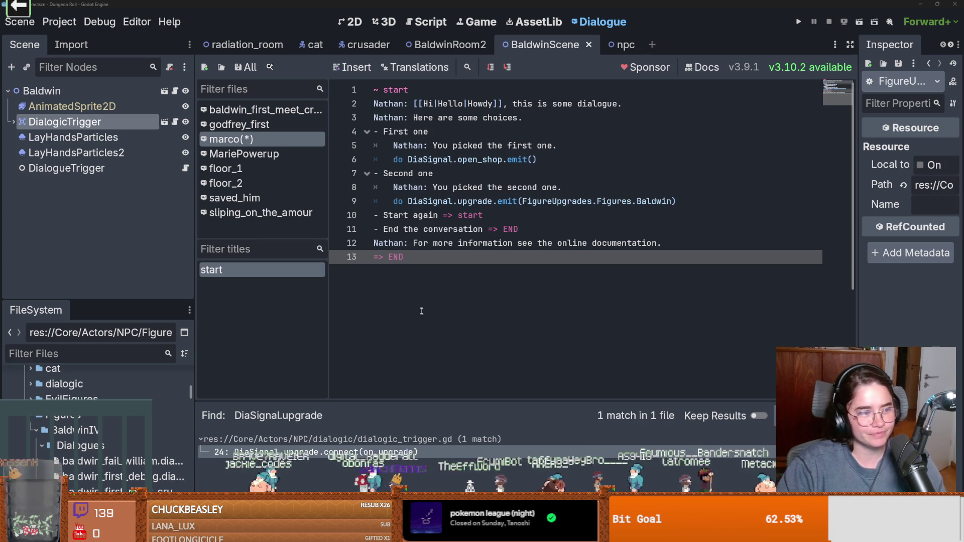
pyautogui.hotkey('ctrl', 's')
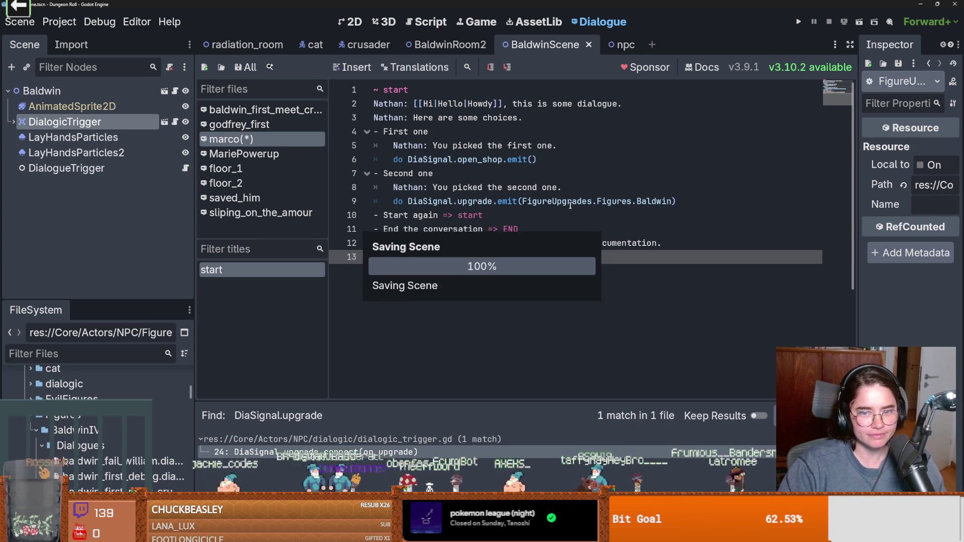
# Review the FigureUpgrades.Figures.Baldwin emit on line 9 and open the DialogicTrigger node's script
pyautogui.doubleClick(570, 202)
pyautogui.doubleClick(647, 202)
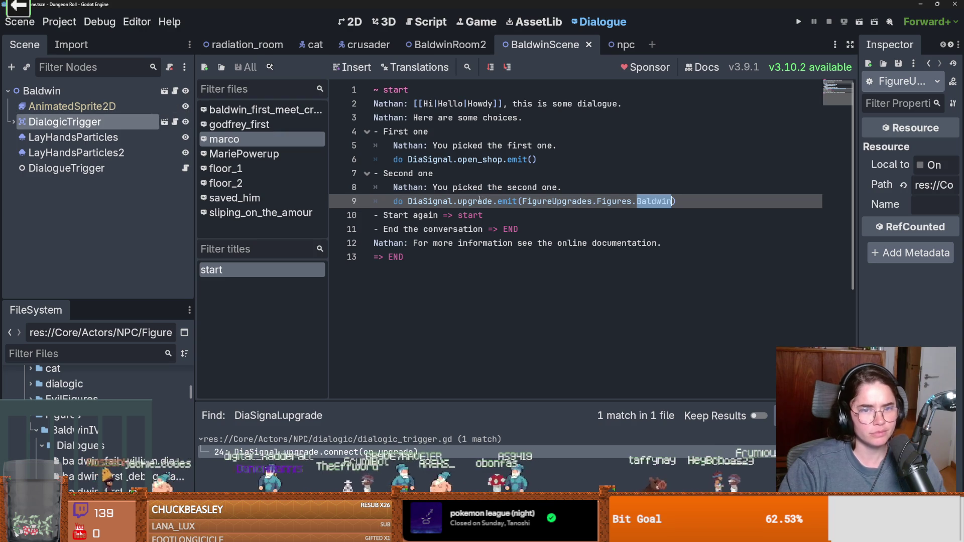
pyautogui.moveTo(488, 201); pyautogui.dragTo(406, 201)
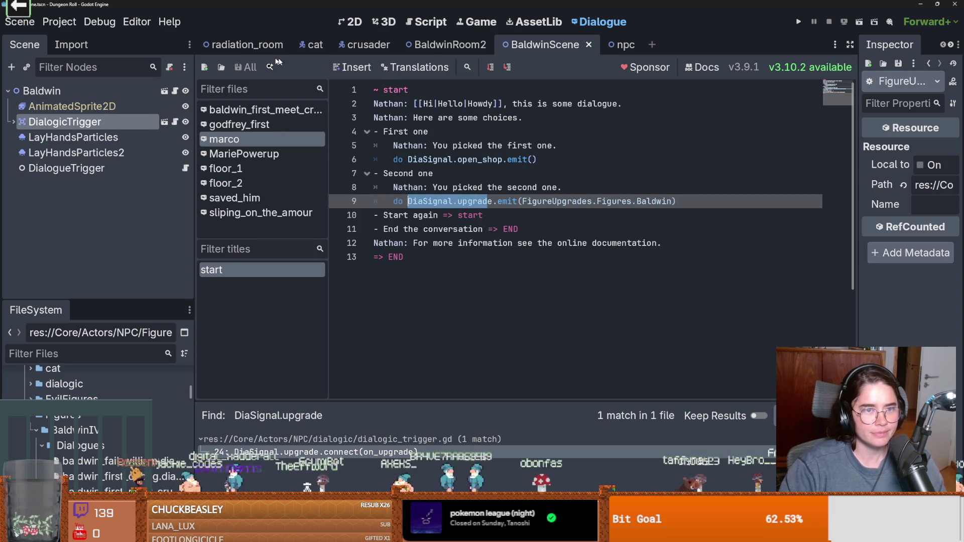
pyautogui.click(110, 90)
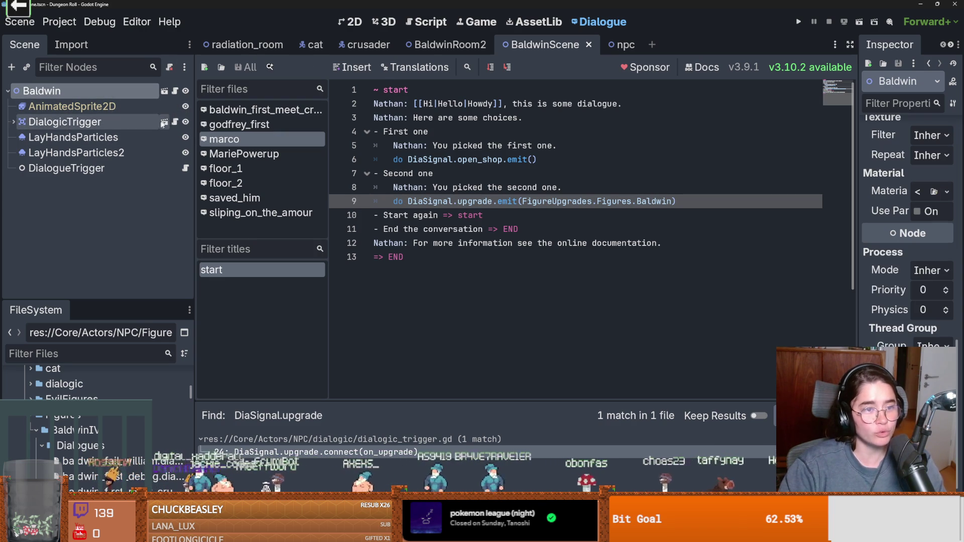
pyautogui.click(164, 123)
# Trace how the on_upgrade handler is connected to the upgrade signal in _ready
pyautogui.scroll(-3, 482, 244)
pyautogui.scroll(3, 482, 244)
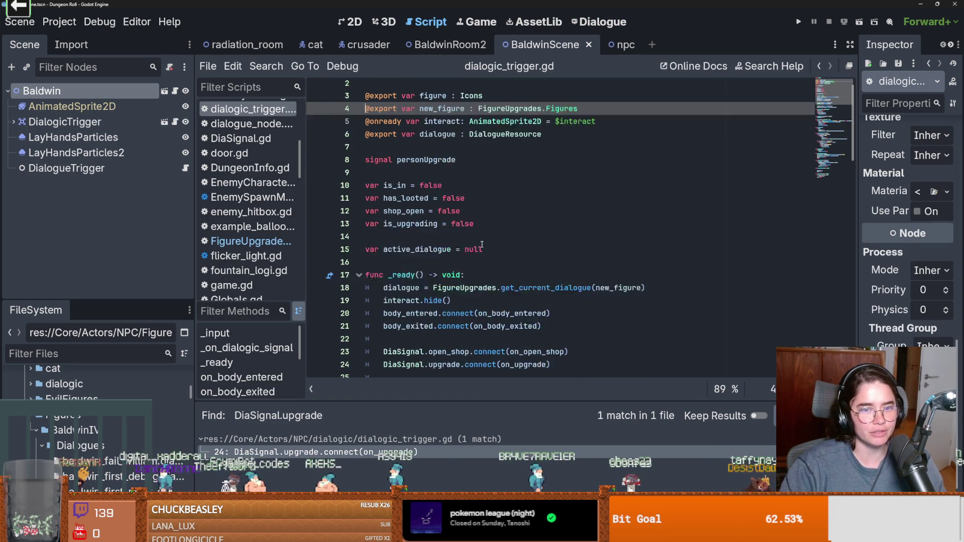
pyautogui.scroll(-2, 445, 286)
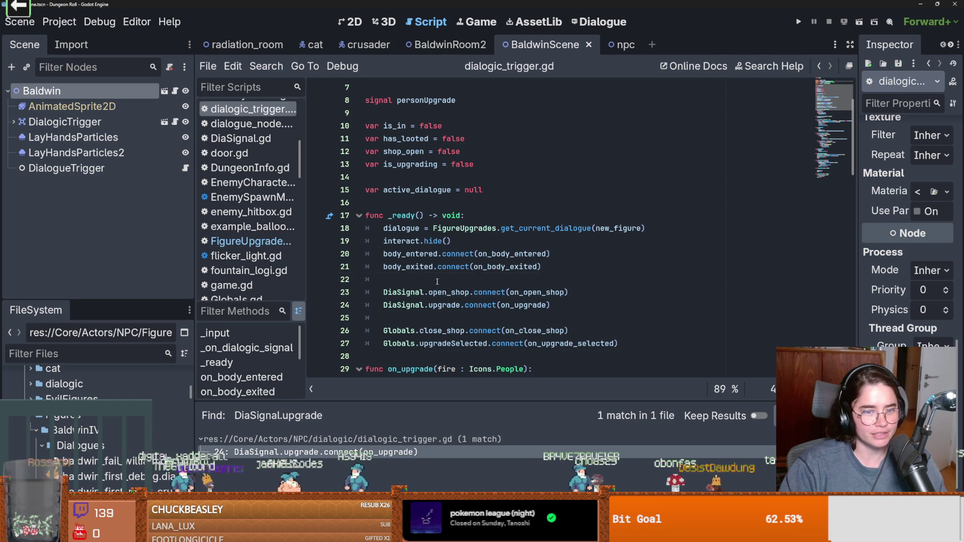
pyautogui.click(436, 282)
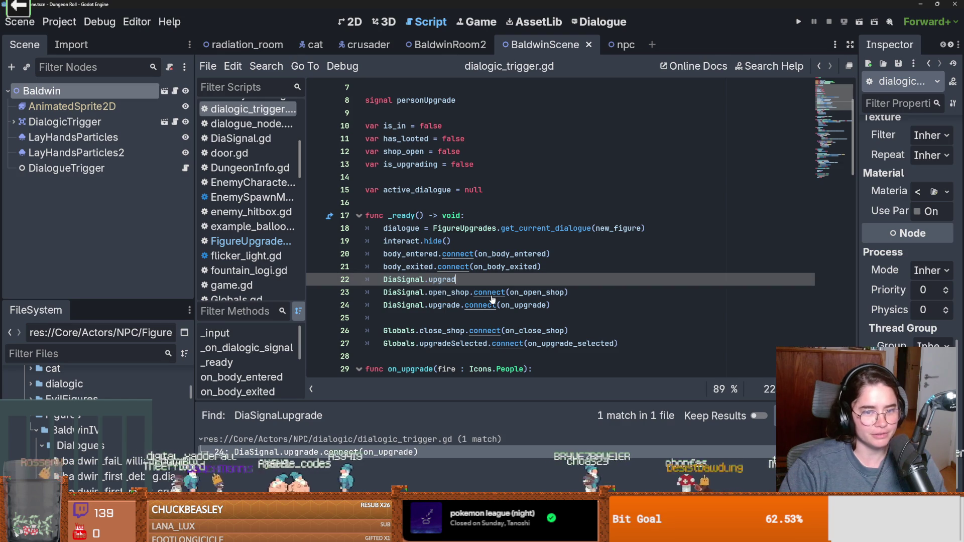
pyautogui.doubleClick(402, 305)
pyautogui.doubleClick(443, 306)
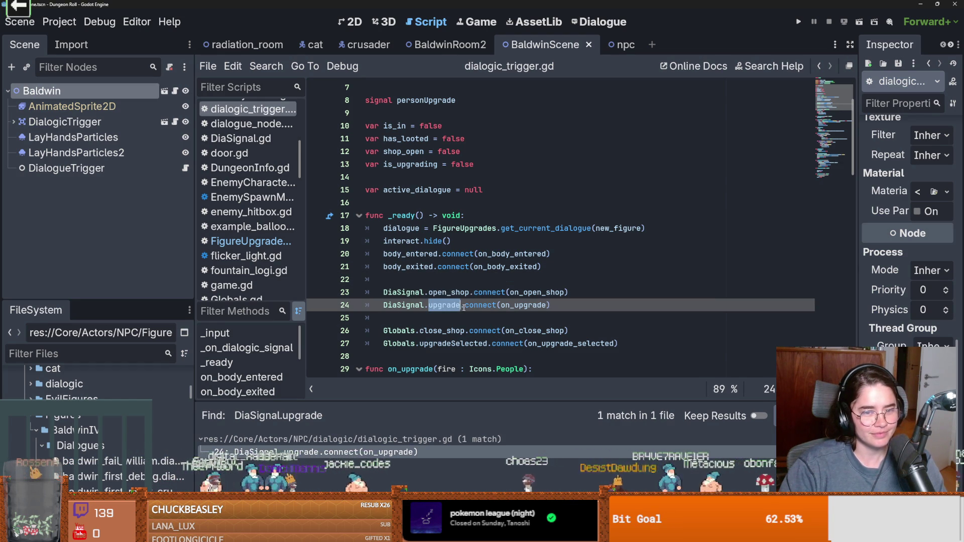
pyautogui.doubleClick(534, 306)
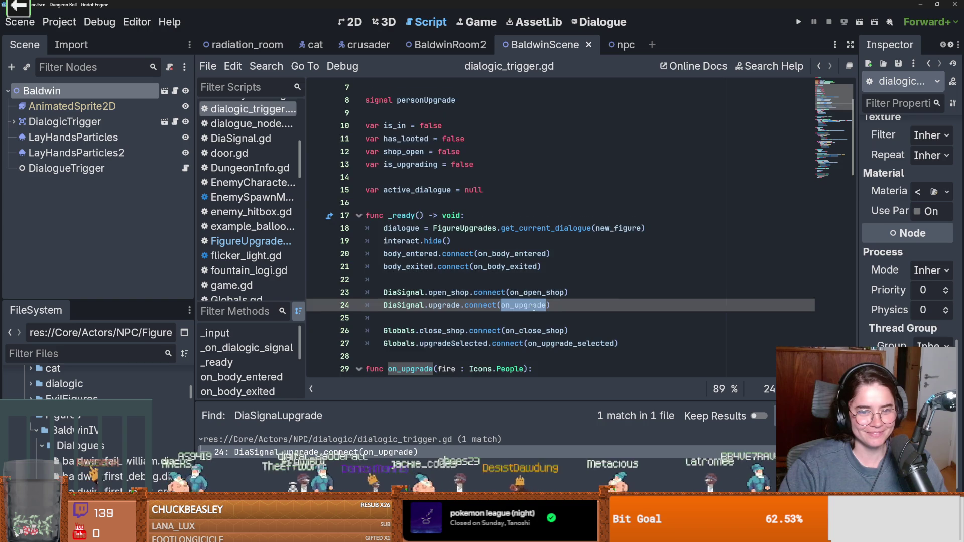
pyautogui.scroll(-3, 486, 279)
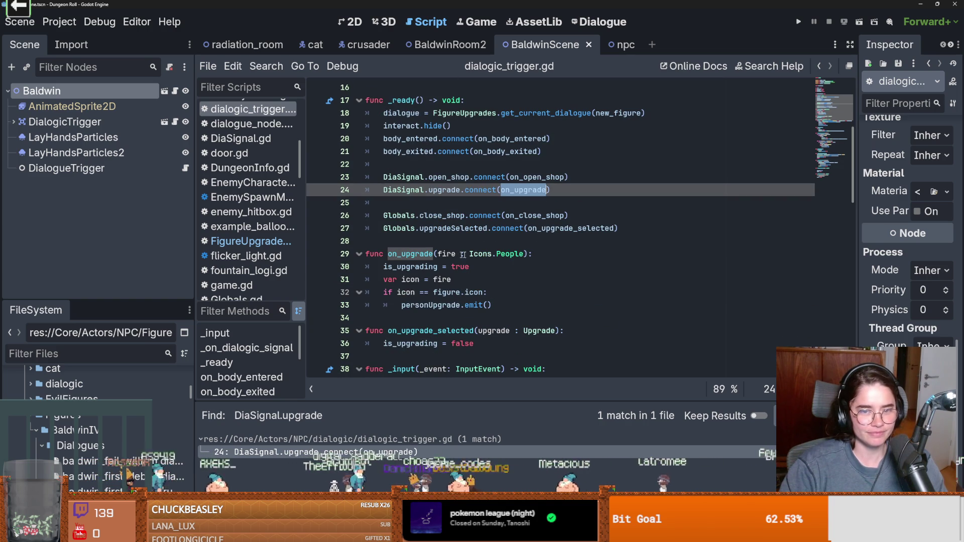
# Copy FigureUpgrades.Figures from the Dialogue emit call and paste it over Icons.People on line 29
pyautogui.click(585, 21)
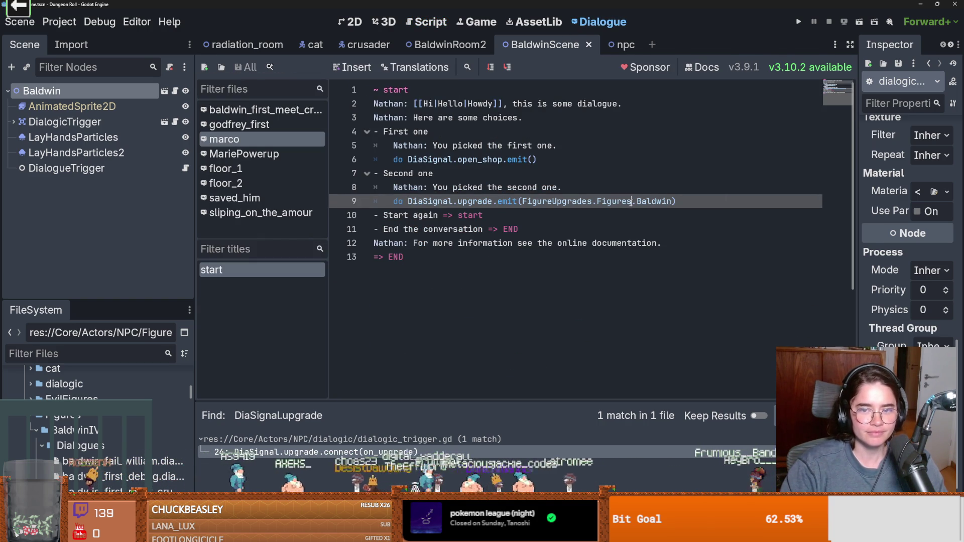
pyautogui.hotkey('ctrl', 'shift', 'Left')
pyautogui.hotkey('ctrl', 'shift', 'Left')
pyautogui.hotkey('ctrl', 'shift', 'Left')
pyautogui.hotkey('ctrl', 'c')
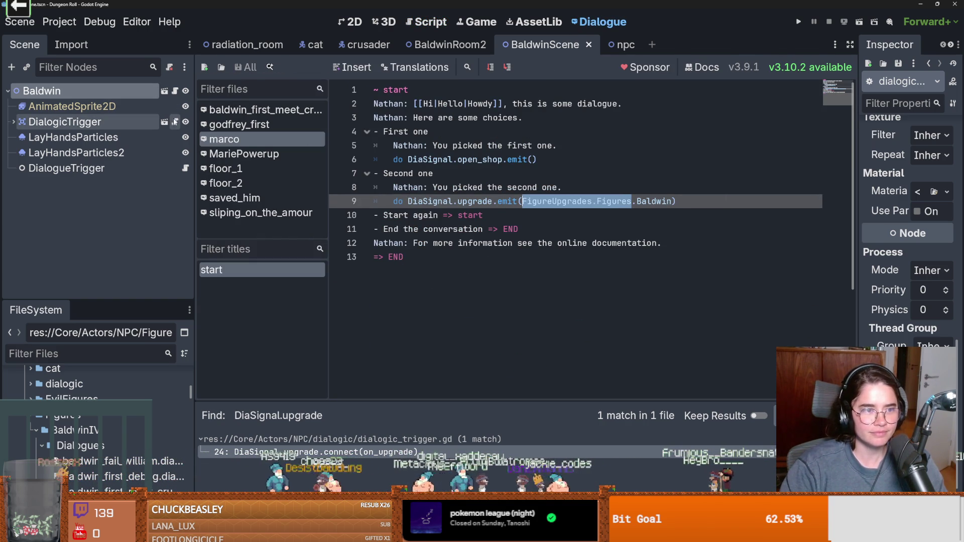
pyautogui.click(174, 123)
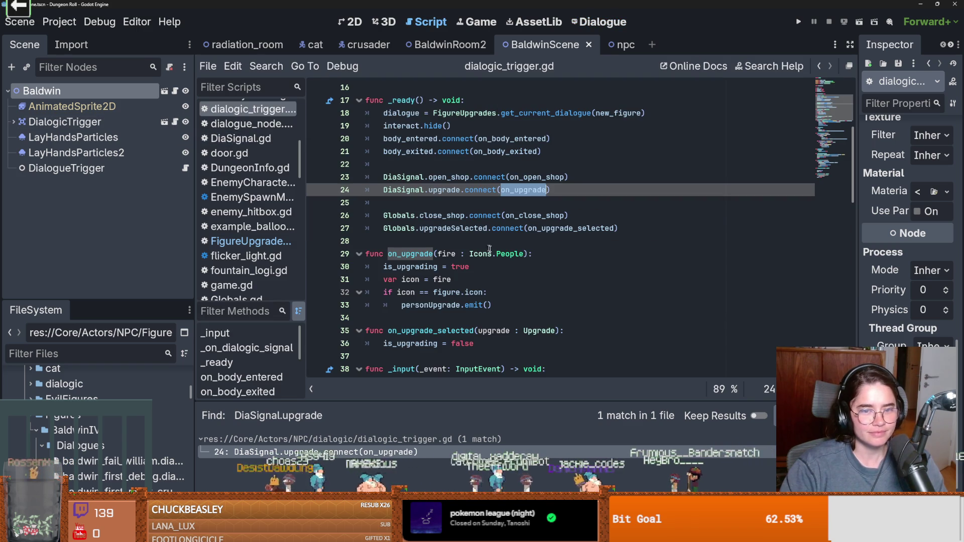
pyautogui.moveTo(524, 253); pyautogui.dragTo(468, 254)
pyautogui.hotkey('ctrl', 'v')
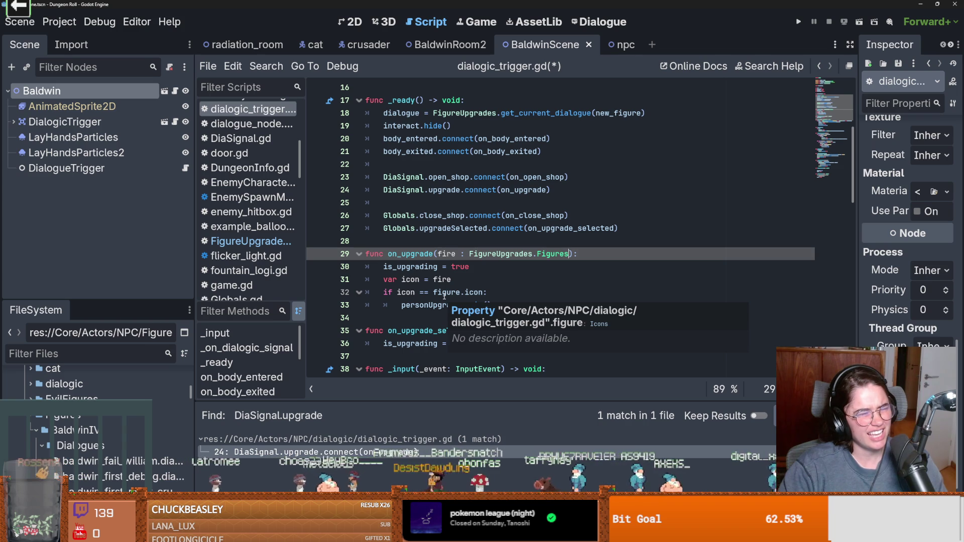
# Save dialogic_trigger.gd and highlight the is_upgrading flag and icon variable uses
pyautogui.click(444, 293)
pyautogui.hotkey('ctrl', 's')
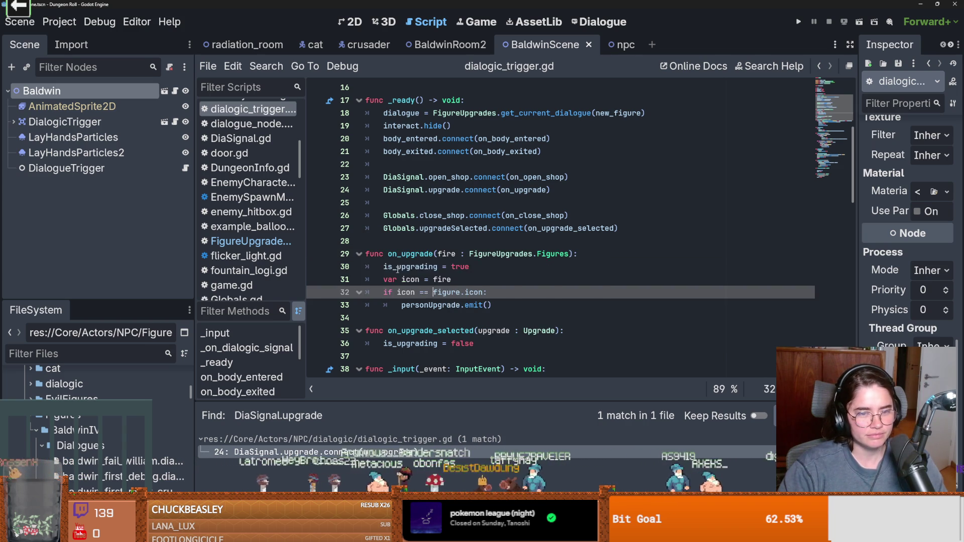
pyautogui.doubleClick(396, 267)
pyautogui.doubleClick(410, 279)
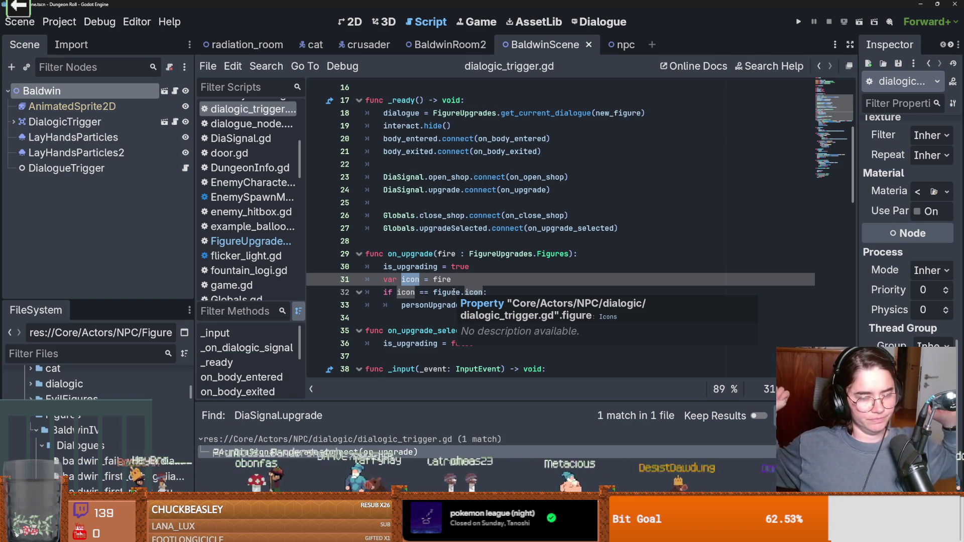
# Trace the figure and new_figure declarations used in the line 32 comparison
pyautogui.click(427, 304)
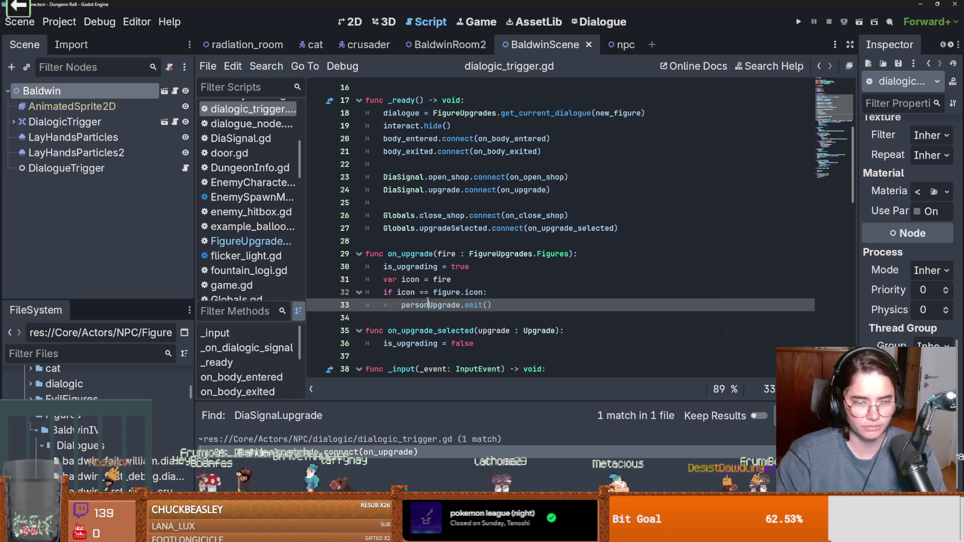
pyautogui.click(454, 293)
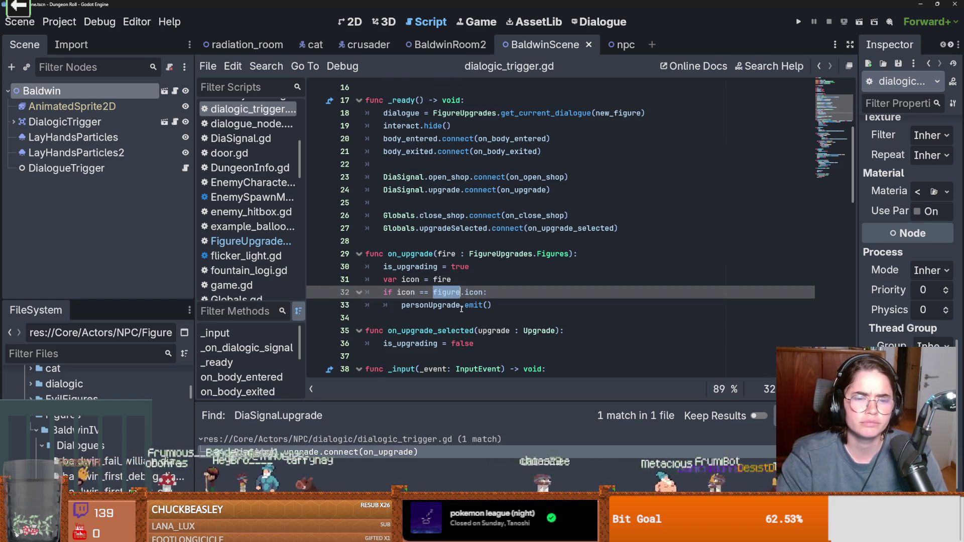
pyautogui.keyDown('ctrl'); pyautogui.click(454, 292); pyautogui.keyUp('ctrl')
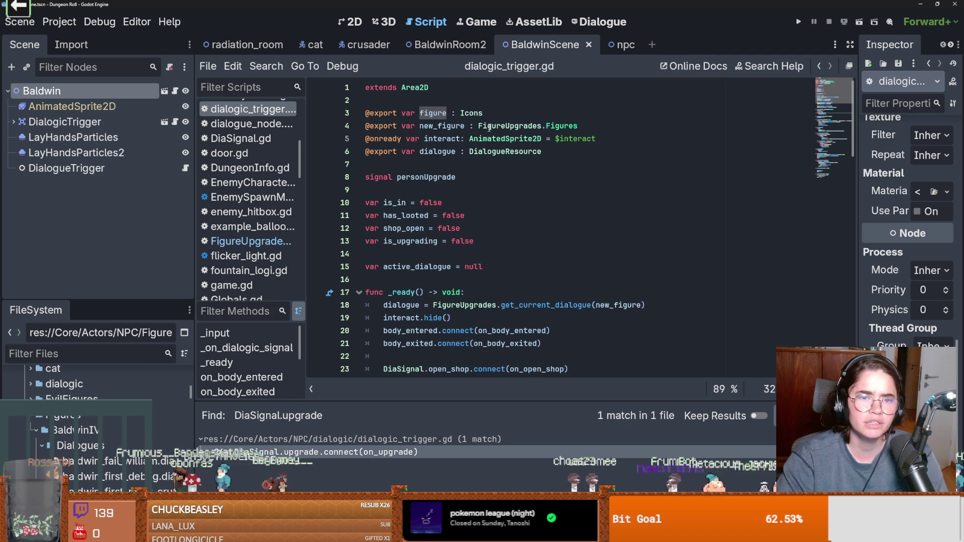
pyautogui.click(451, 126)
pyautogui.doubleClick(452, 126)
pyautogui.scroll(-7, 509, 272)
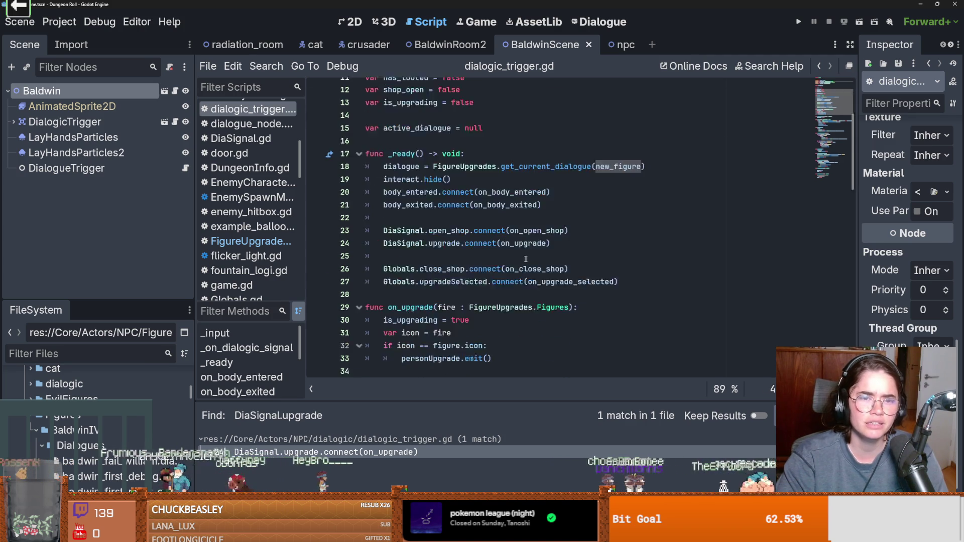
pyautogui.doubleClick(452, 221)
pyautogui.scroll(6, 508, 301)
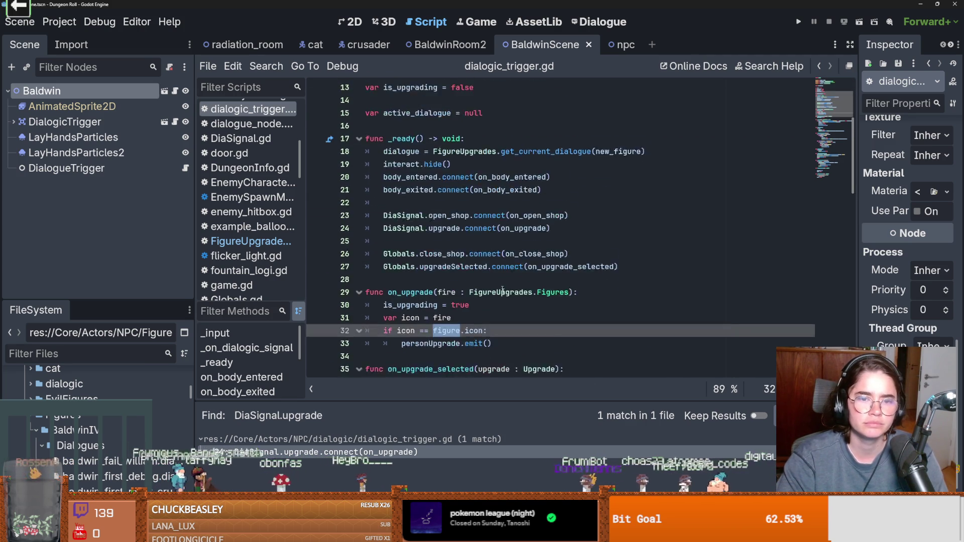
pyautogui.scroll(-3, 507, 303)
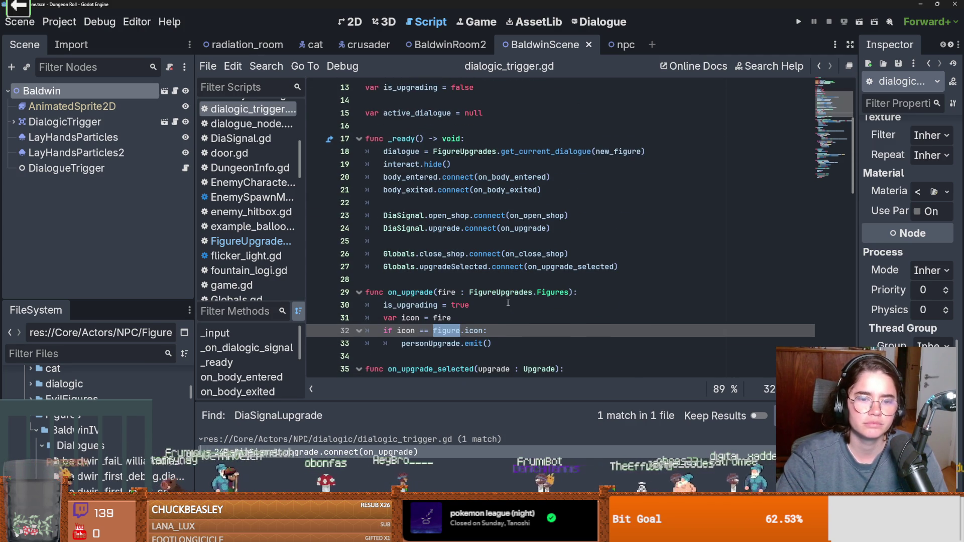
pyautogui.scroll(4, 507, 303)
pyautogui.keyDown('ctrl'); pyautogui.click(463, 115); pyautogui.keyUp('ctrl')
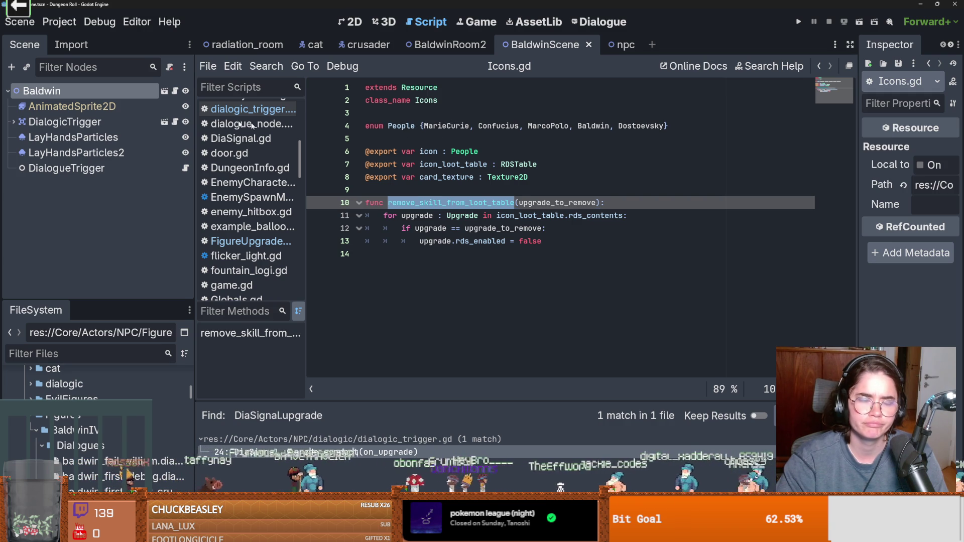
pyautogui.click(819, 66)
pyautogui.scroll(-7, 511, 284)
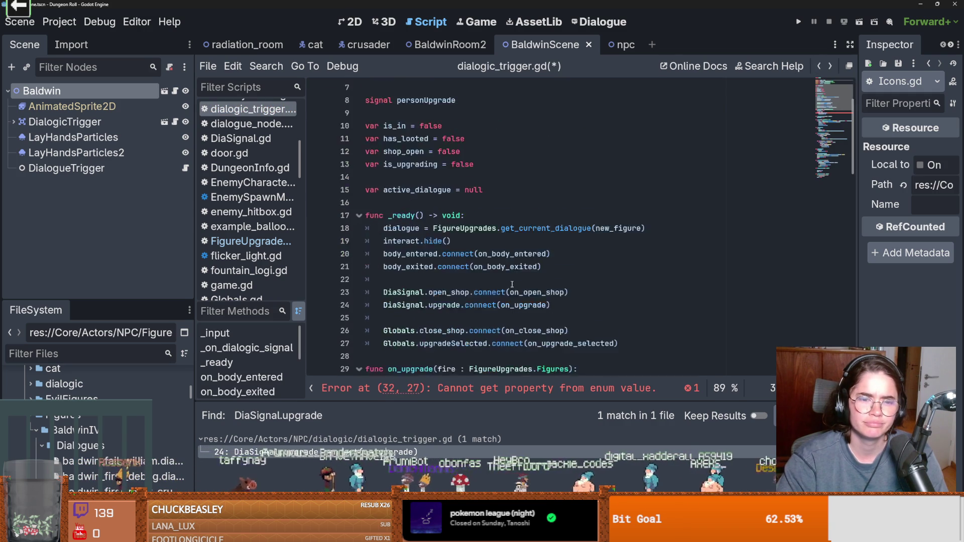
pyautogui.click(419, 228)
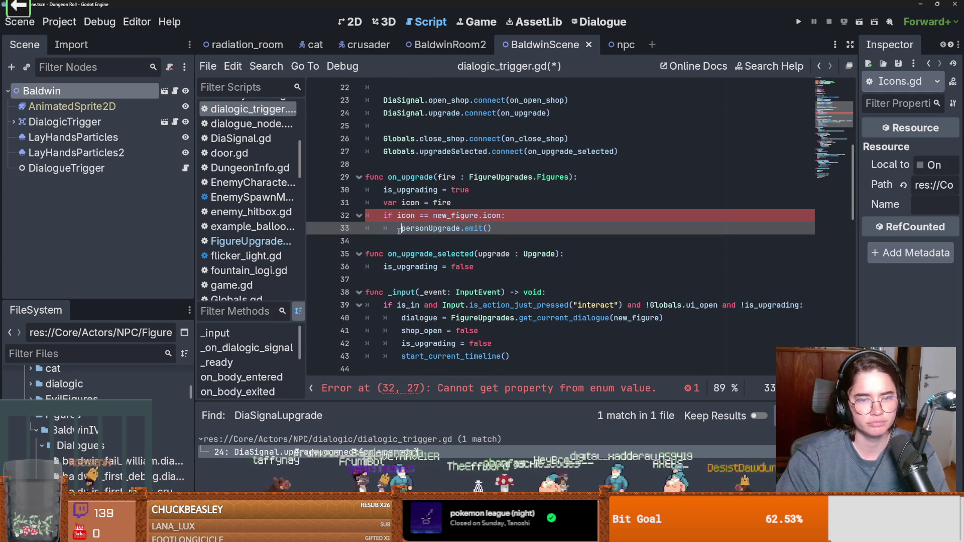
pyautogui.scroll(1, 476, 236)
pyautogui.press('Up')
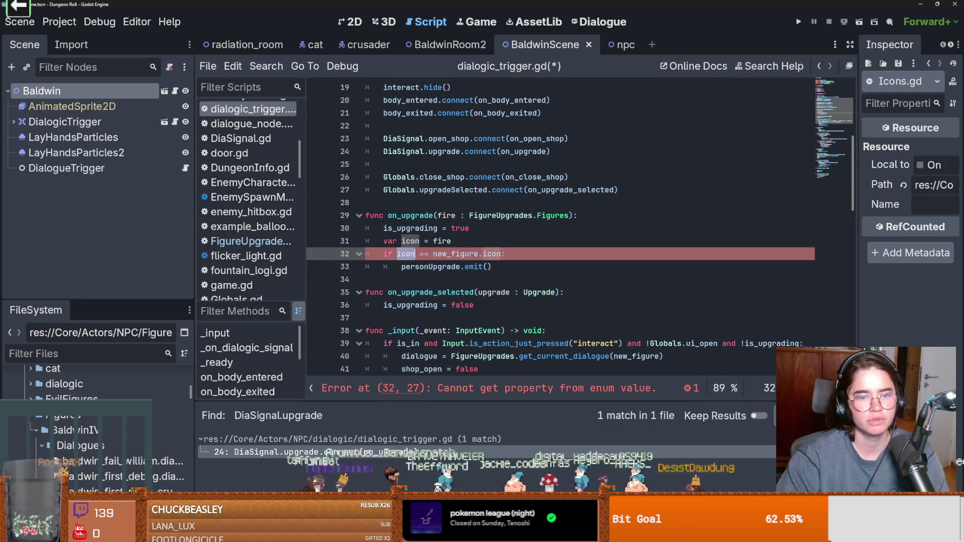
pyautogui.scroll(1, 465, 266)
pyautogui.scroll(5, 475, 268)
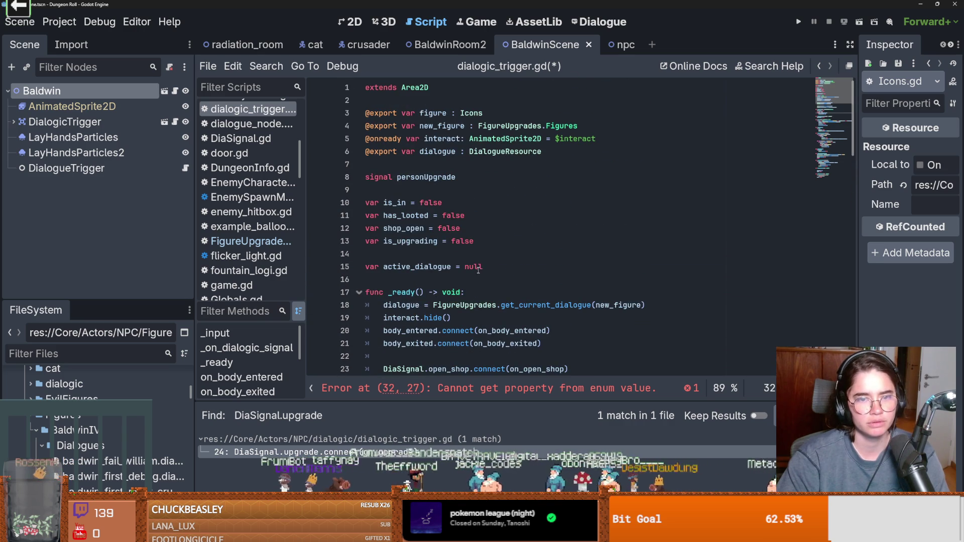
pyautogui.click(452, 126)
pyautogui.scroll(-5, 493, 293)
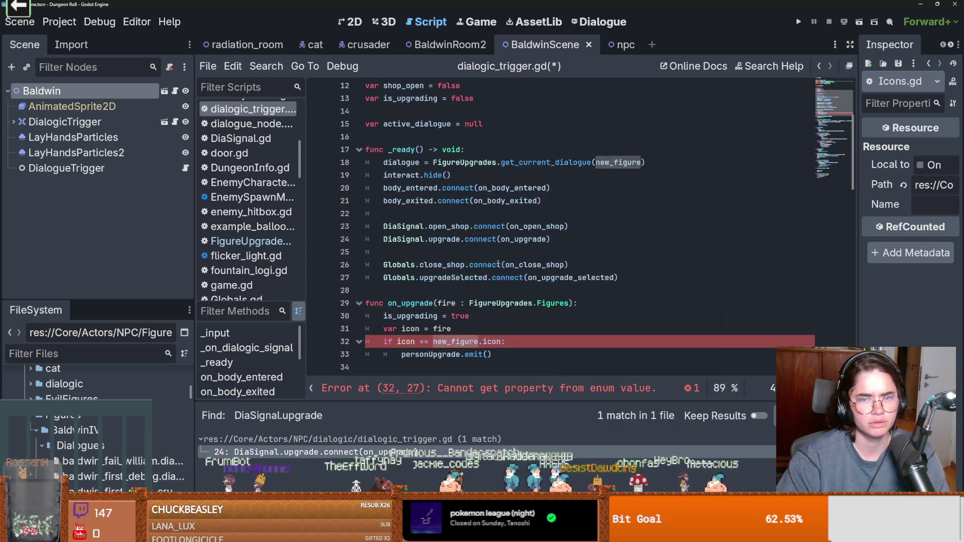
pyautogui.click(450, 292)
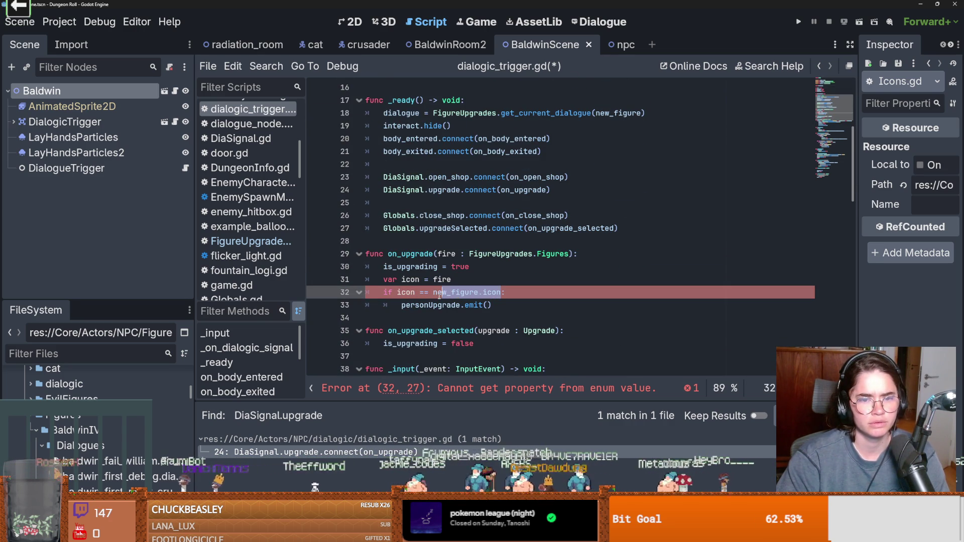
pyautogui.press('BackSpace')
pyautogui.press('BackSpace')
pyautogui.press('BackSpace')
pyautogui.doubleClick(447, 292)
pyautogui.press('Up')
pyautogui.press('Up')
pyautogui.press('Up')
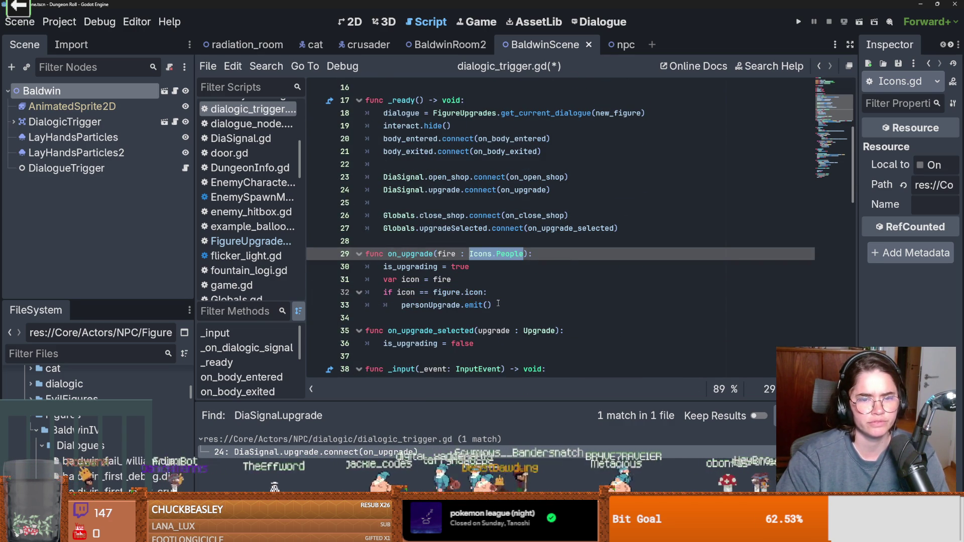
pyautogui.press('End')
pyautogui.press('Left')
pyautogui.press('Left')
pyautogui.click(458, 293)
pyautogui.hotkey('ctrl', 's')
pyautogui.scroll(5, 457, 293)
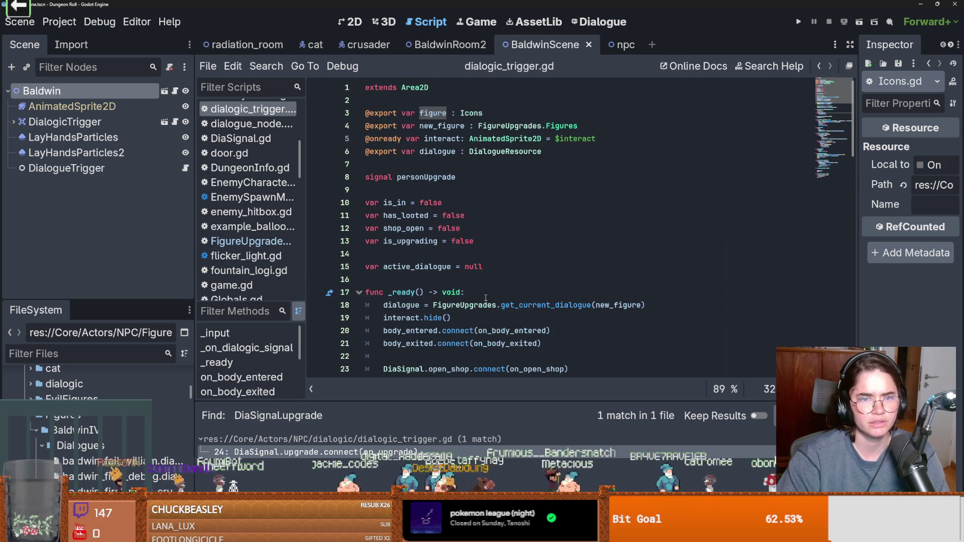
pyautogui.scroll(-3, 452, 165)
pyautogui.scroll(3, 462, 242)
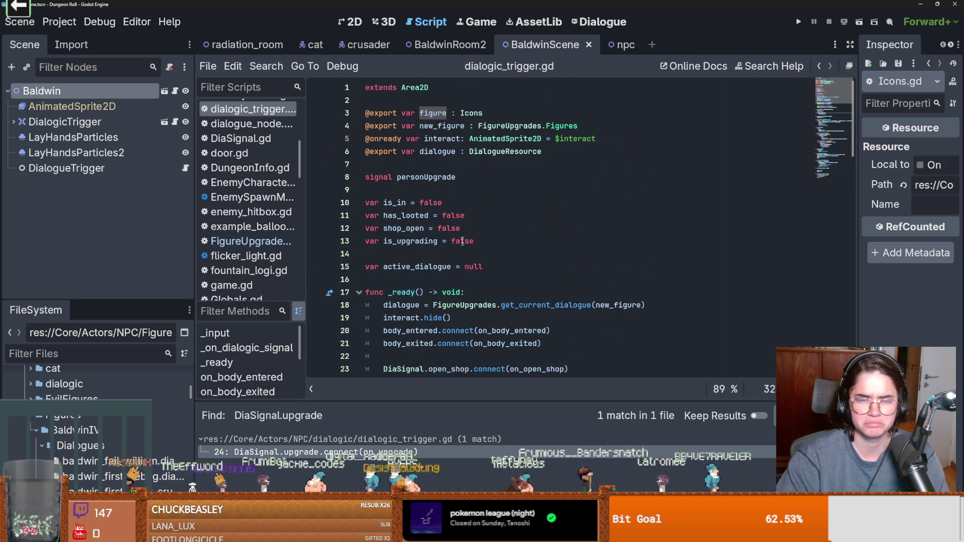
pyautogui.keyDown('ctrl'); pyautogui.click(464, 113); pyautogui.keyUp('ctrl')
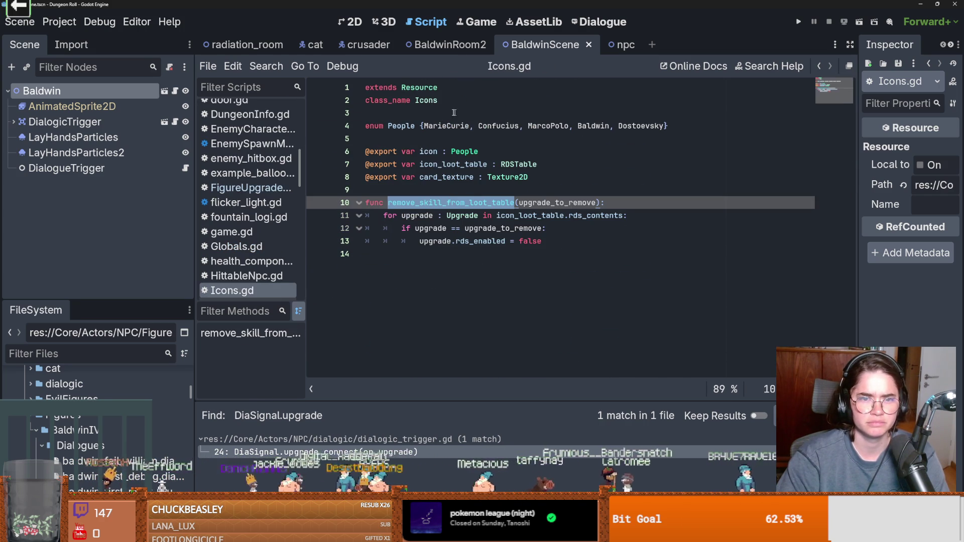
pyautogui.doubleClick(437, 150)
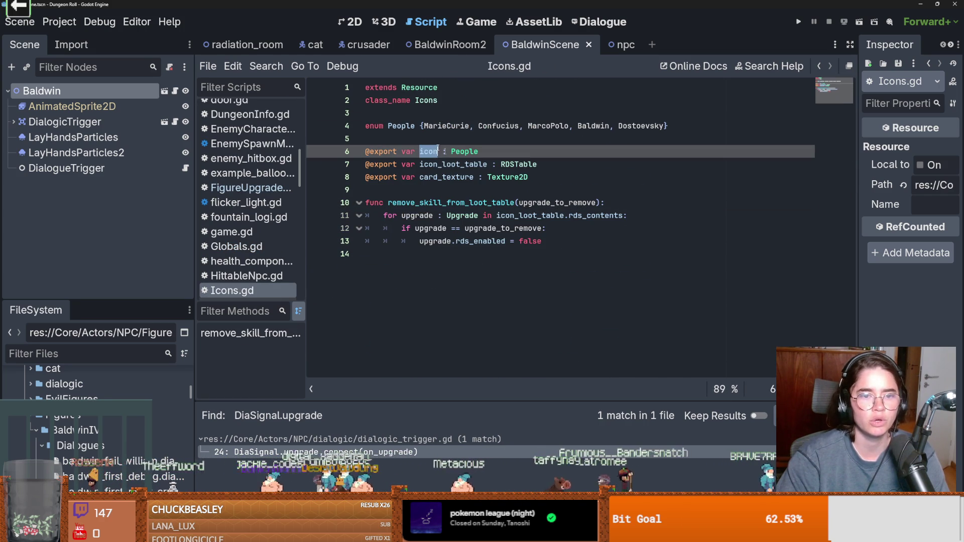
pyautogui.click(470, 161)
pyautogui.click(433, 153)
pyautogui.click(435, 159)
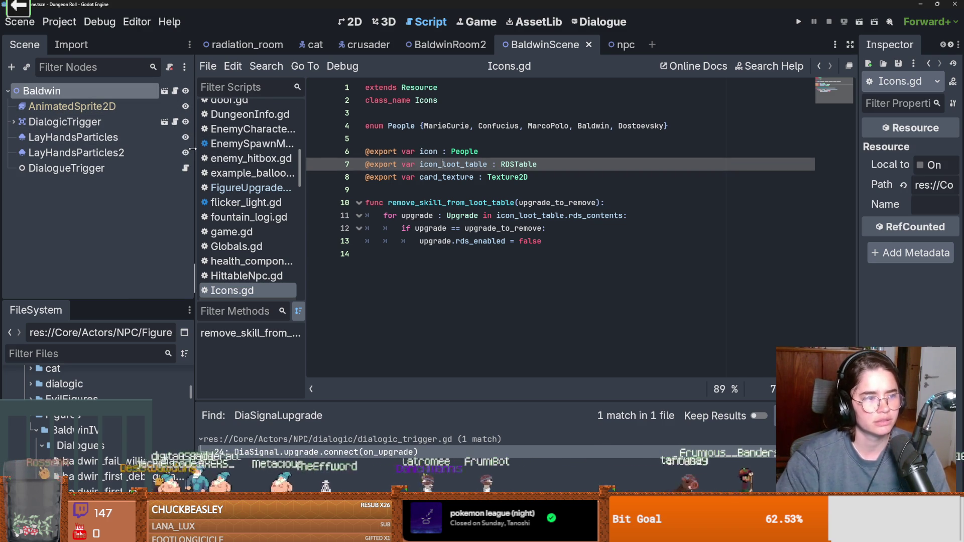
pyautogui.click(175, 122)
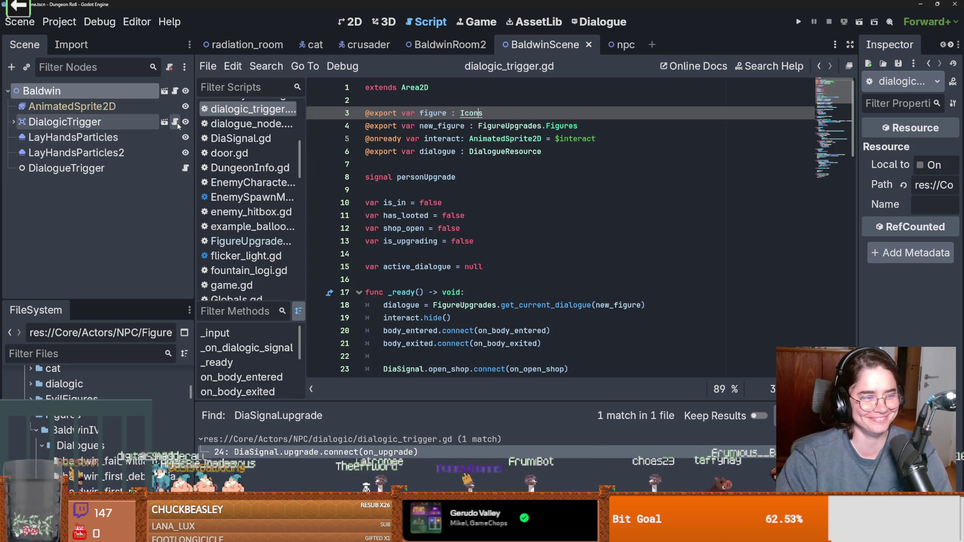
pyautogui.click(485, 246)
pyautogui.scroll(-6, 453, 318)
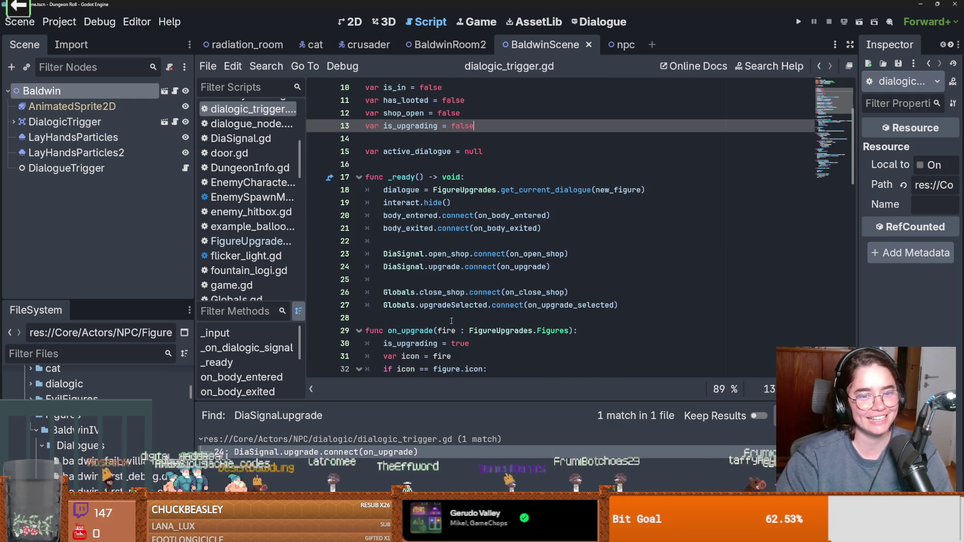
pyautogui.scroll(6, 457, 257)
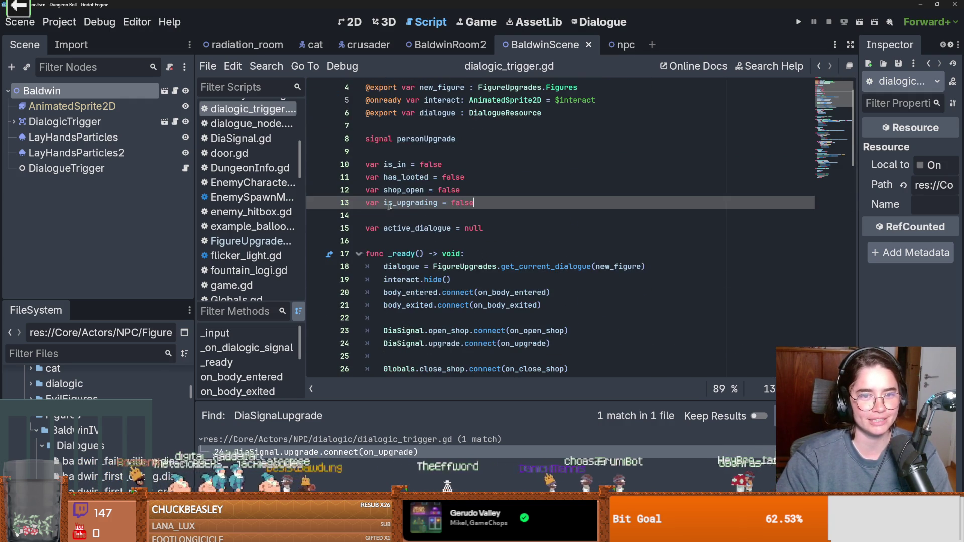
# Locate the new_figure declaration, typed FigureUpgrades.Figures, and its uses
pyautogui.moveTo(581, 125); pyautogui.dragTo(474, 126)
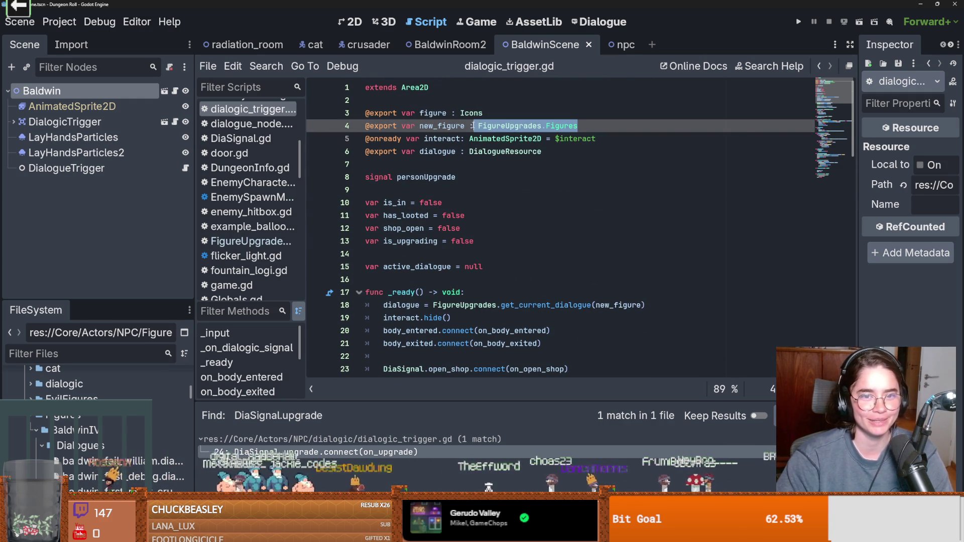
pyautogui.scroll(-3, 479, 131)
pyautogui.scroll(1, 451, 100)
pyautogui.doubleClick(442, 85)
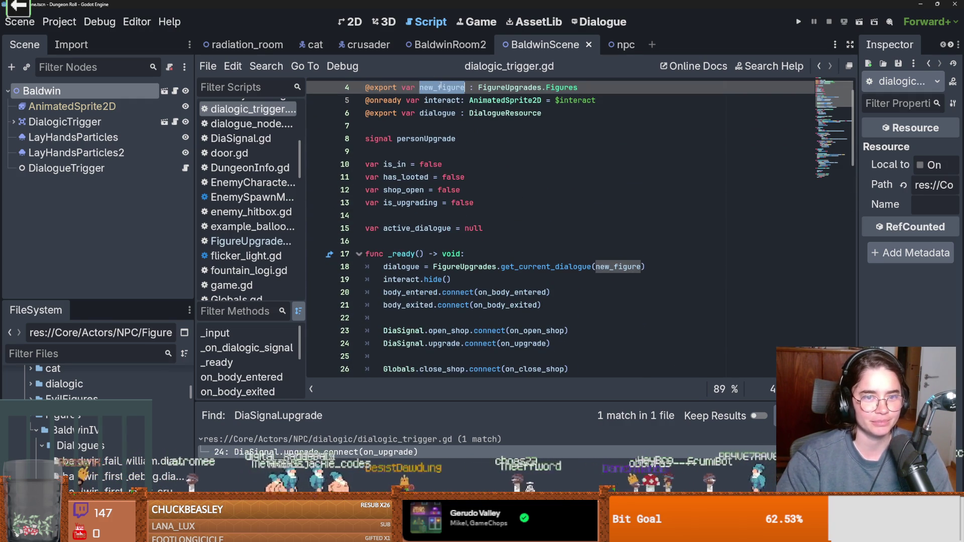
pyautogui.scroll(-1, 491, 224)
pyautogui.scroll(-4, 490, 225)
pyautogui.scroll(-1, 472, 287)
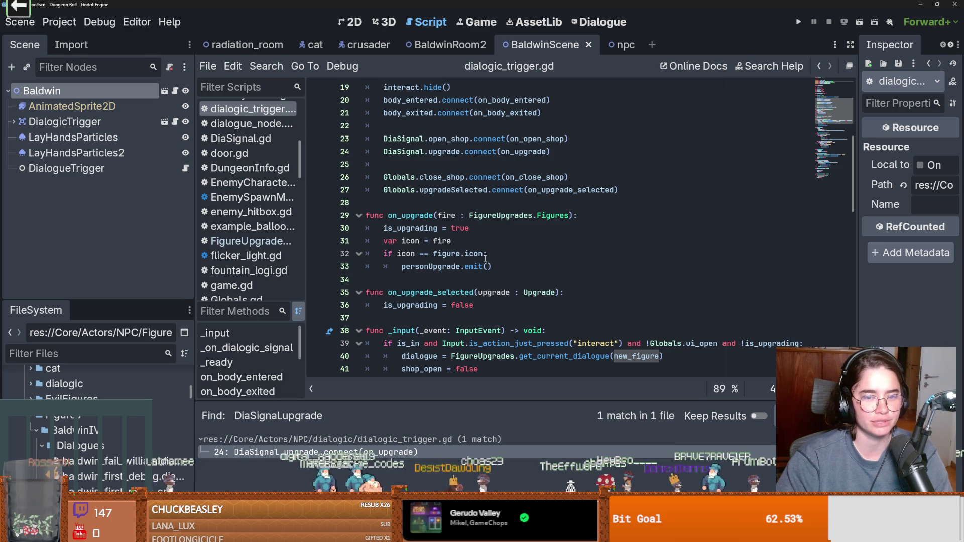
# Replace figure.icon with new_figure in the line 32 comparison and save the script
pyautogui.moveTo(482, 255); pyautogui.dragTo(435, 255)
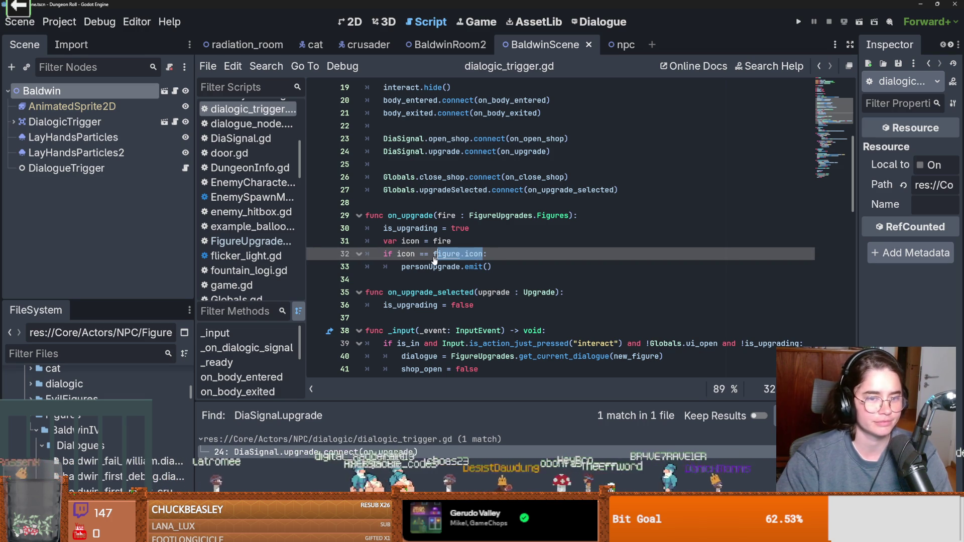
pyautogui.hotkey('ctrl', 'v')
pyautogui.hotkey('ctrl', 's')
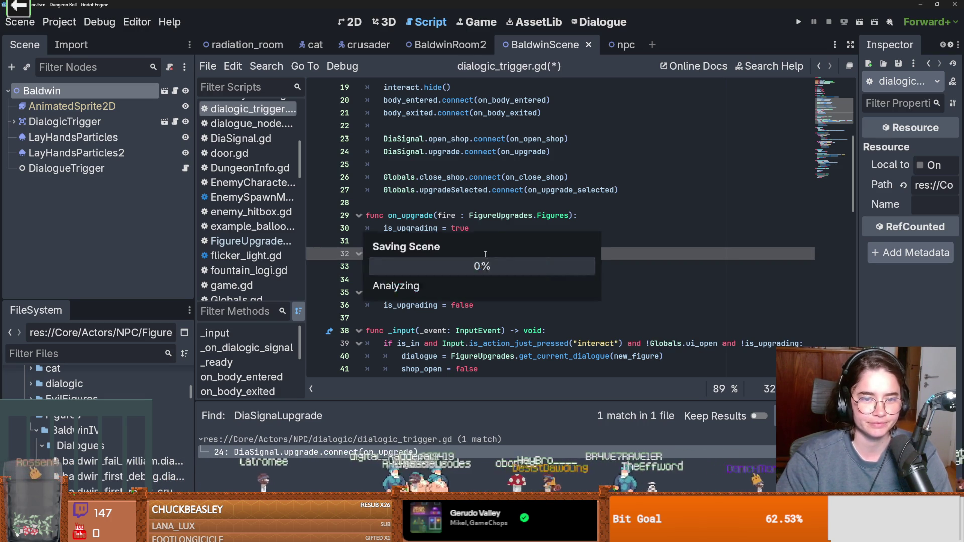
pyautogui.scroll(6, 542, 316)
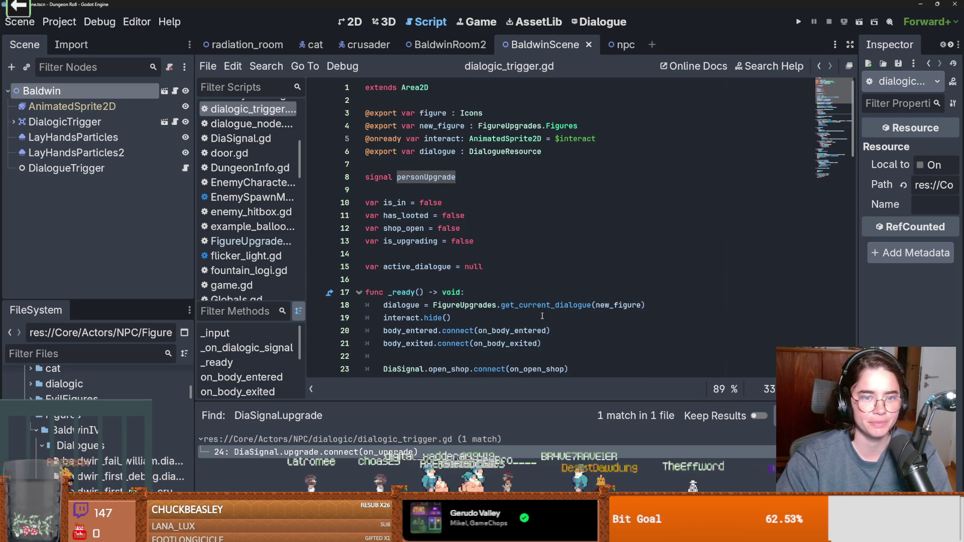
pyautogui.scroll(-6, 401, 229)
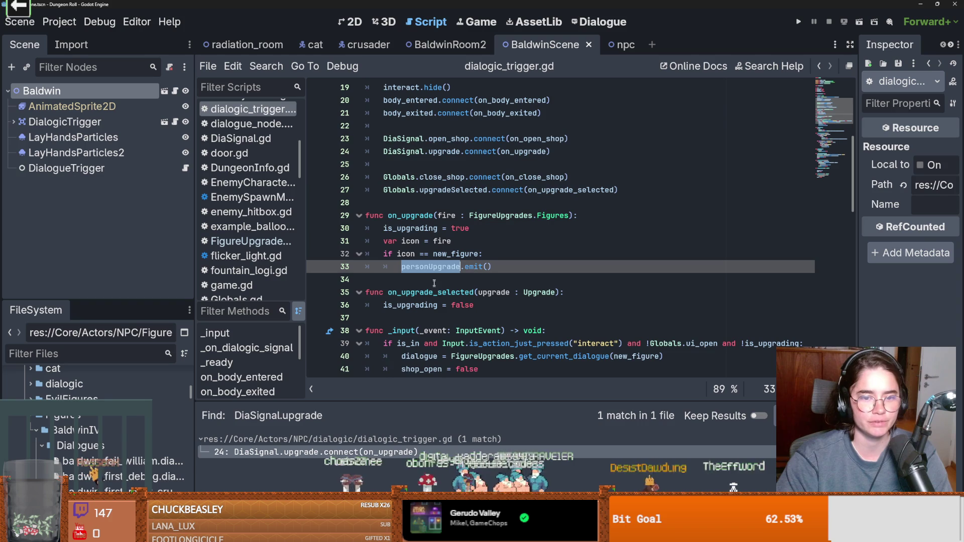
pyautogui.scroll(3, 446, 276)
pyautogui.scroll(-3, 462, 294)
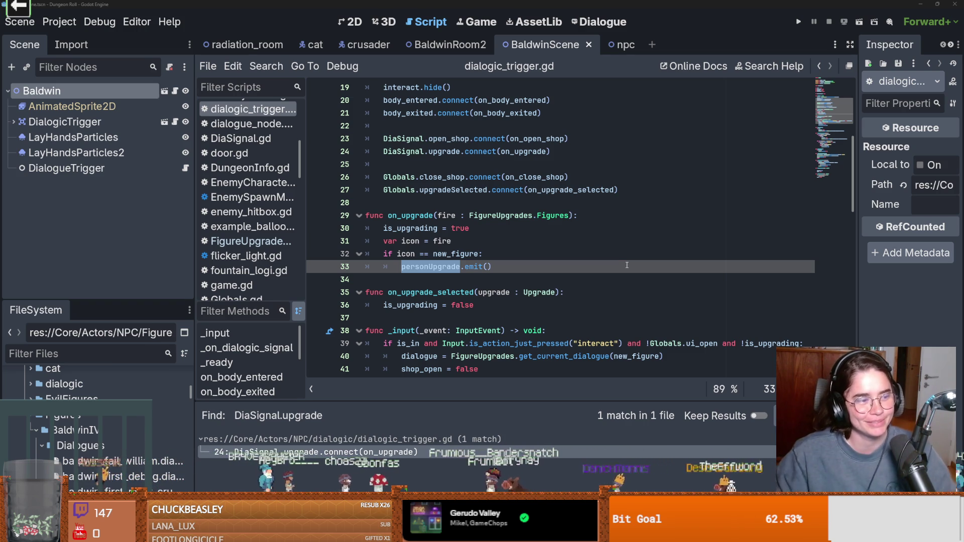
pyautogui.click(463, 317)
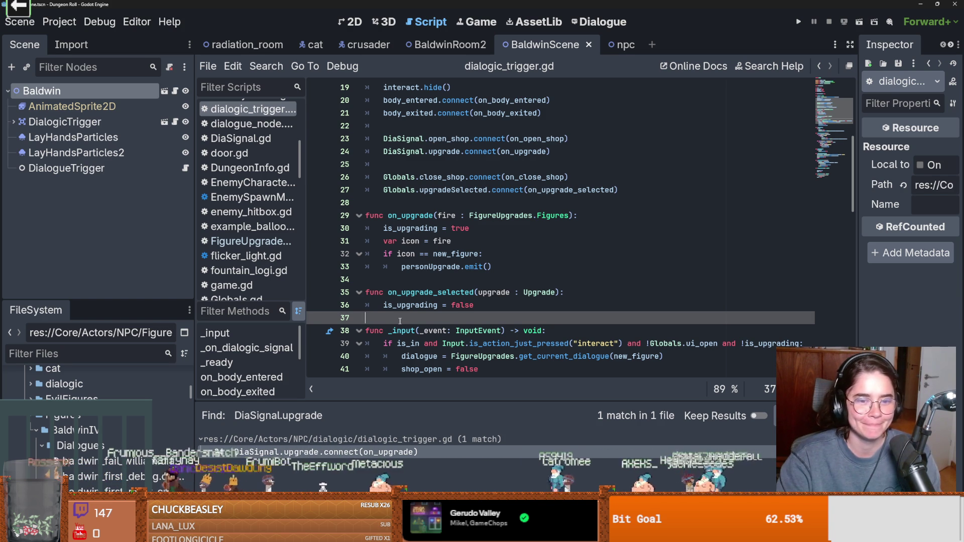
# Save the script and check where on_upgrade is connected
pyautogui.hotkey('ctrl', 's')
pyautogui.scroll(2, 426, 328)
pyautogui.doubleClick(410, 292)
pyautogui.scroll(-1, 401, 281)
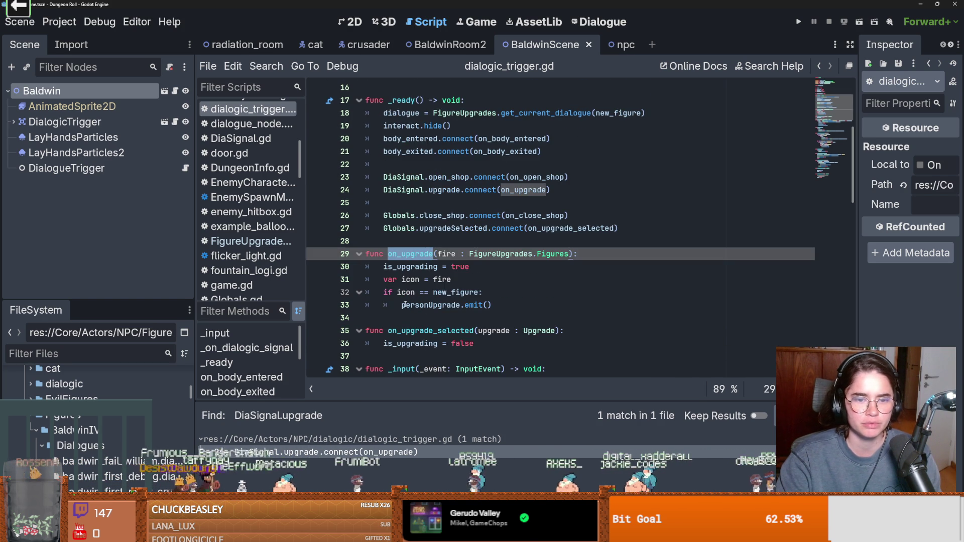
# Delete the var icon = fire line, rename the parameter fire to icon, and save
pyautogui.tripleClick(390, 279)
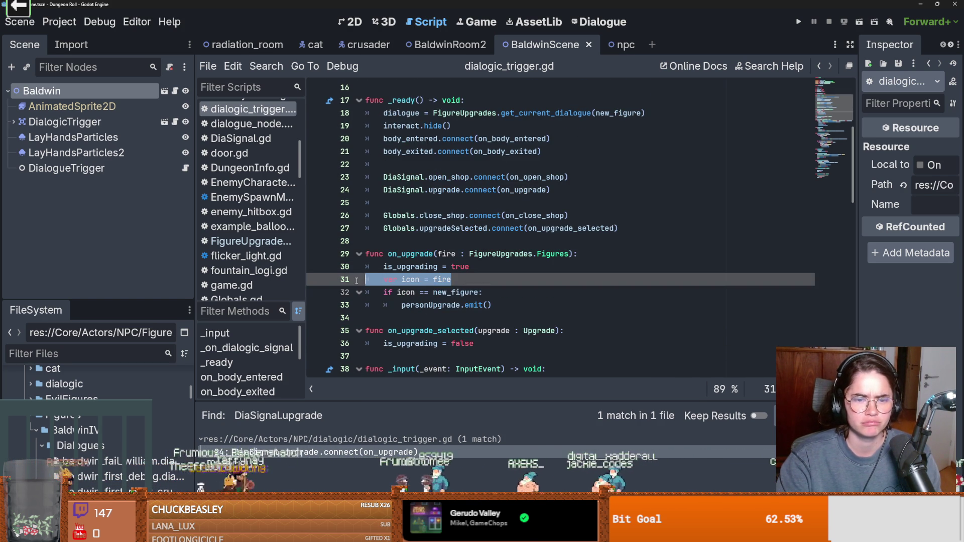
pyautogui.press('BackSpace')
pyautogui.press('BackSpace')
pyautogui.doubleClick(446, 253)
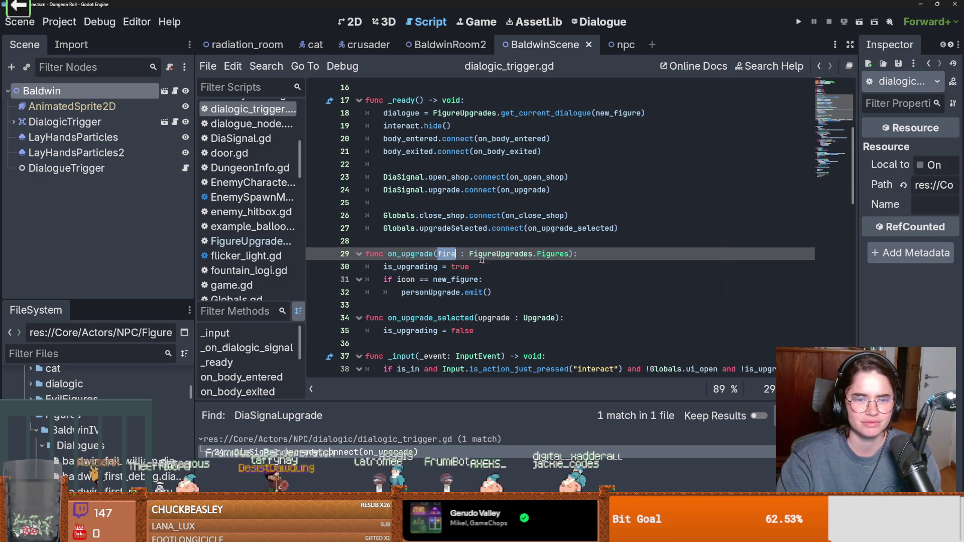
pyautogui.write('icon')
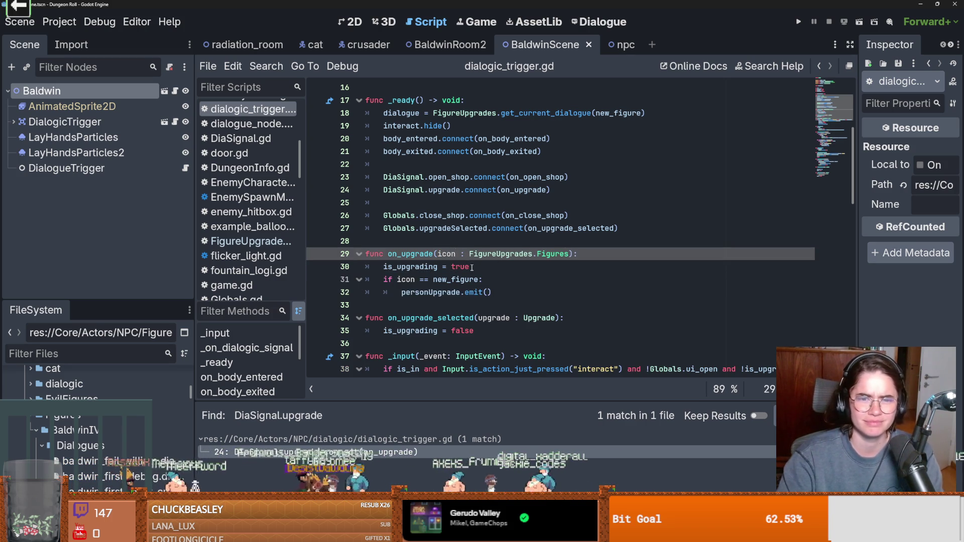
pyautogui.scroll(5, 481, 265)
pyautogui.scroll(-1, 473, 267)
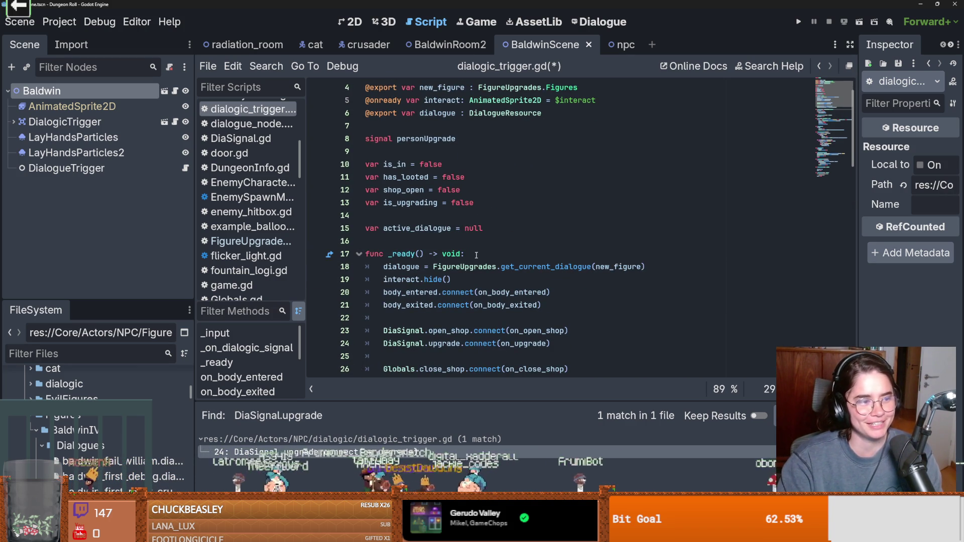
pyautogui.scroll(-2, 452, 281)
pyautogui.hotkey('ctrl', 's')
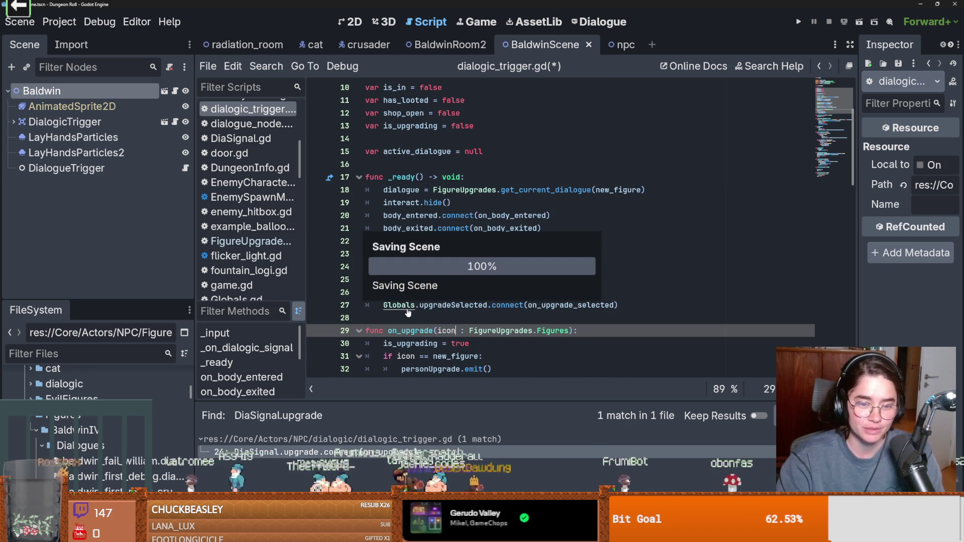
# Save again and trace the on_upgrade, on_upgrade_selected and start_current_timeline usages
pyautogui.scroll(-1, 409, 313)
pyautogui.click(399, 340)
pyautogui.hotkey('ctrl', 's')
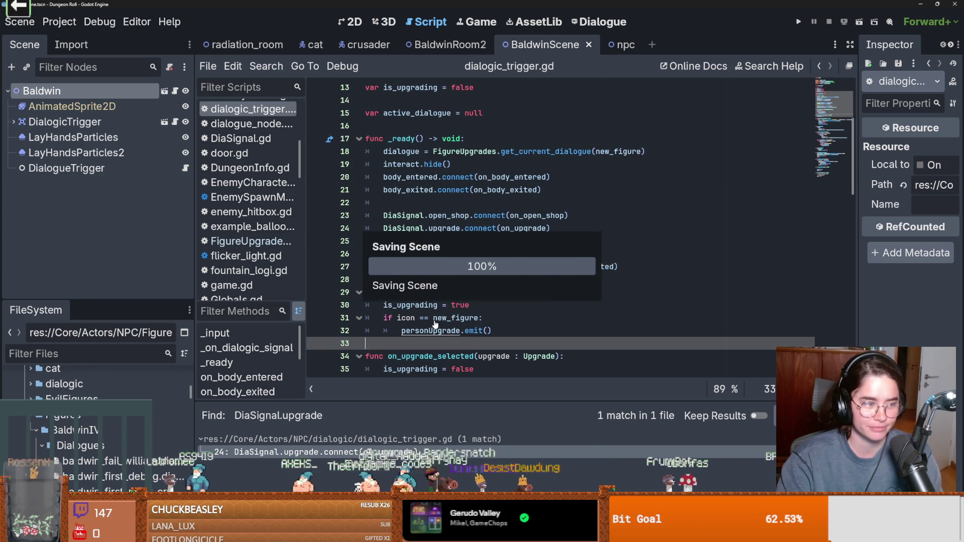
pyautogui.scroll(-2, 474, 361)
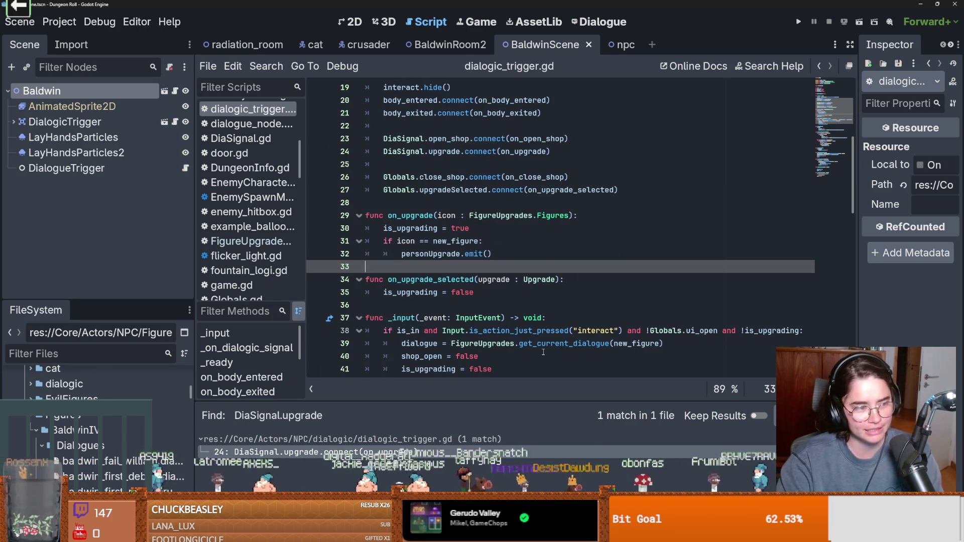
pyautogui.doubleClick(391, 215)
pyautogui.doubleClick(457, 279)
pyautogui.scroll(-3, 467, 286)
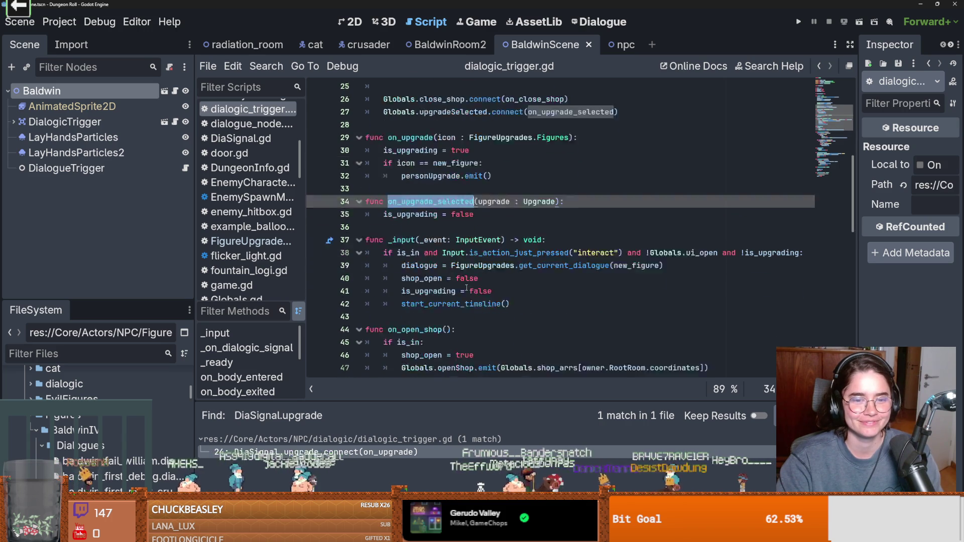
pyautogui.keyDown('ctrl'); pyautogui.click(452, 266); pyautogui.keyUp('ctrl')
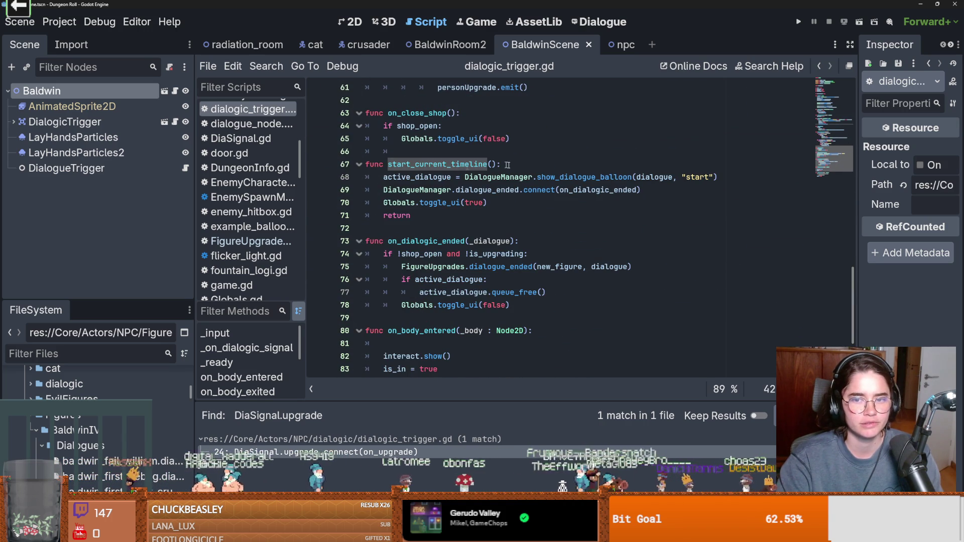
pyautogui.scroll(5, 561, 184)
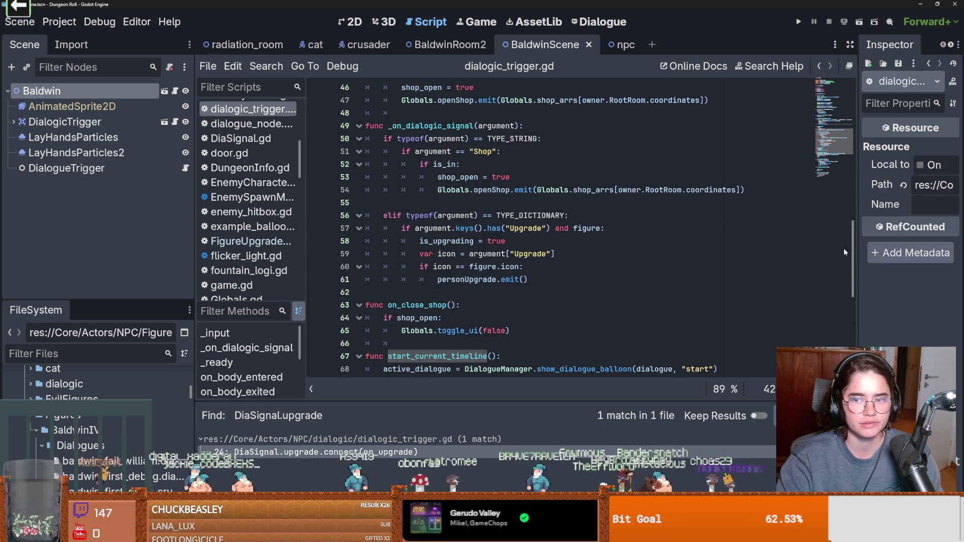
pyautogui.scroll(15, 843, 252)
pyautogui.click(452, 100)
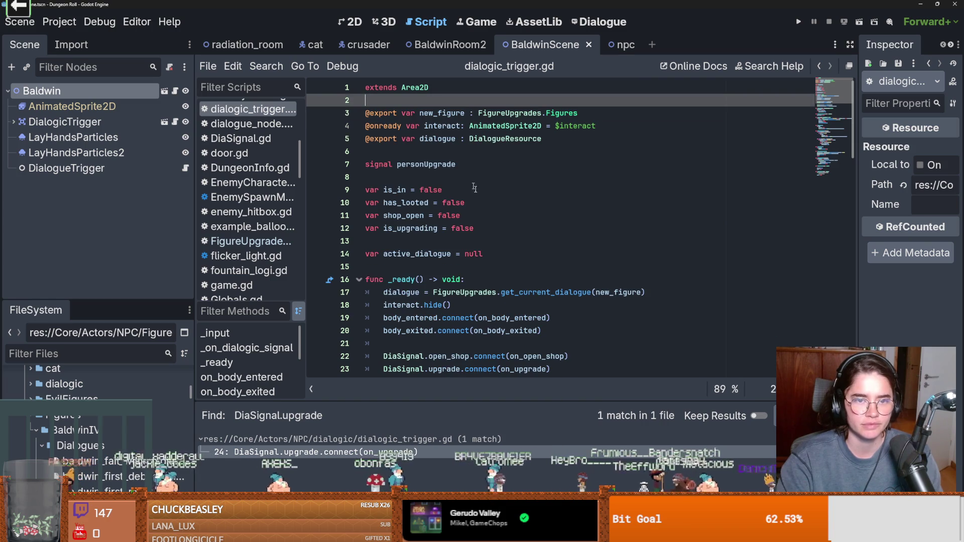
# Inspect the Upgrade branch on lines 55–60 that reports the error
pyautogui.doubleClick(456, 113)
pyautogui.scroll(-9, 553, 193)
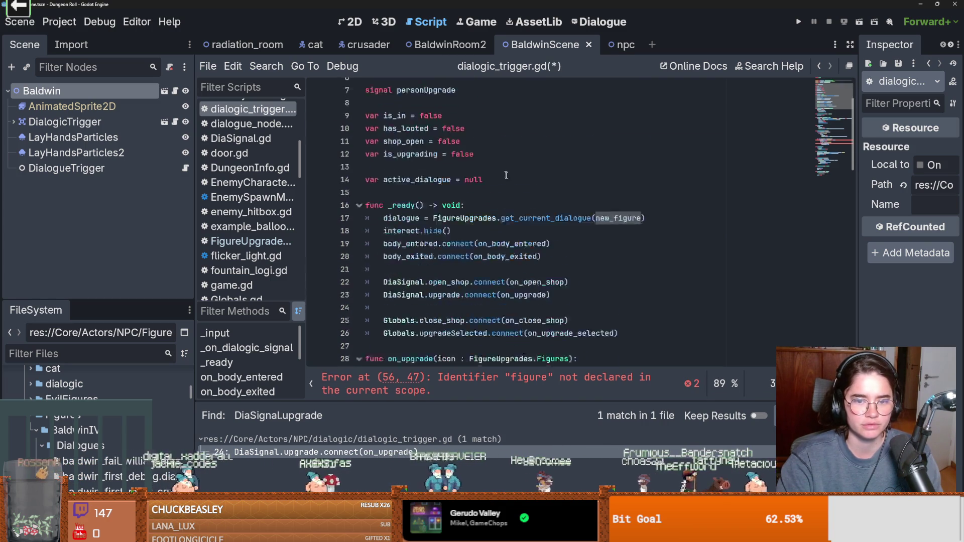
pyautogui.scroll(-5, 553, 192)
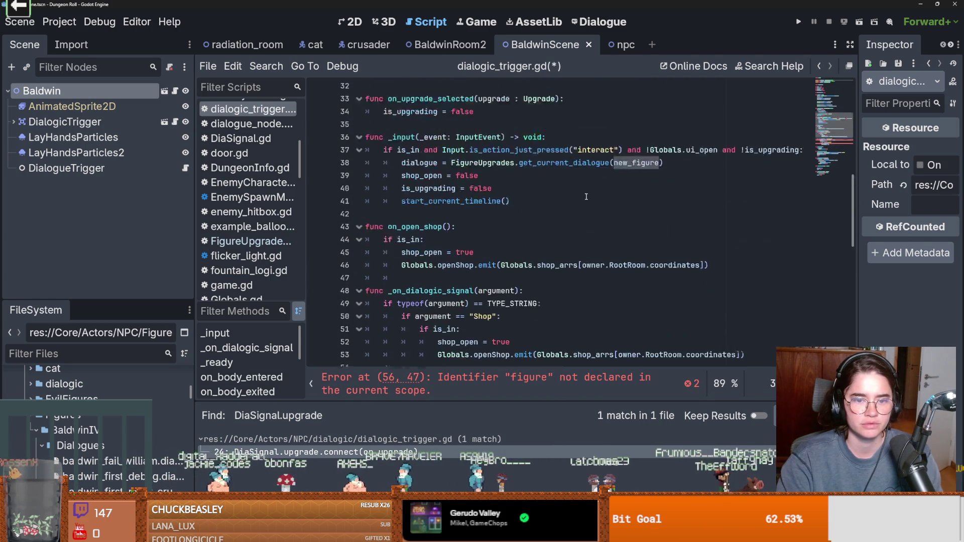
pyautogui.moveTo(486, 261); pyautogui.dragTo(547, 261)
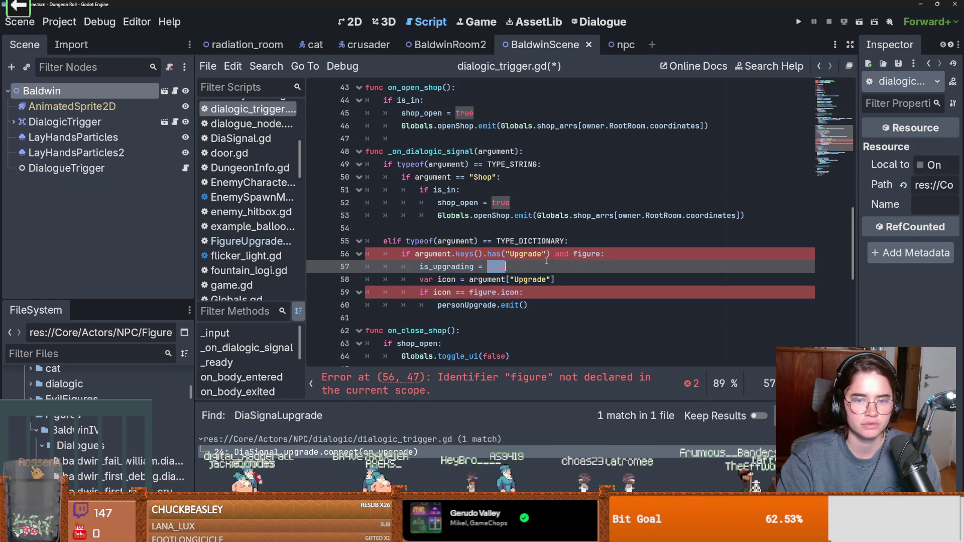
pyautogui.click(452, 244)
pyautogui.click(434, 255)
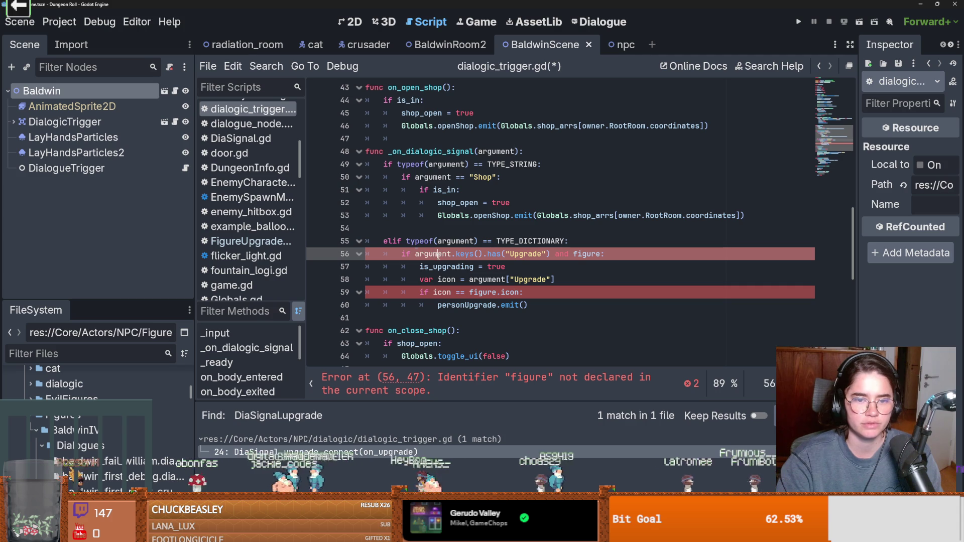
pyautogui.click(487, 254)
pyautogui.click(474, 304)
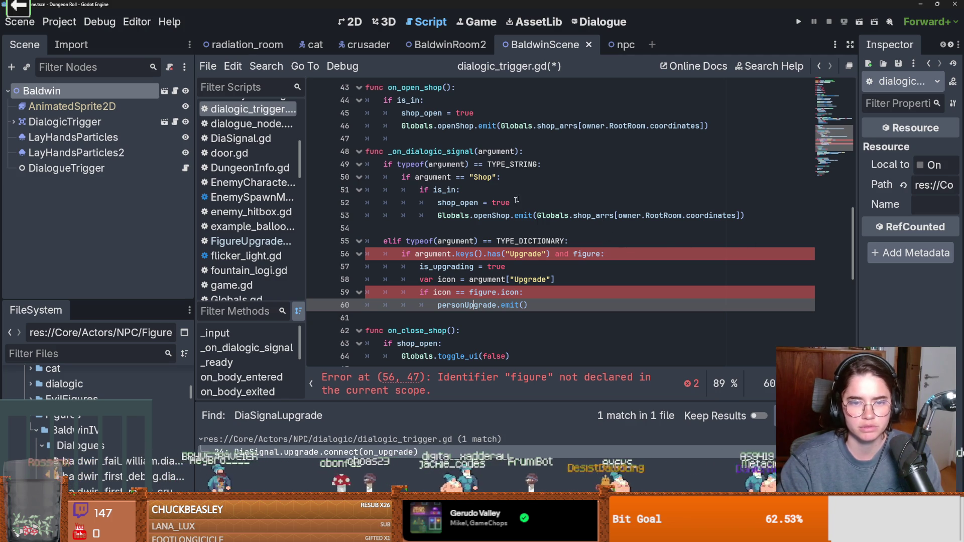
# Comment out lines 55–60, the Upgrade branch of _on_dialogic_signal
pyautogui.moveTo(528, 304)
pyautogui.mouseDown()
pyautogui.moveTo(351, 256)
pyautogui.moveTo(341, 245)
pyautogui.mouseUp()
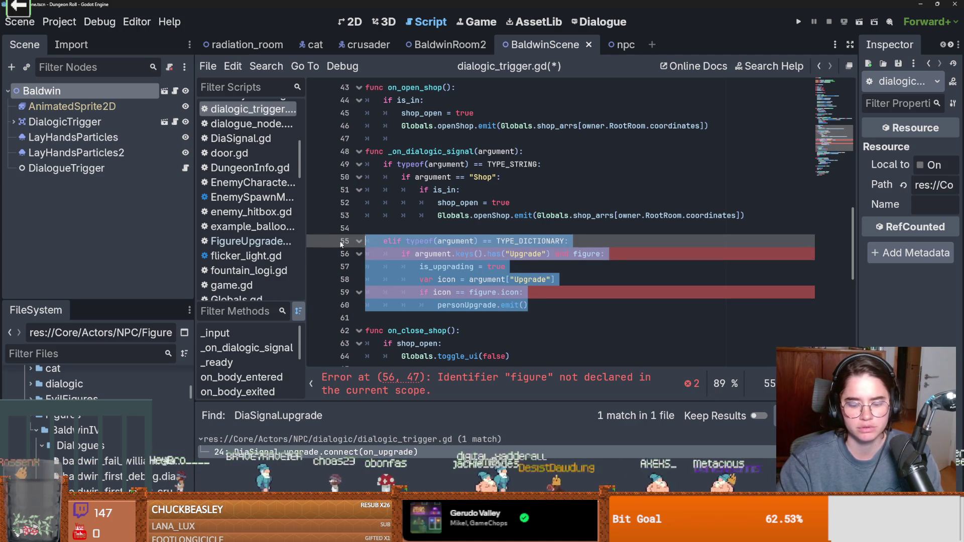
pyautogui.hotkey('ctrl', 'k')
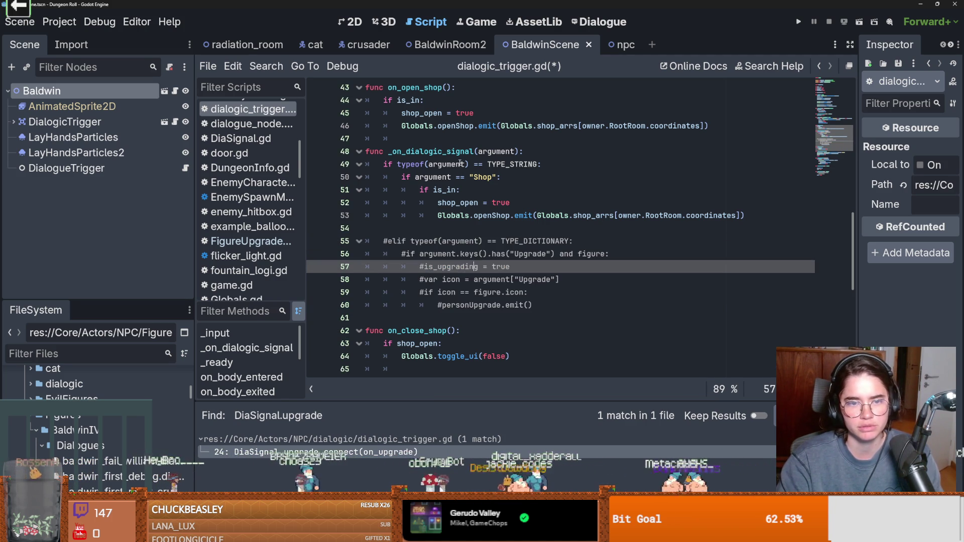
pyautogui.click(459, 164)
pyautogui.doubleClick(437, 151)
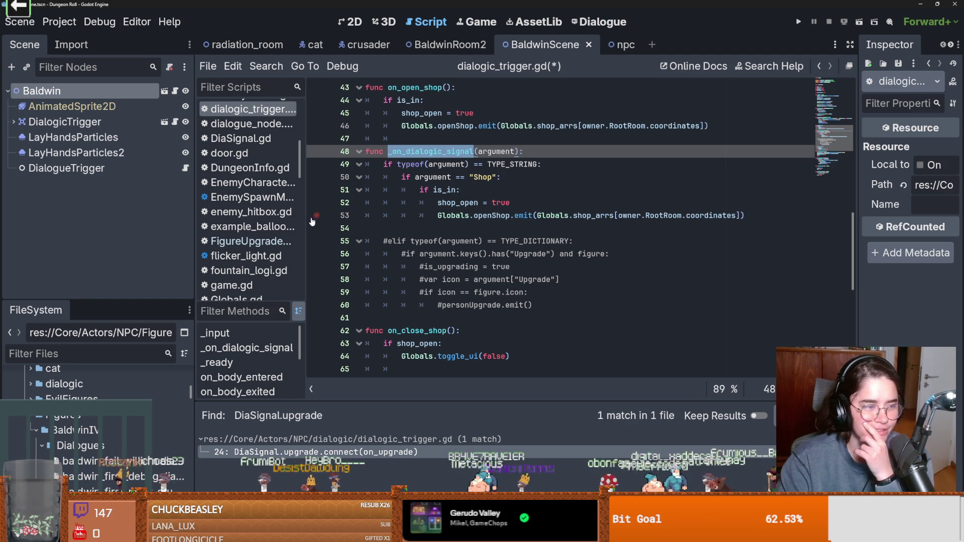
# Find where the personUpgrade signal is declared
pyautogui.scroll(-6, 473, 264)
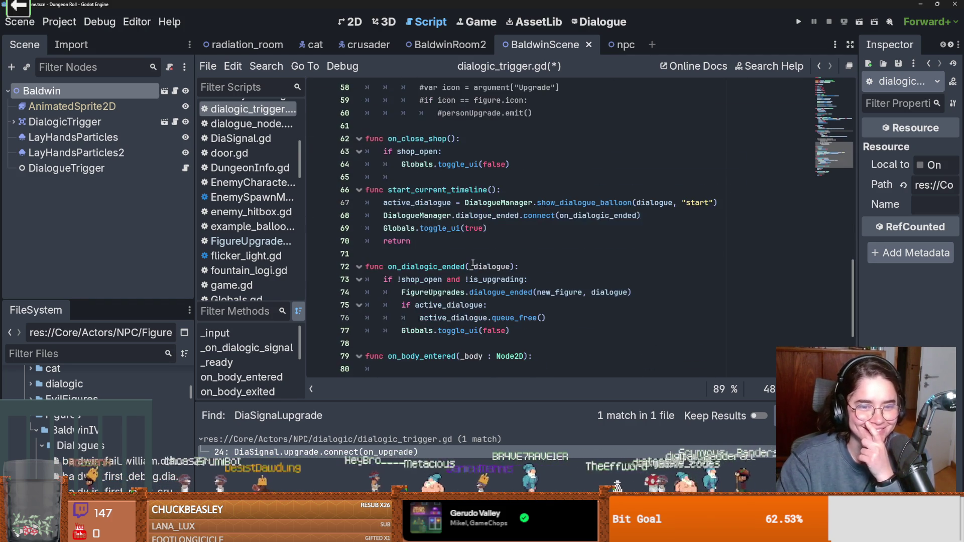
pyautogui.scroll(3, 473, 263)
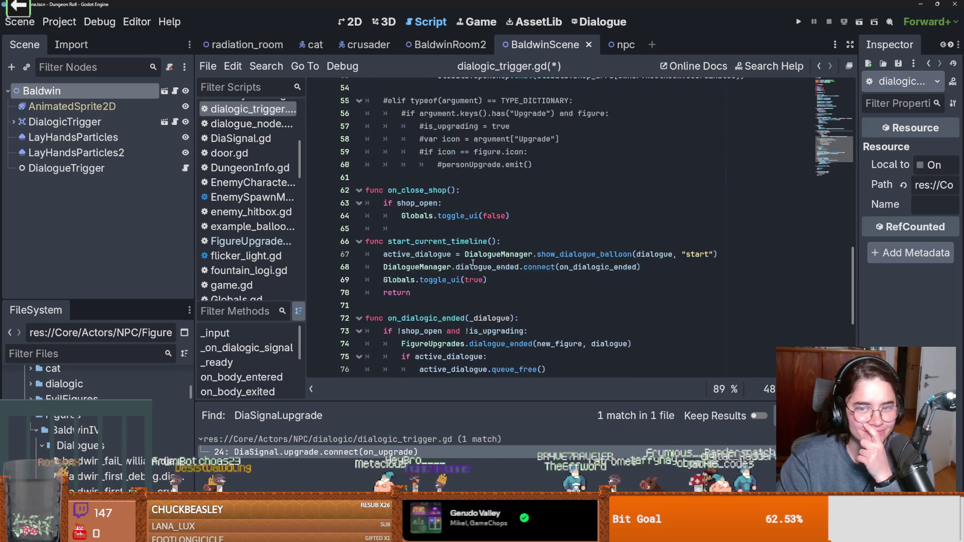
pyautogui.scroll(2, 473, 264)
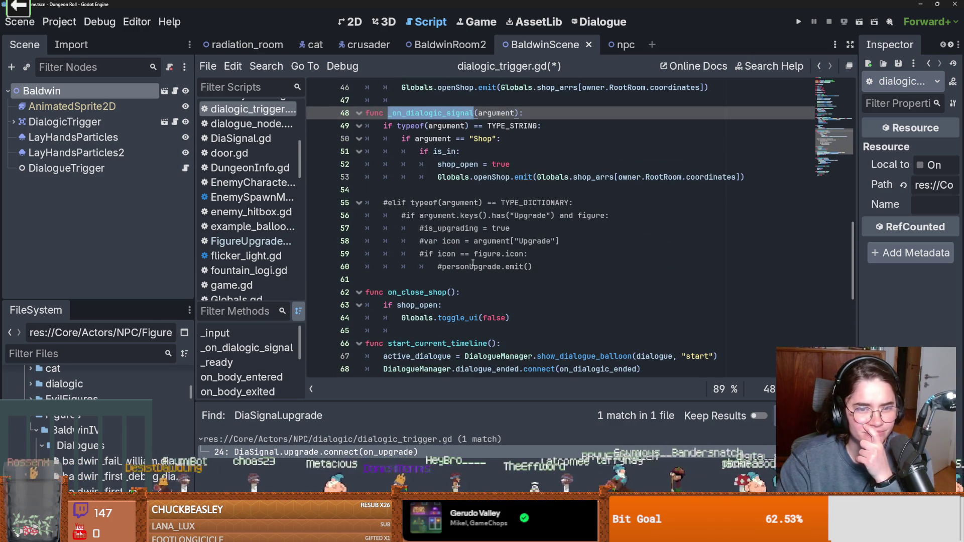
pyautogui.doubleClick(470, 265)
pyautogui.scroll(15, 468, 264)
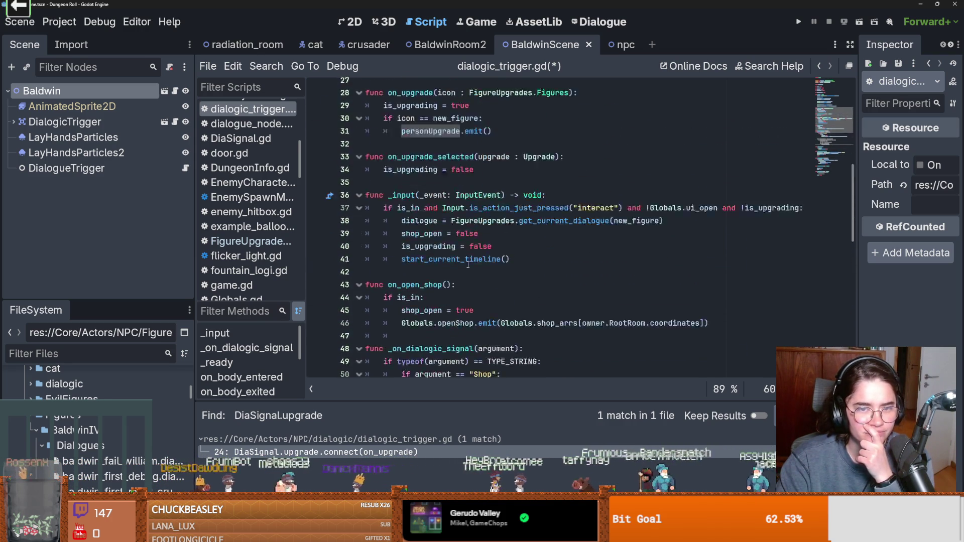
pyautogui.scroll(-5, 468, 265)
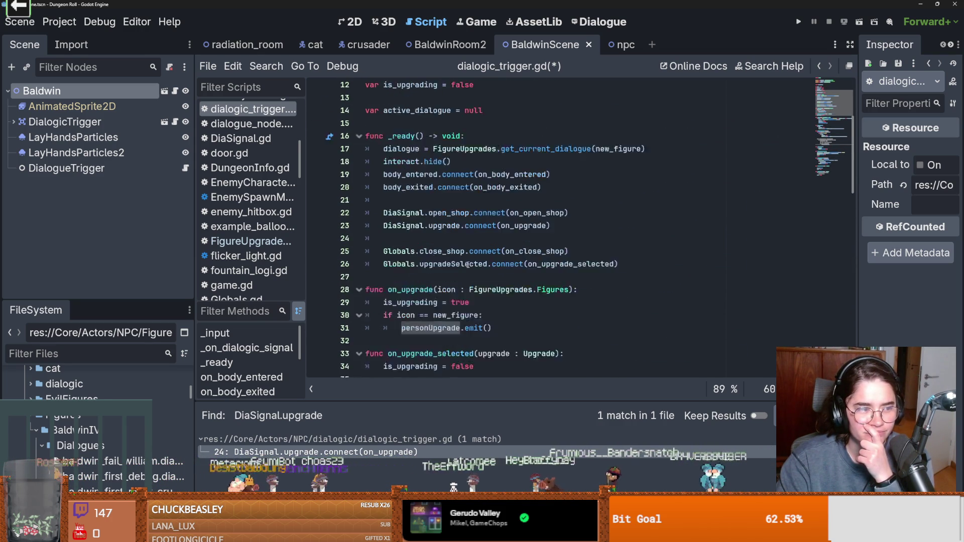
pyautogui.scroll(4, 468, 265)
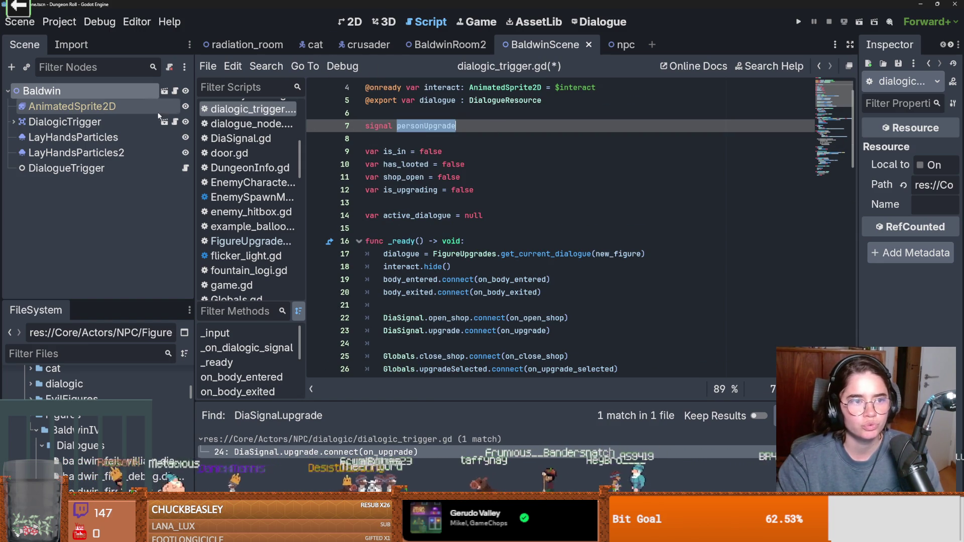
# Compare the personUpgrade connect call in icon_script.gd with its emit in dialogic_trigger.gd
pyautogui.hotkey('alt', 'Left')
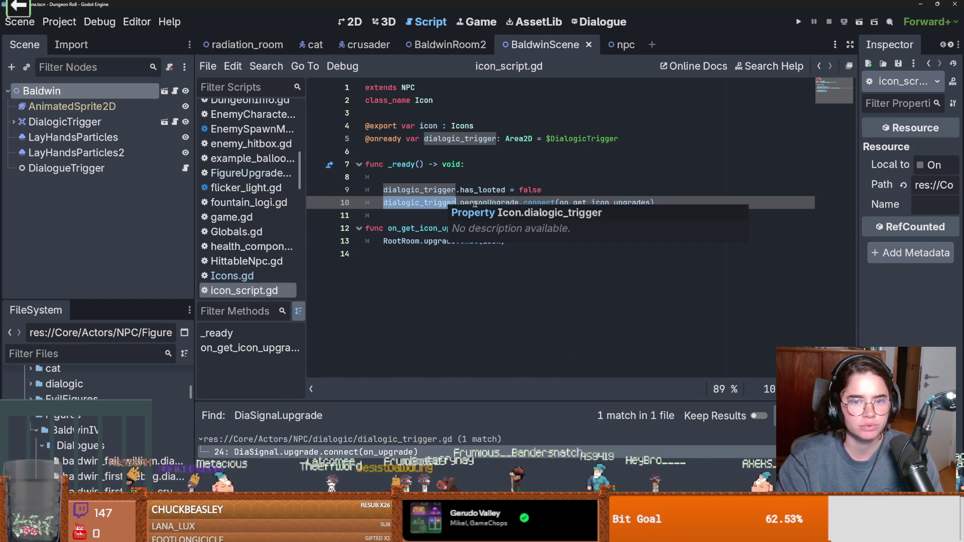
pyautogui.doubleClick(490, 203)
pyautogui.doubleClick(539, 202)
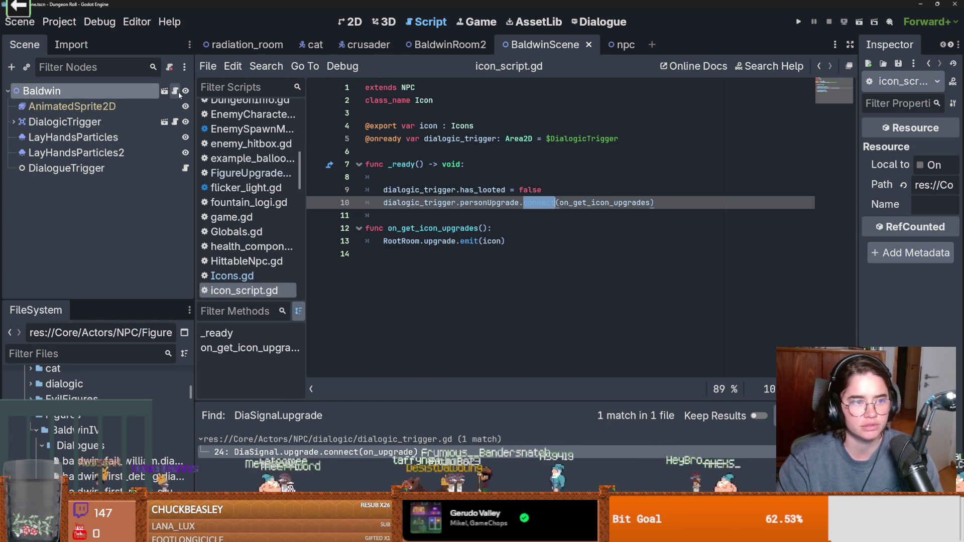
pyautogui.click(174, 122)
pyautogui.scroll(-2, 485, 231)
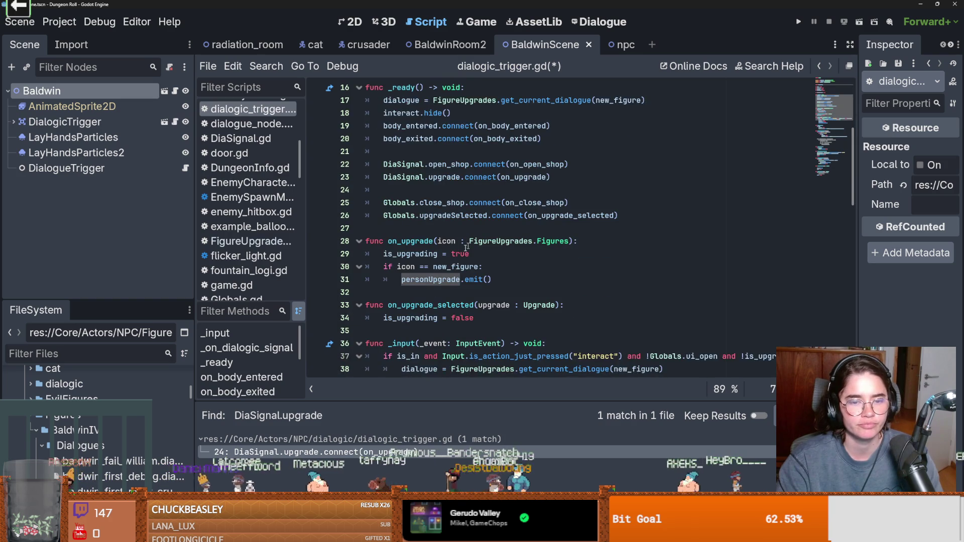
pyautogui.click(433, 279)
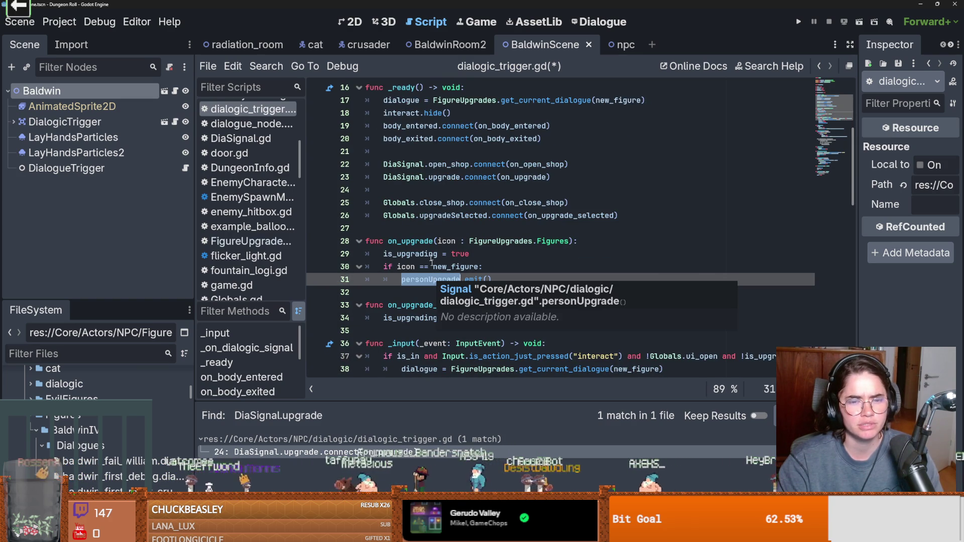
pyautogui.doubleClick(421, 241)
pyautogui.click(442, 279)
# Review the commented-out upgrade block, then save dialogic_trigger.gd
pyautogui.scroll(-9, 438, 267)
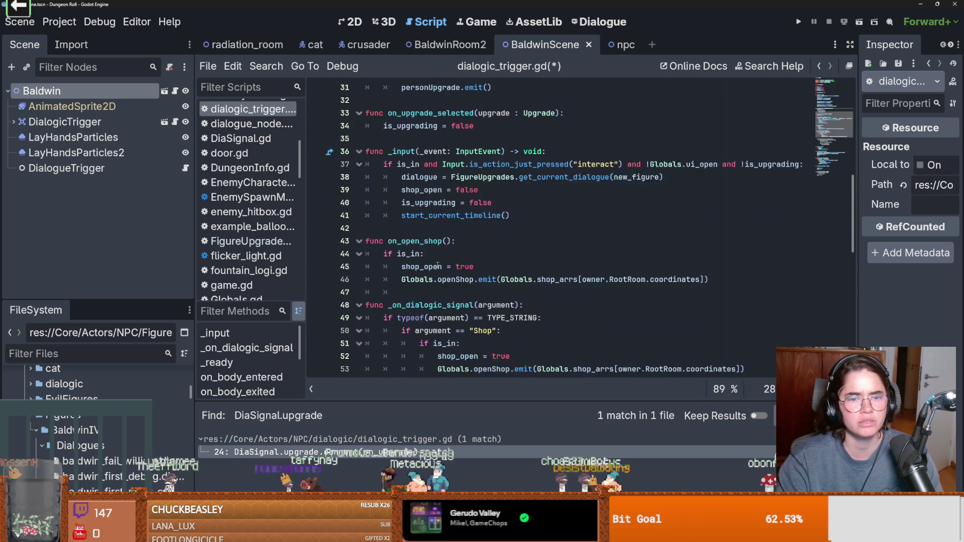
pyautogui.scroll(-2, 438, 267)
pyautogui.moveTo(532, 228)
pyautogui.mouseDown()
pyautogui.moveTo(382, 120)
pyautogui.moveTo(225, 168)
pyautogui.mouseUp()
pyautogui.click(483, 229)
pyautogui.scroll(10, 483, 229)
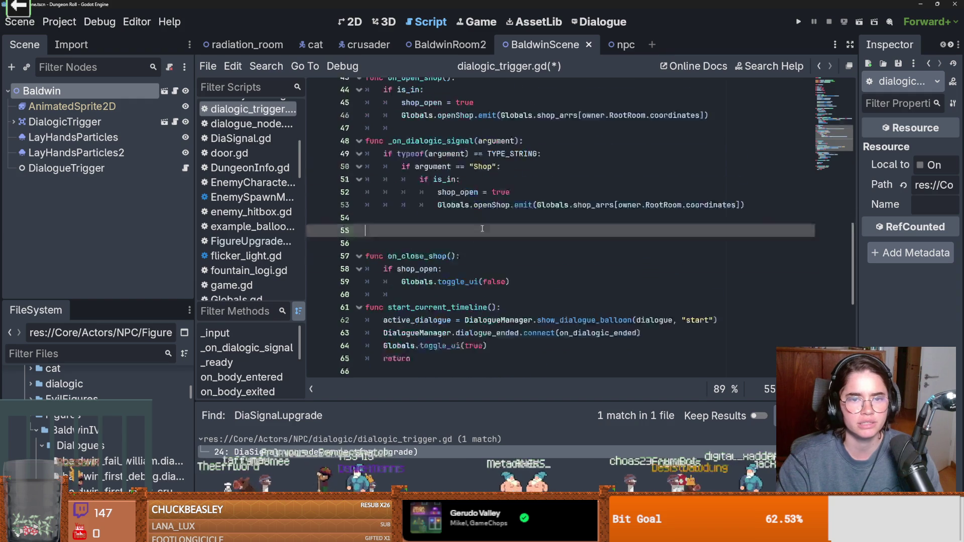
pyautogui.doubleClick(430, 241)
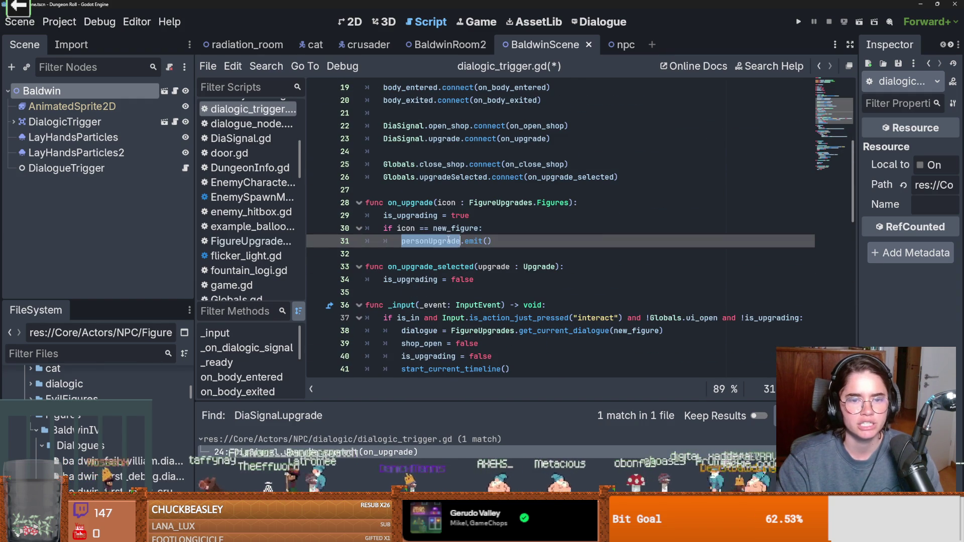
pyautogui.hotkey('ctrl', 's')
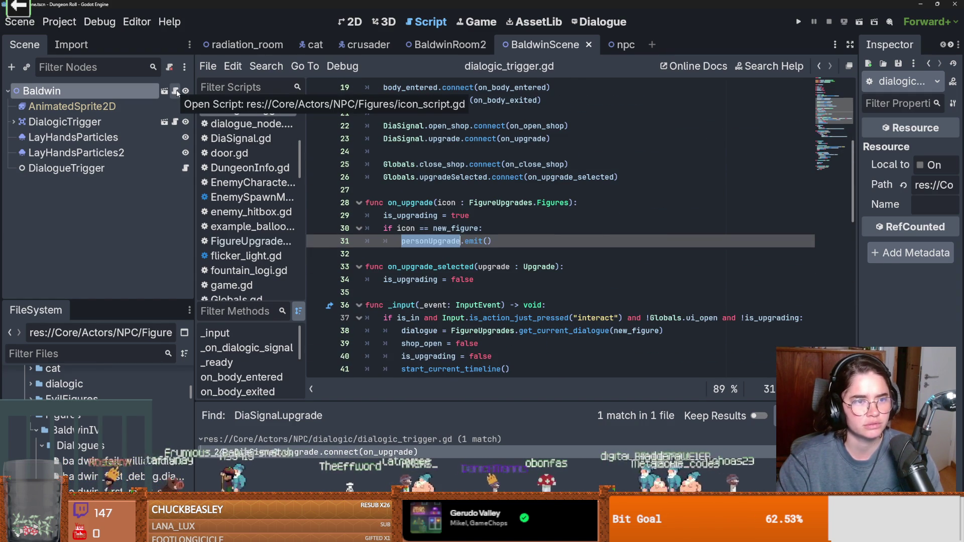
# Delete the empty line in icon_script.gd's _ready and save it
pyautogui.click(175, 91)
pyautogui.click(476, 176)
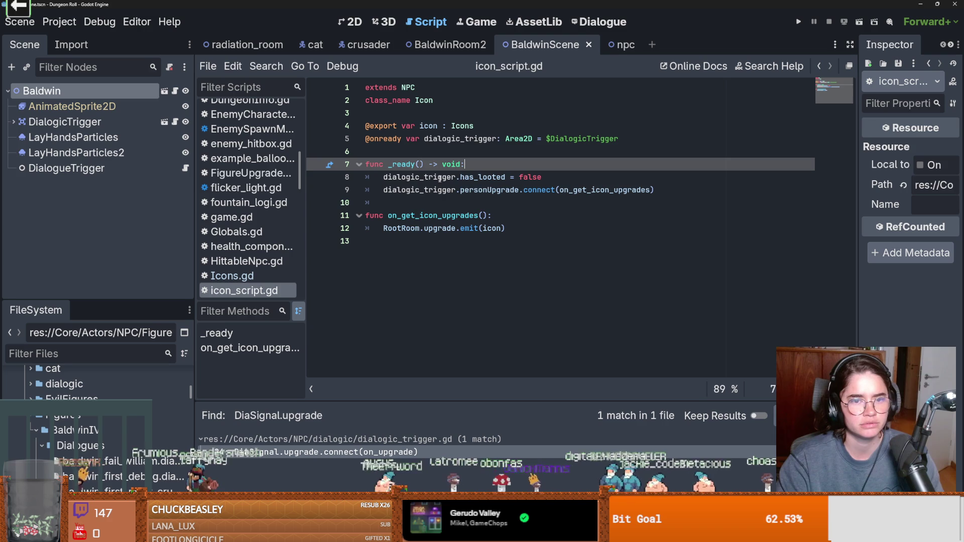
pyautogui.press('BackSpace')
pyautogui.press('BackSpace')
pyautogui.hotkey('ctrl', 's')
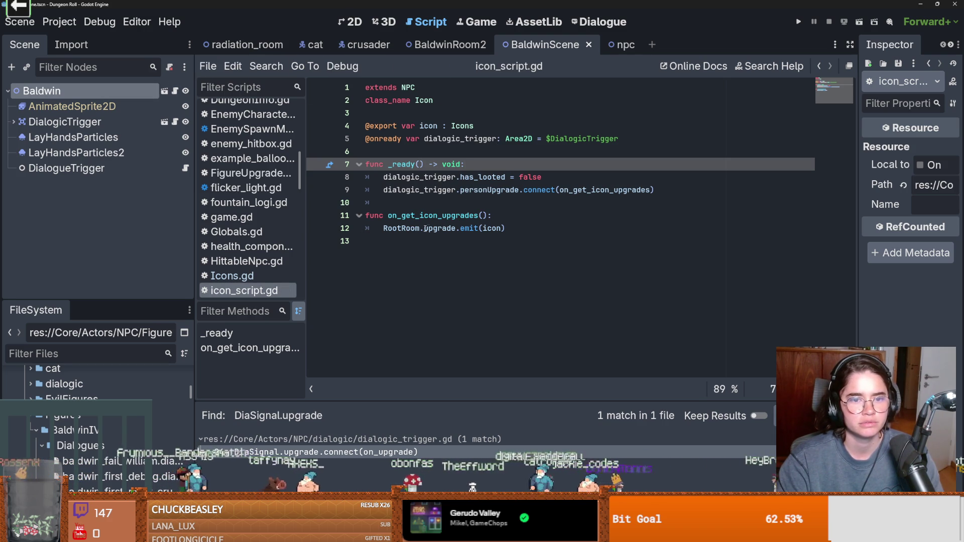
pyautogui.doubleClick(407, 228)
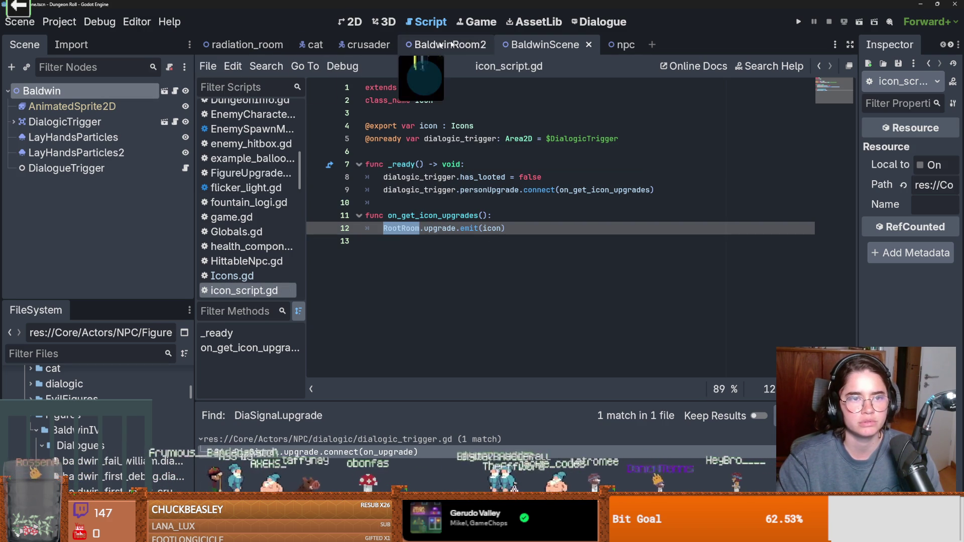
# Find the upgrade signal declaration on line 22 of BaldwinRoom2's room_generation.gd
pyautogui.click(422, 46)
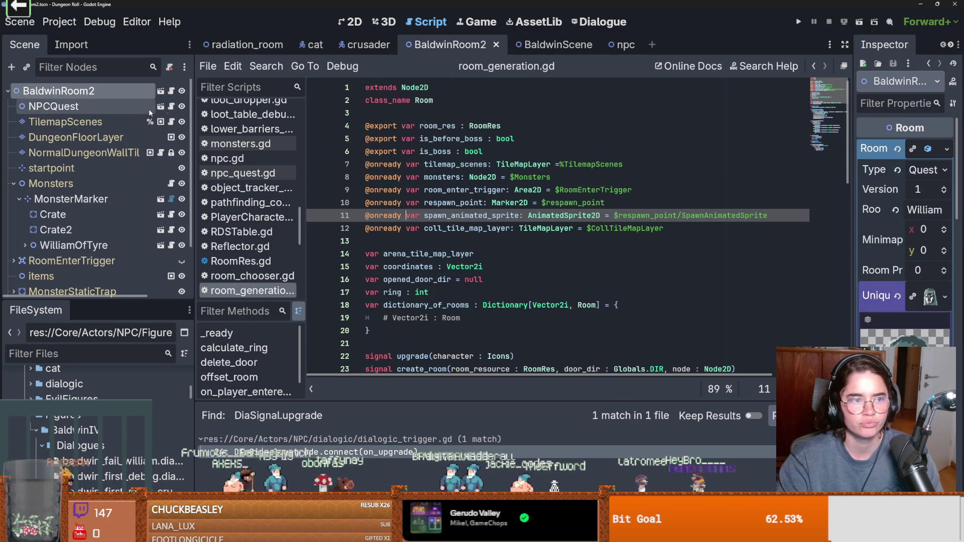
pyautogui.scroll(-7, 497, 244)
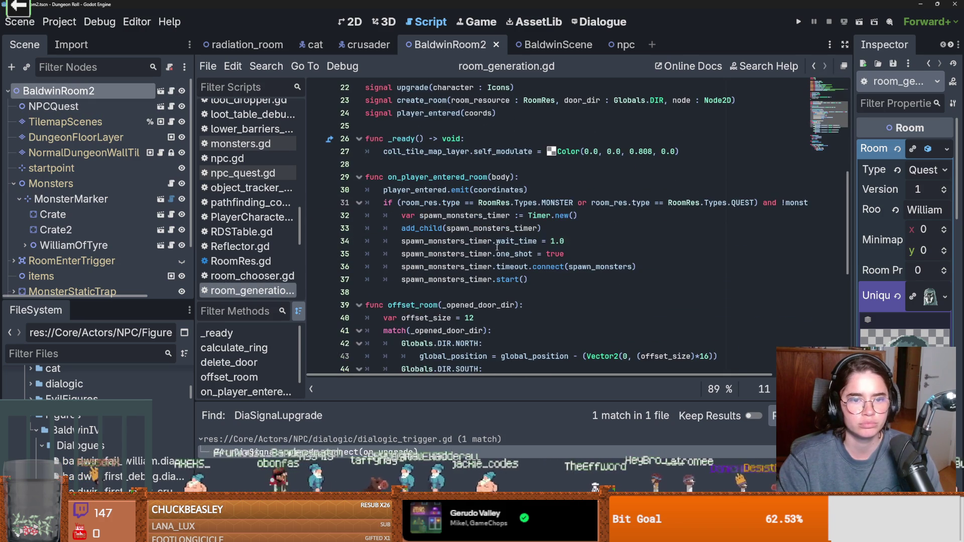
pyautogui.scroll(-7, 497, 248)
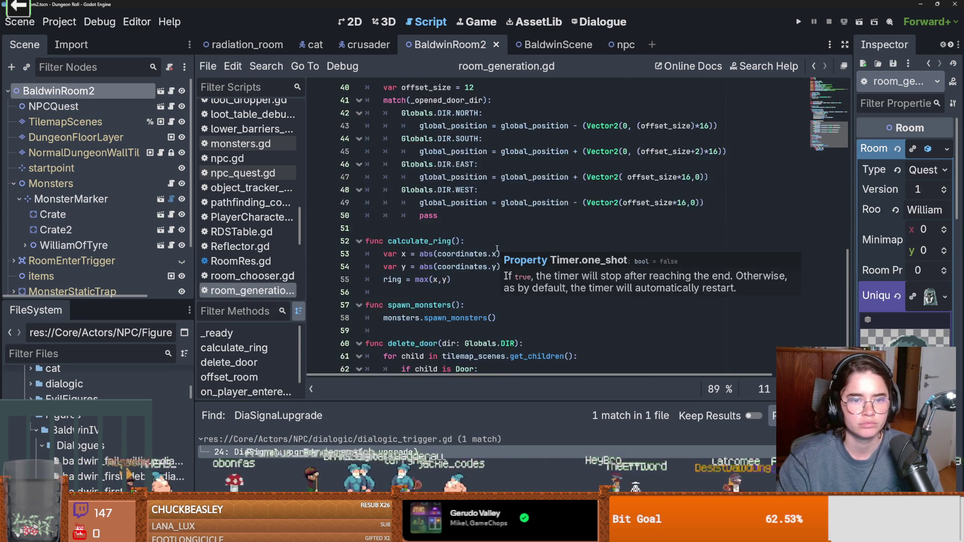
pyautogui.scroll(12, 497, 248)
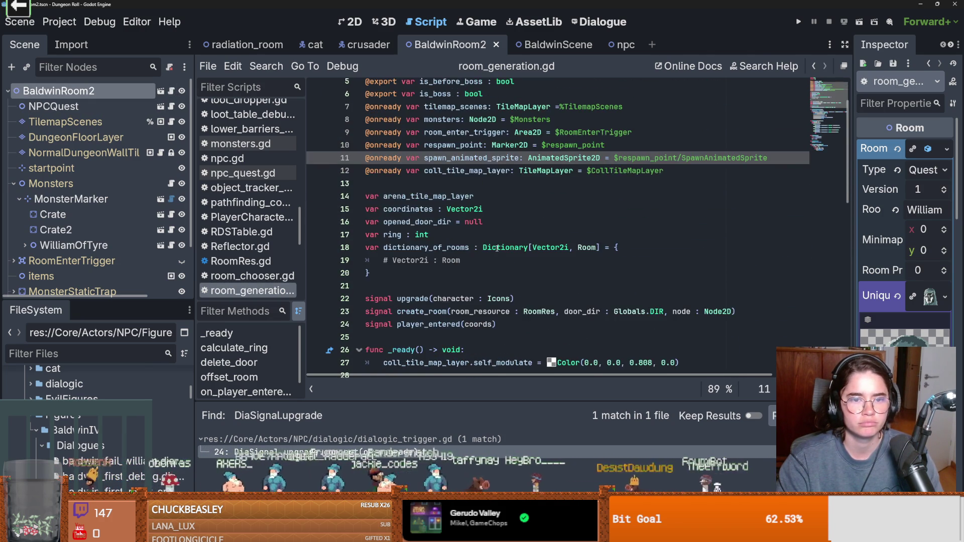
pyautogui.scroll(3, 496, 249)
pyautogui.scroll(-3, 497, 249)
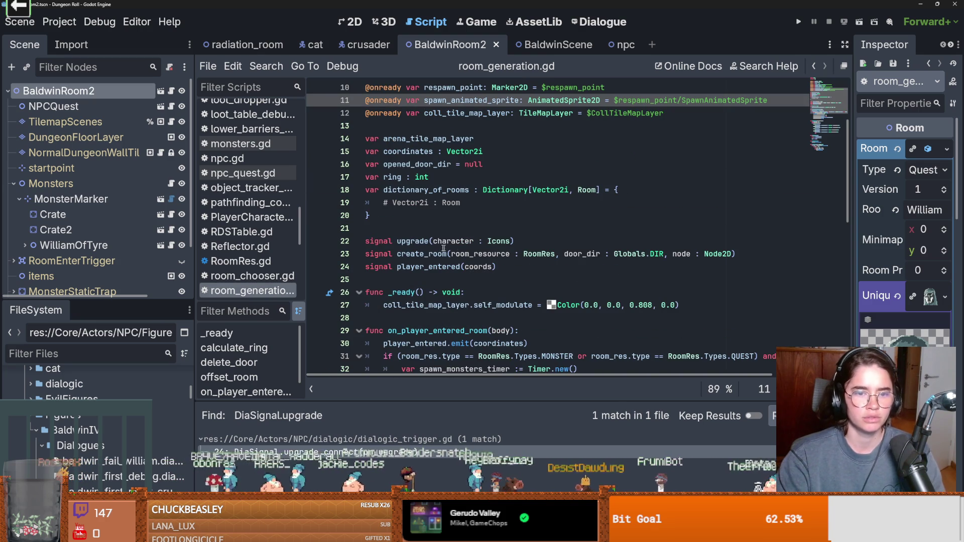
pyautogui.doubleClick(416, 240)
pyautogui.click(266, 66)
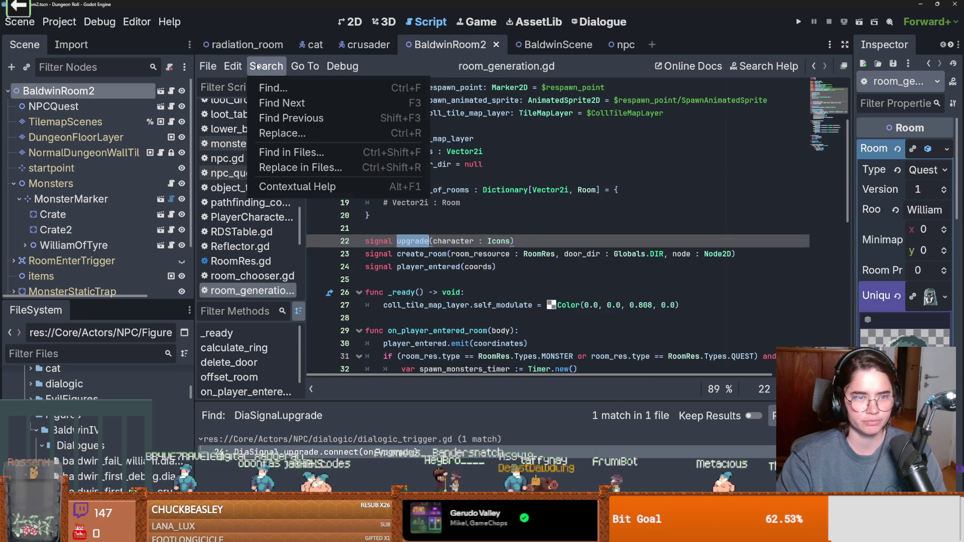
pyautogui.click(463, 220)
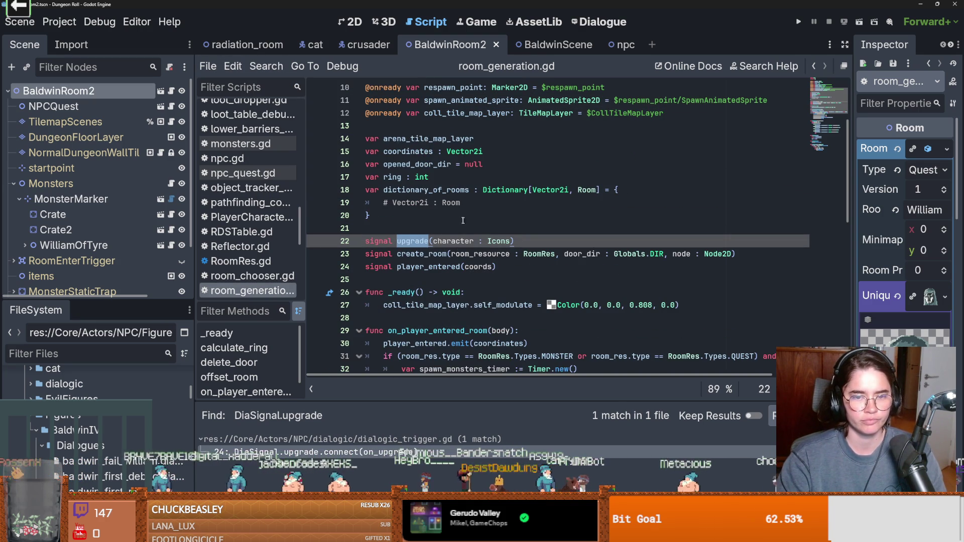
# Change the character parameter type from Icons to FigureUpgrades.Figures and save room_generation.gd
pyautogui.doubleClick(494, 240)
pyautogui.scroll(4, 522, 251)
pyautogui.scroll(-4, 555, 260)
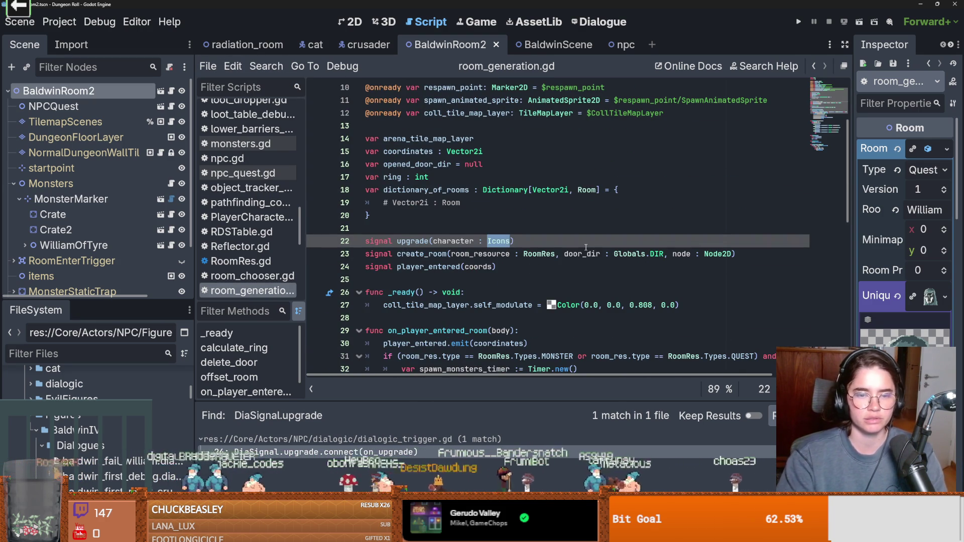
pyautogui.write('Fi')
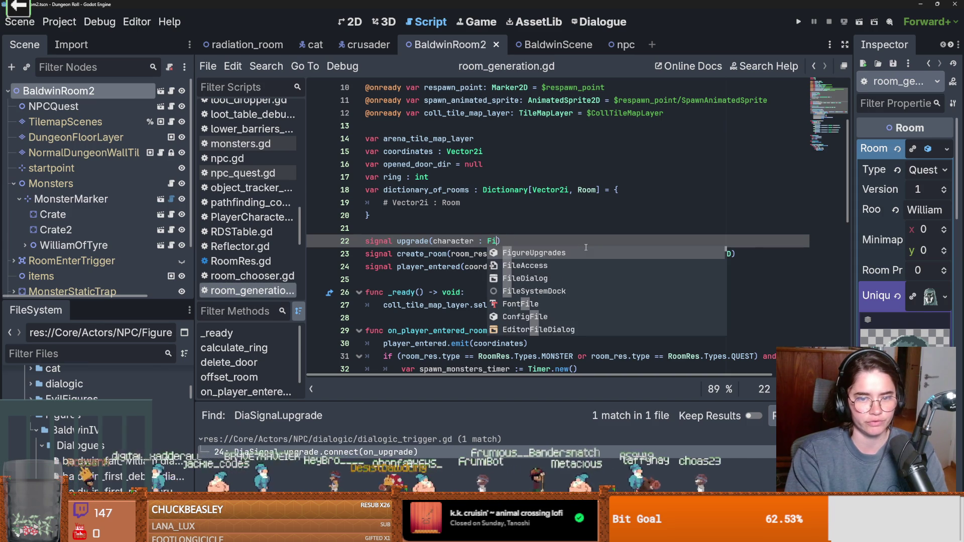
pyautogui.press('Return')
pyautogui.write('.')
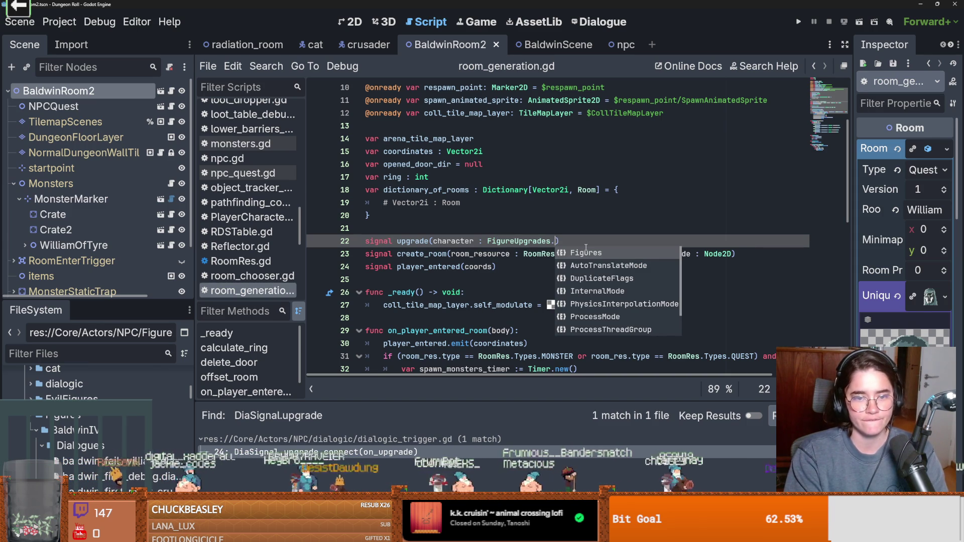
pyautogui.press('Return')
pyautogui.hotkey('ctrl', 's')
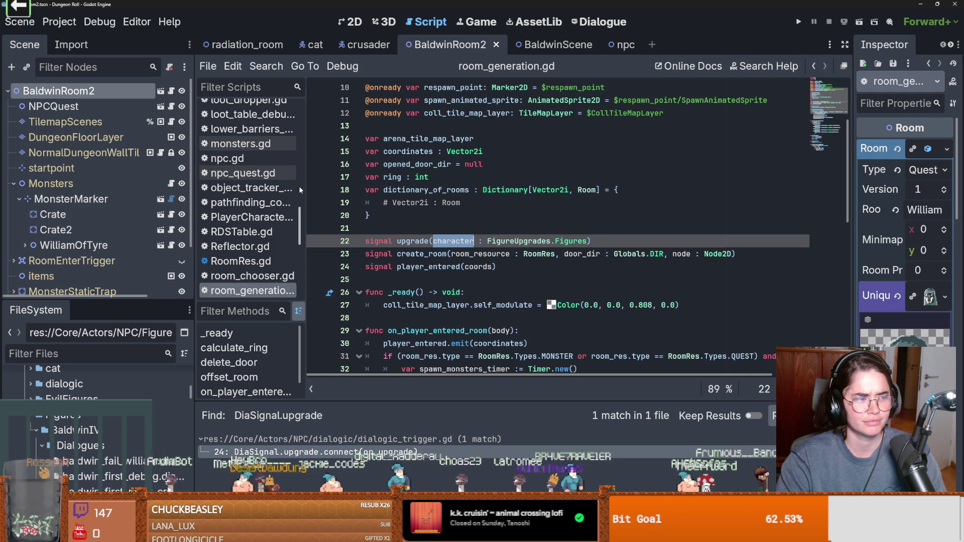
pyautogui.click(360, 186)
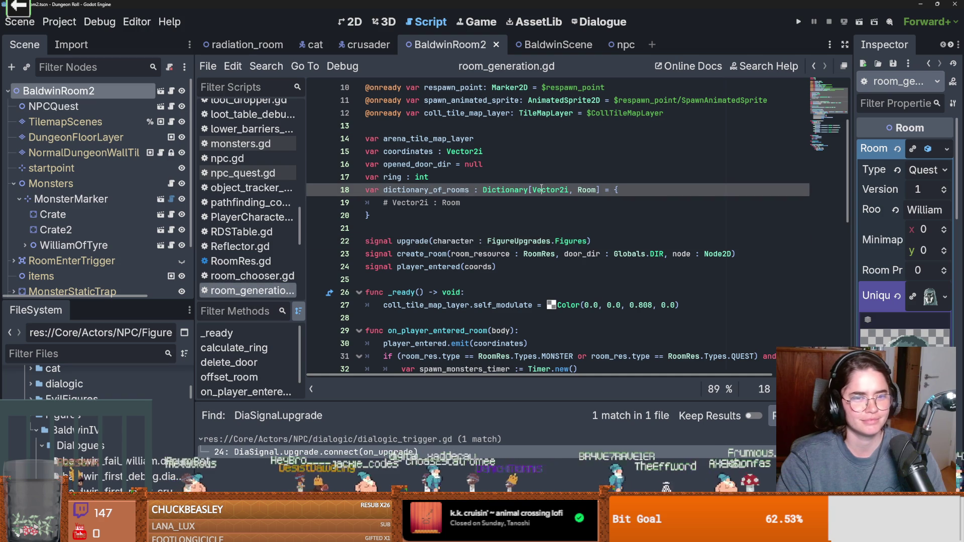
pyautogui.click(488, 224)
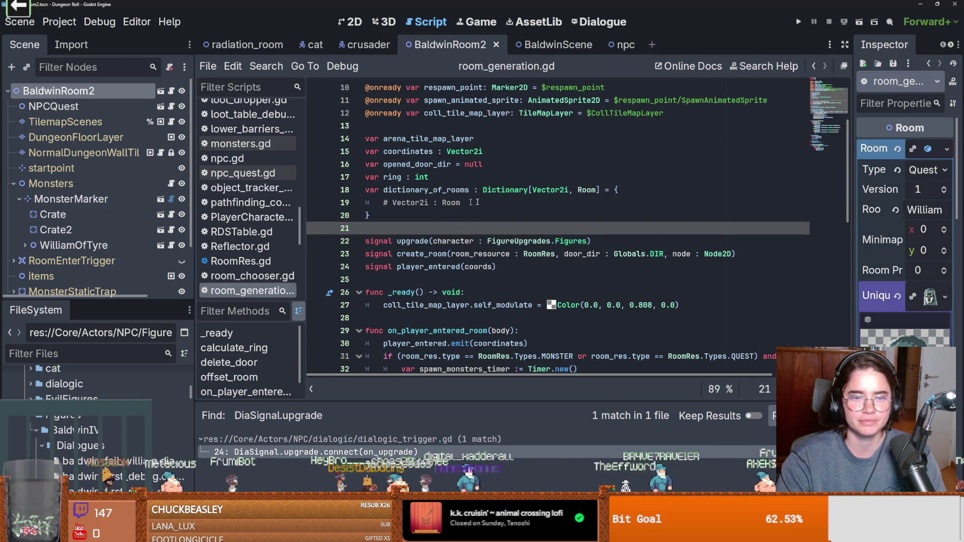
pyautogui.scroll(3, 845, 147)
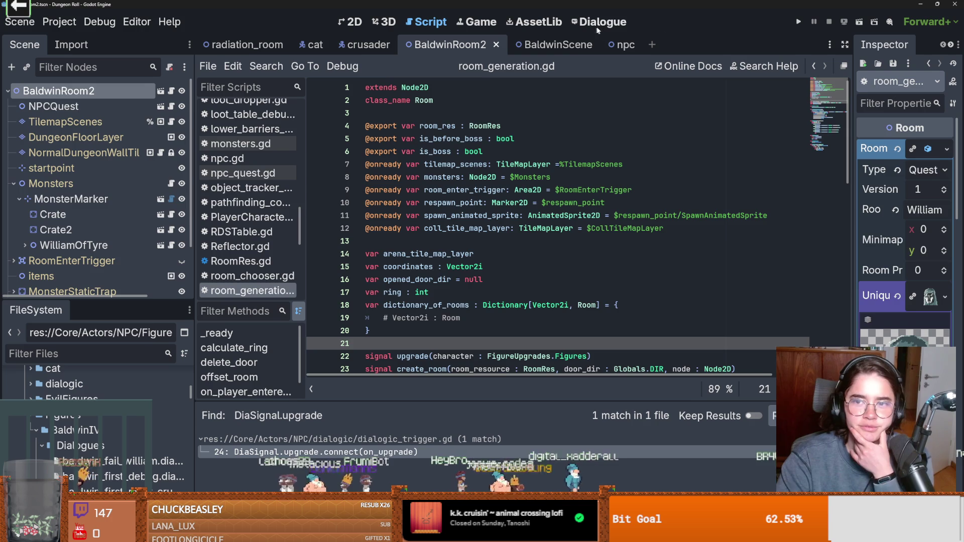
# Cycle through the open scene tabs, close radiation_room, and inspect the RoomLootTable resource
pyautogui.click(558, 45)
pyautogui.click(625, 45)
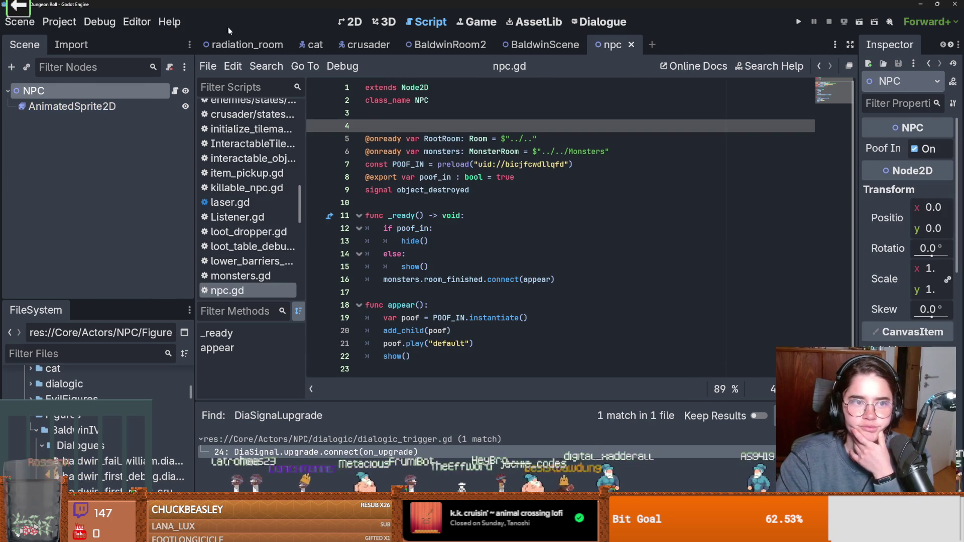
pyautogui.click(243, 45)
pyautogui.click(297, 45)
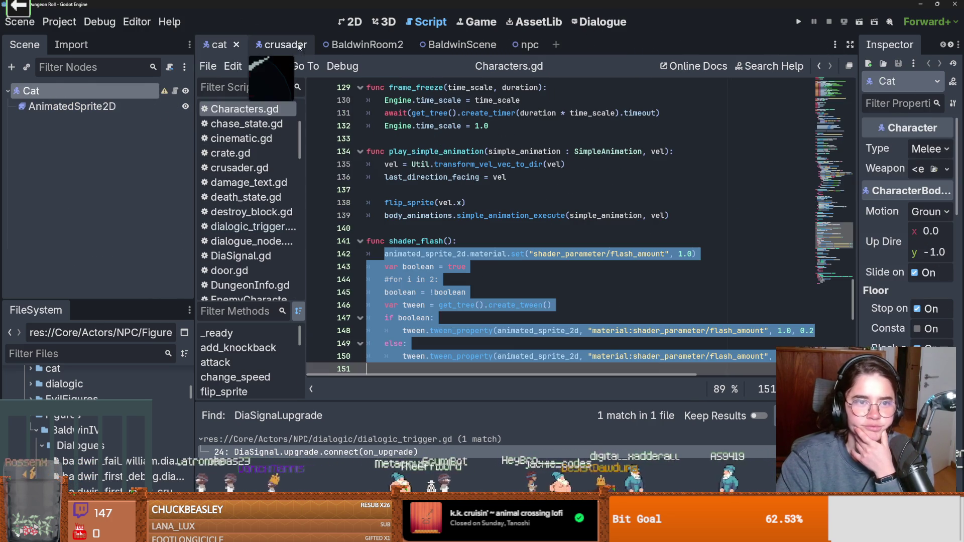
pyautogui.click(267, 46)
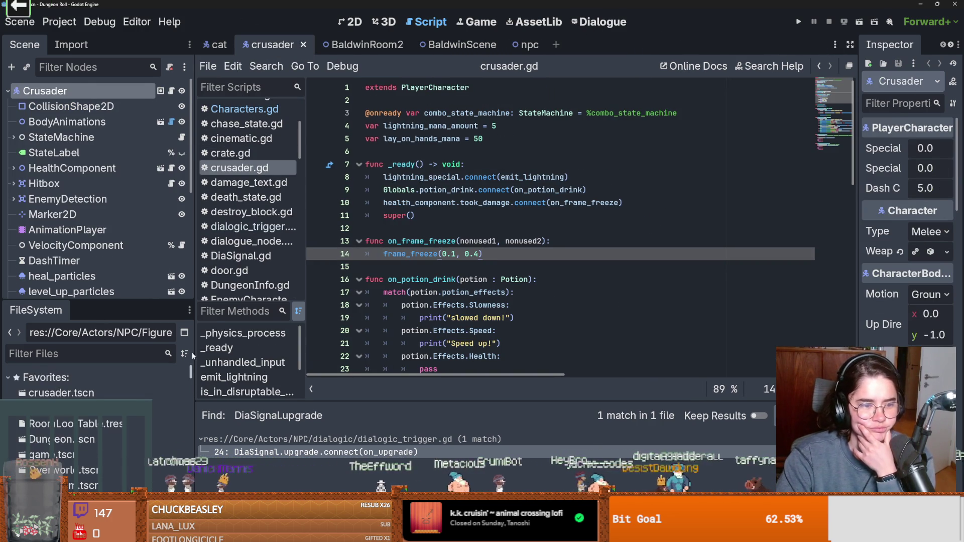
pyautogui.click(166, 423)
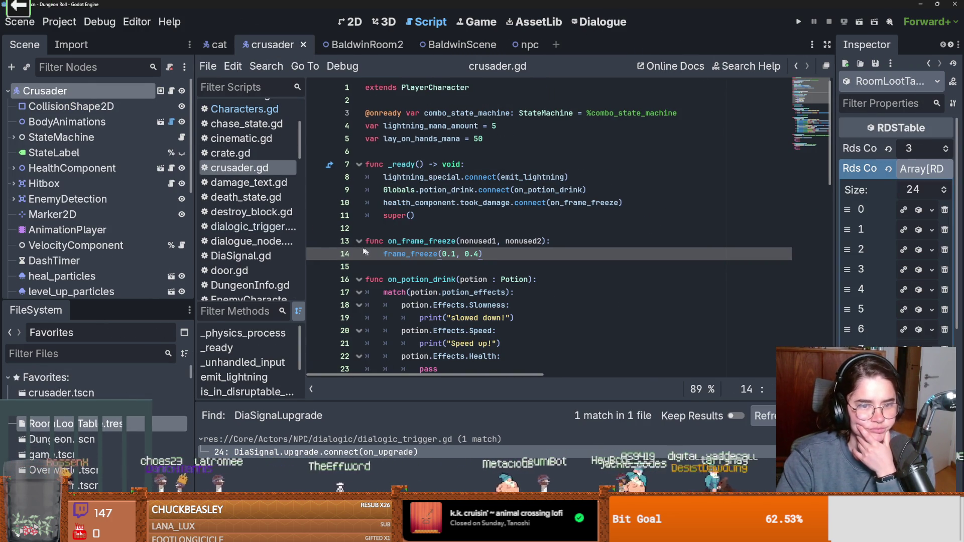
# Open Dungeon.tscn and bring up the Overlay node's character_overlay.gd script
pyautogui.scroll(-3, 77, 191)
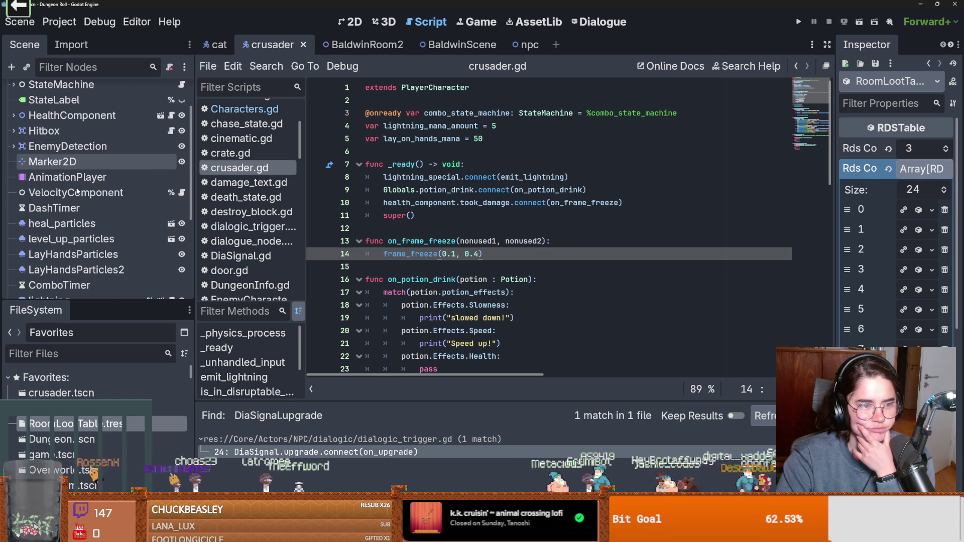
pyautogui.doubleClick(89, 439)
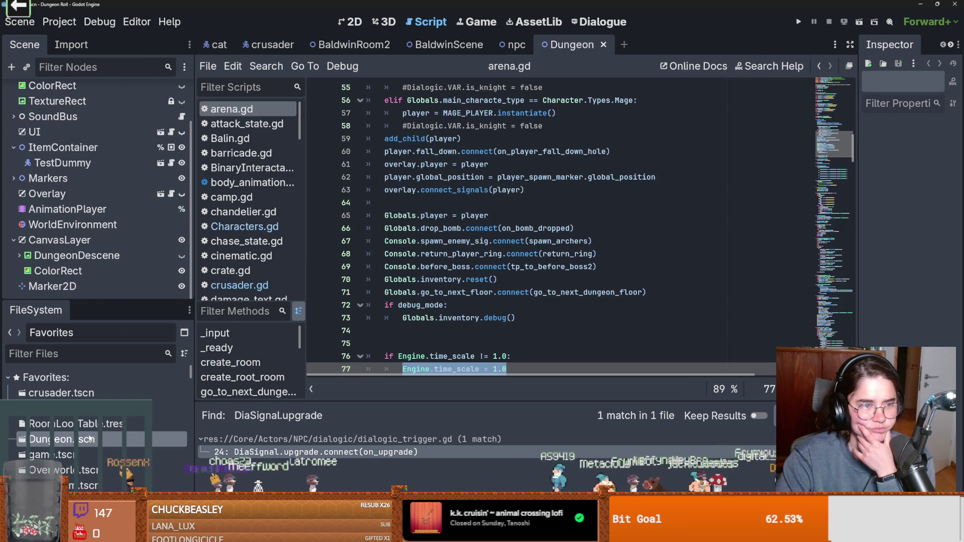
pyautogui.click(171, 194)
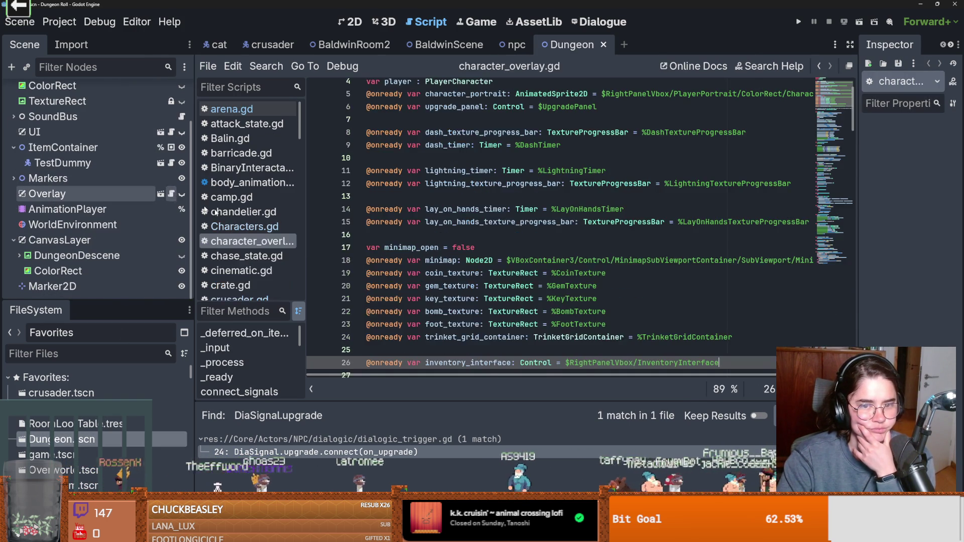
pyautogui.scroll(-8, 435, 262)
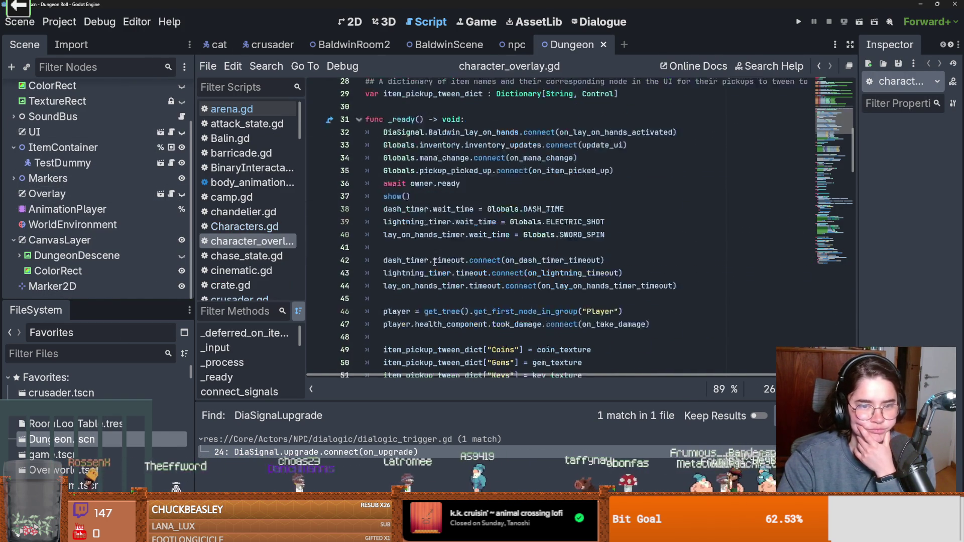
pyautogui.scroll(-1, 435, 262)
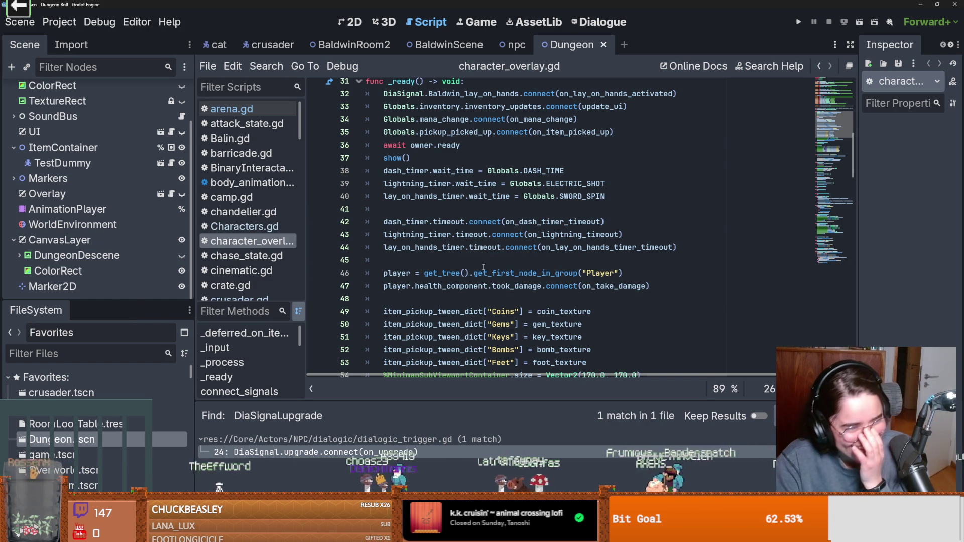
pyautogui.moveTo(483, 268)
pyautogui.scroll(-3, 471, 328)
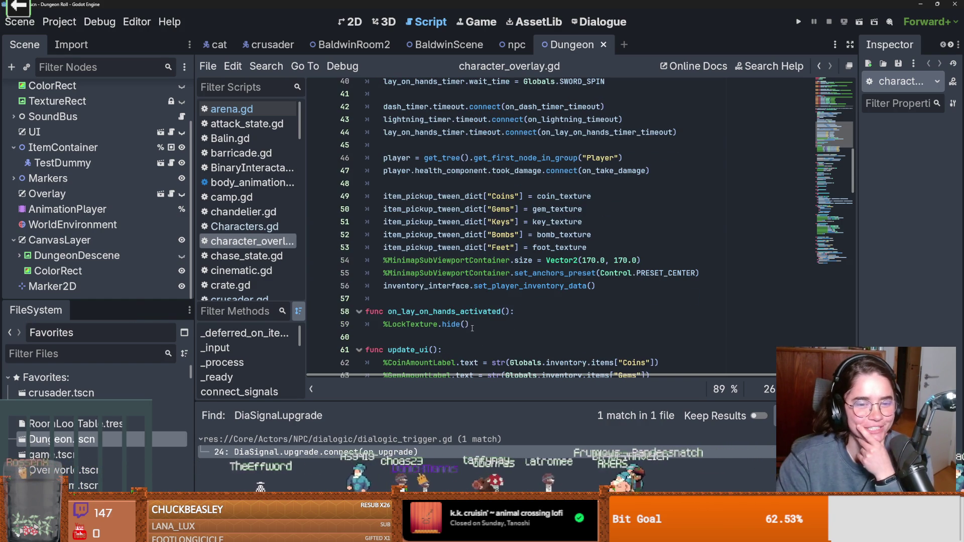
# Read through _ready(), then collapse CanvasLayer and select AnimationPlayer in the scene tree
pyautogui.scroll(3, 507, 312)
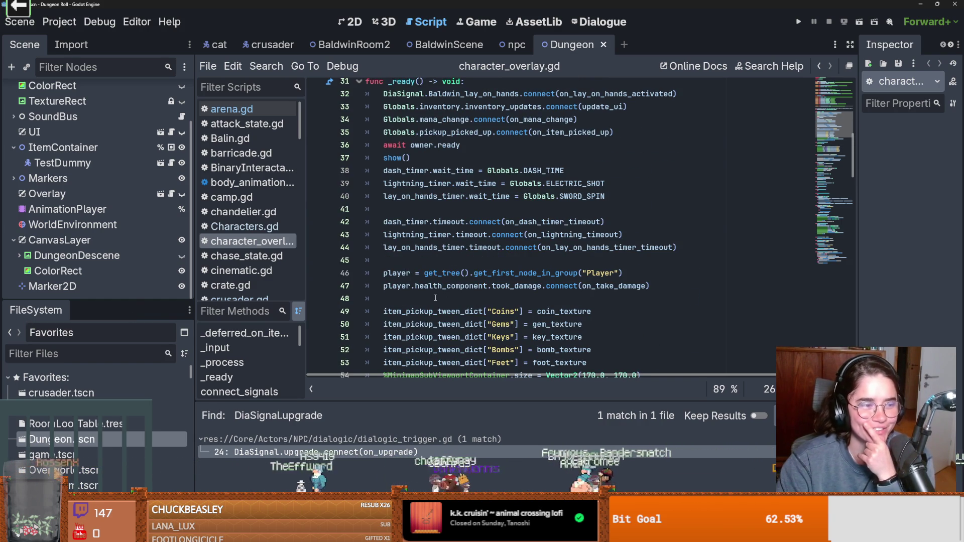
pyautogui.scroll(2, 435, 298)
pyautogui.scroll(-3, 553, 285)
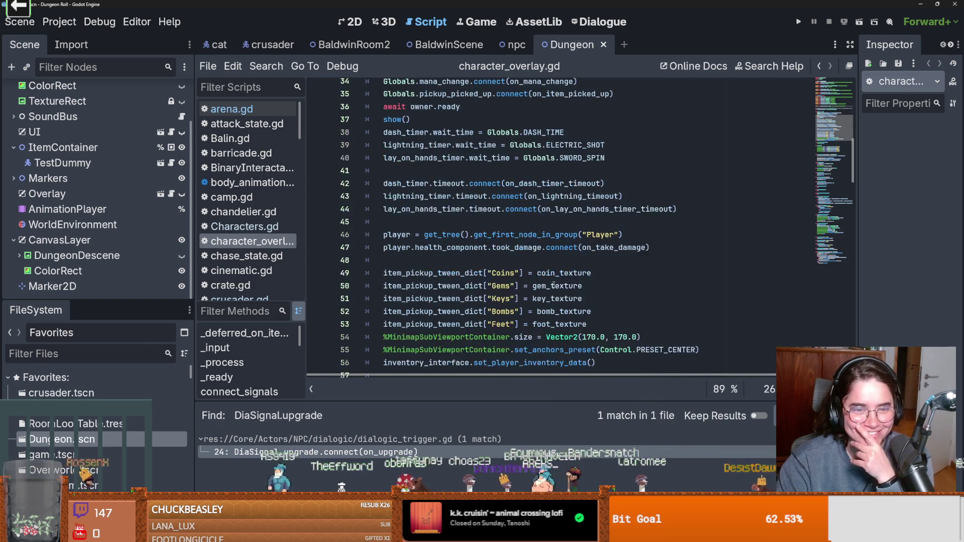
pyautogui.scroll(-2, 494, 241)
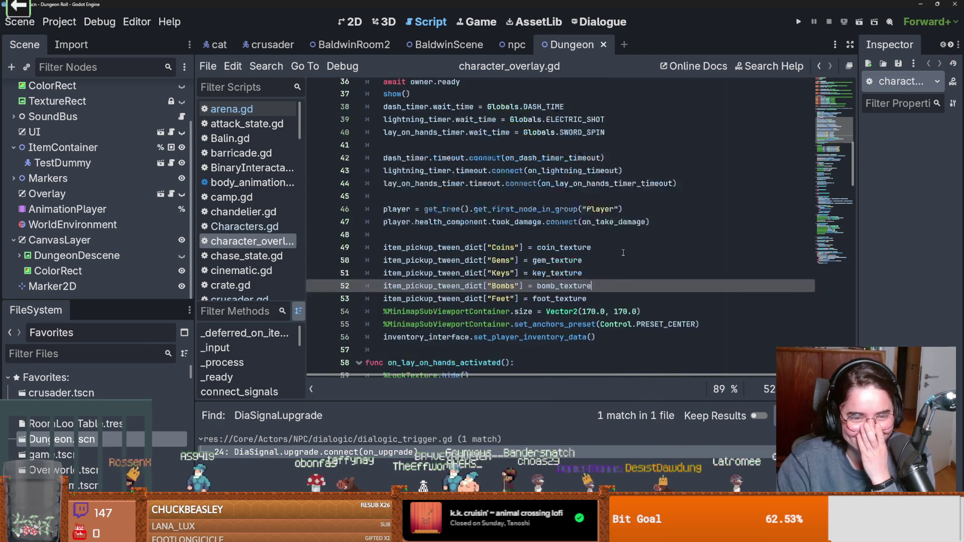
pyautogui.scroll(5, 635, 246)
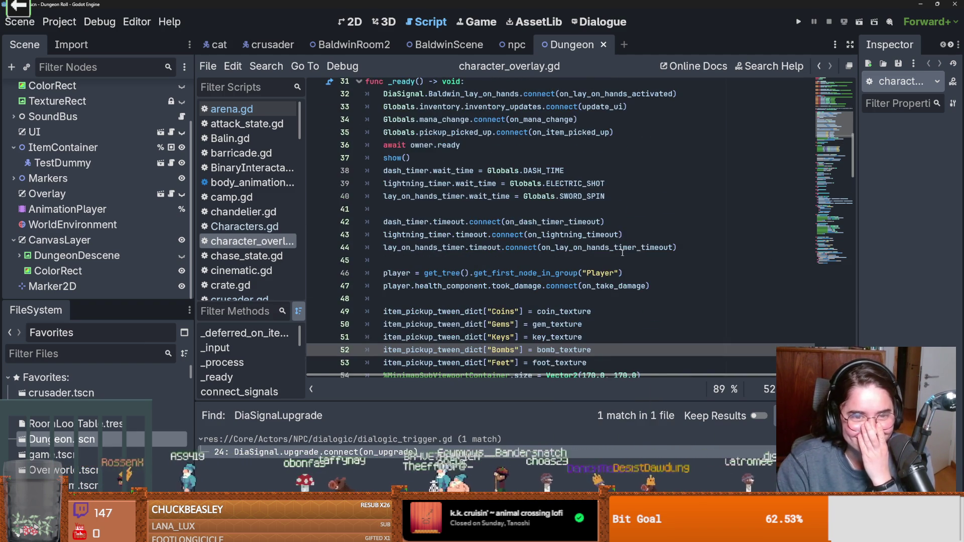
pyautogui.click(14, 240)
pyautogui.click(20, 240)
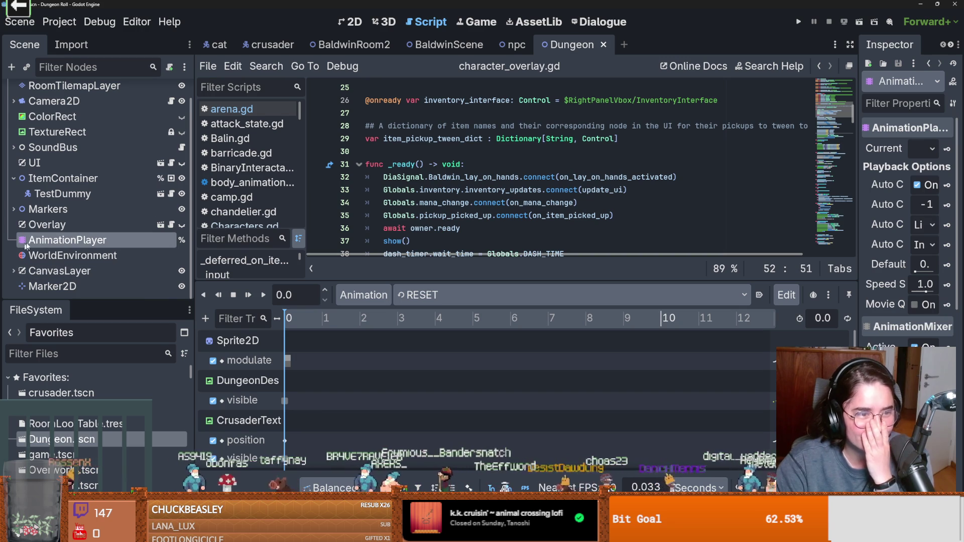
# Switch the Dungeon scene to 2D and toggle the Overlay's visibility on and off
pyautogui.click(353, 22)
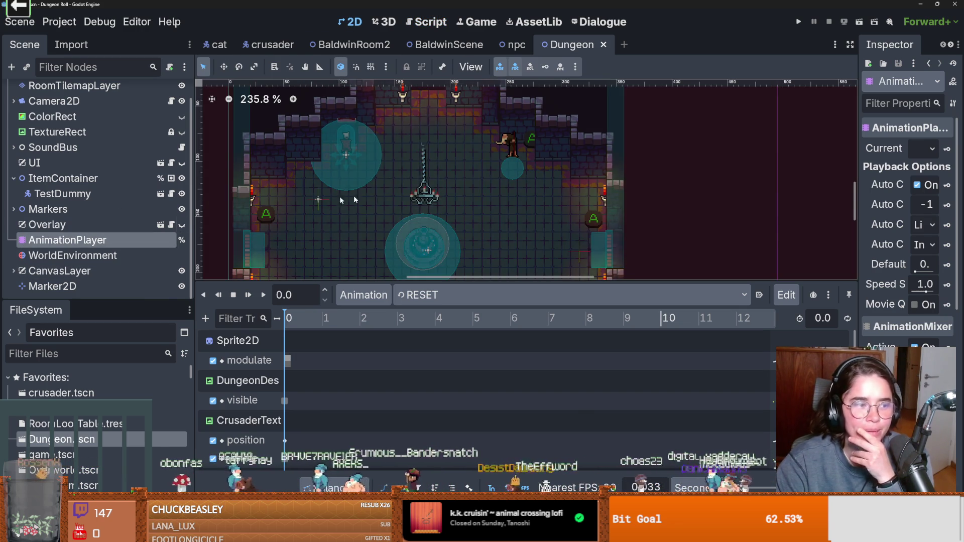
pyautogui.scroll(-5, 353, 195)
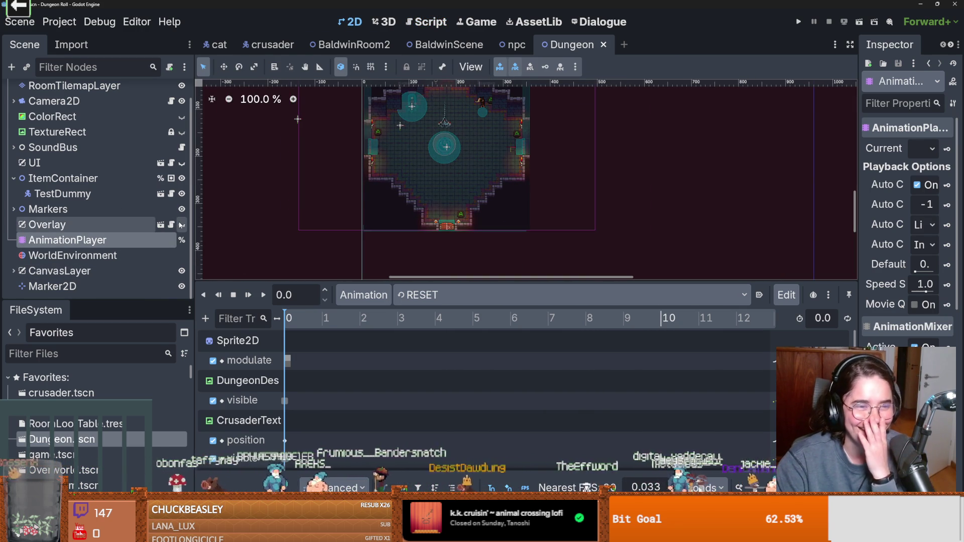
pyautogui.click(181, 225)
pyautogui.click(181, 225)
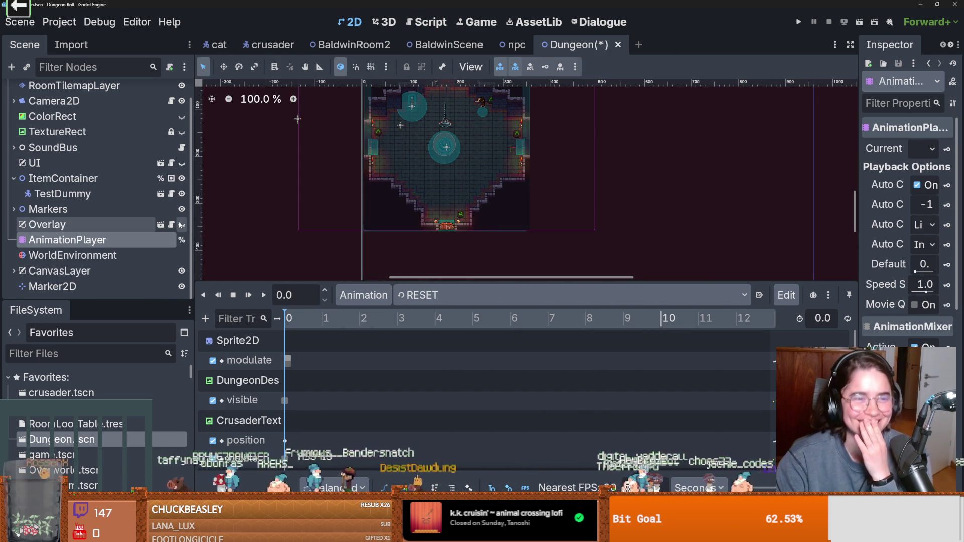
# Open the Overlay's script in a taller editor and save the Dungeon scene with Ctrl+S
pyautogui.click(171, 225)
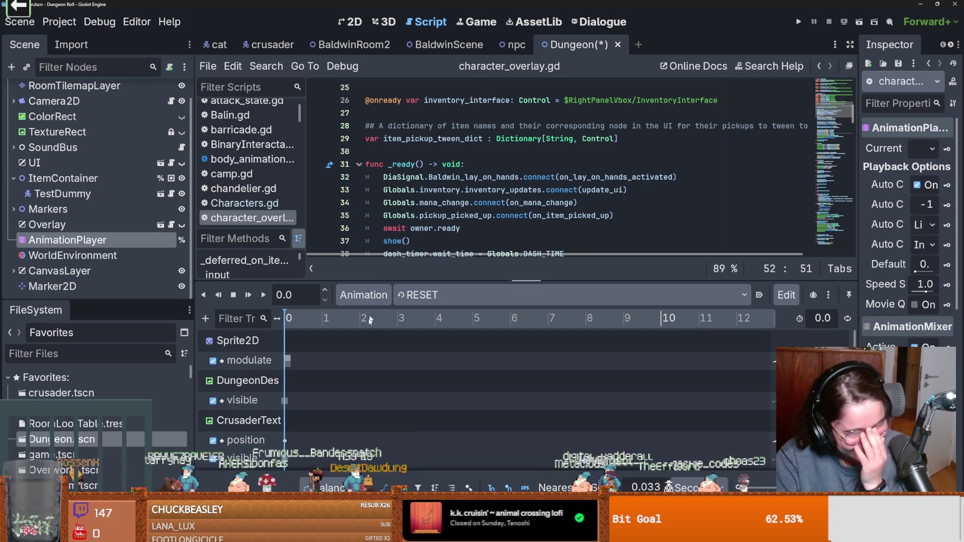
pyautogui.moveTo(452, 280); pyautogui.dragTo(484, 454)
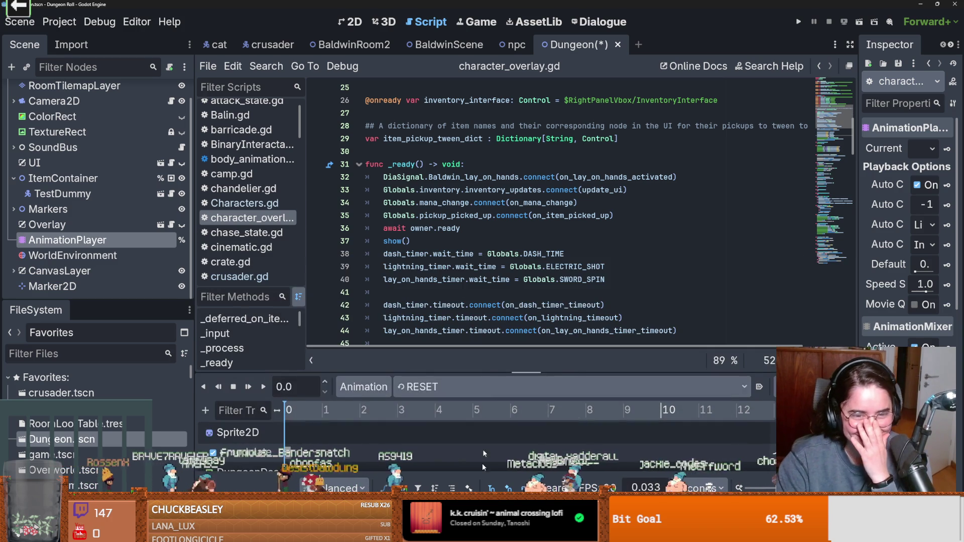
pyautogui.scroll(-2, 432, 253)
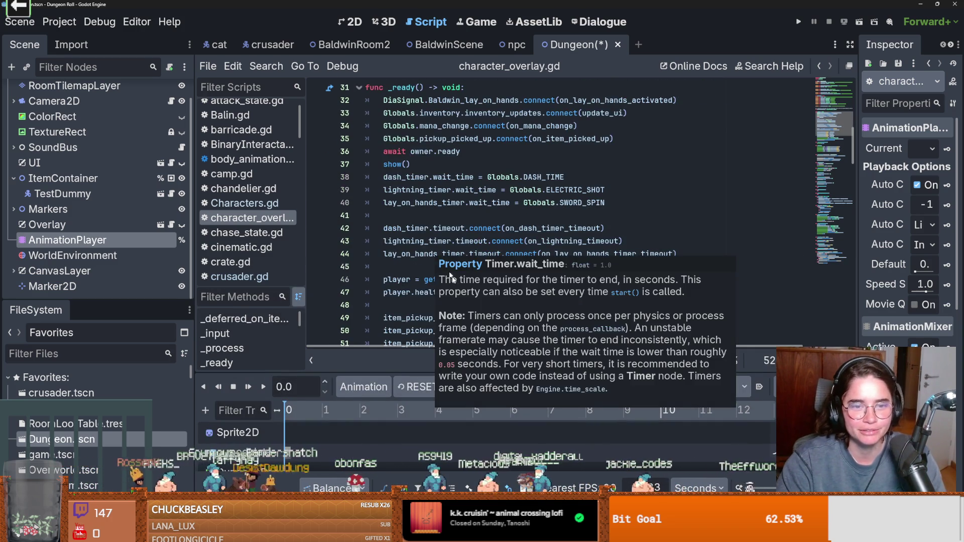
pyautogui.click(507, 203)
pyautogui.hotkey('ctrl', 's')
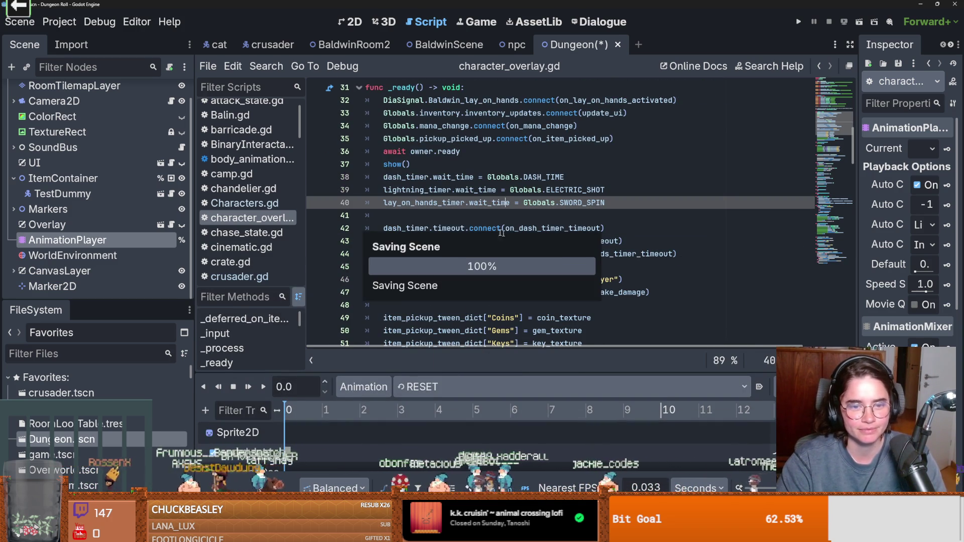
# Open the CharacterOverlay scene, view upgrade_panel.gd, and return to character_overlay.gd
pyautogui.scroll(-4, 502, 234)
pyautogui.scroll(-1, 464, 236)
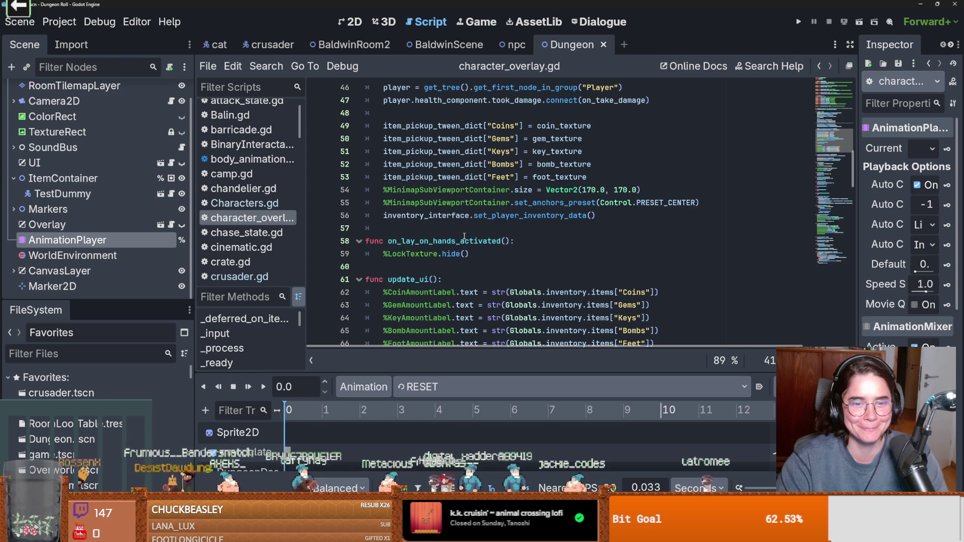
pyautogui.click(160, 224)
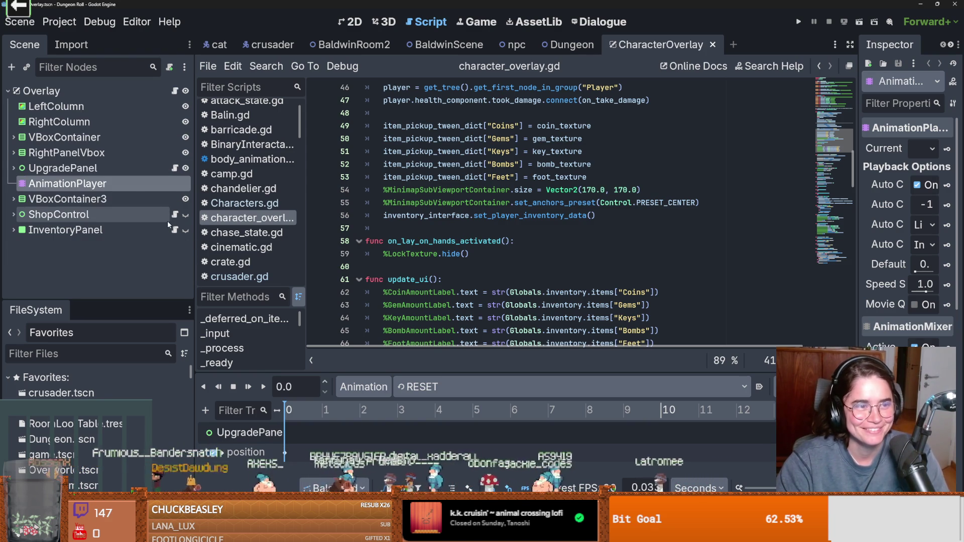
pyautogui.click(175, 168)
pyautogui.scroll(-1, 474, 230)
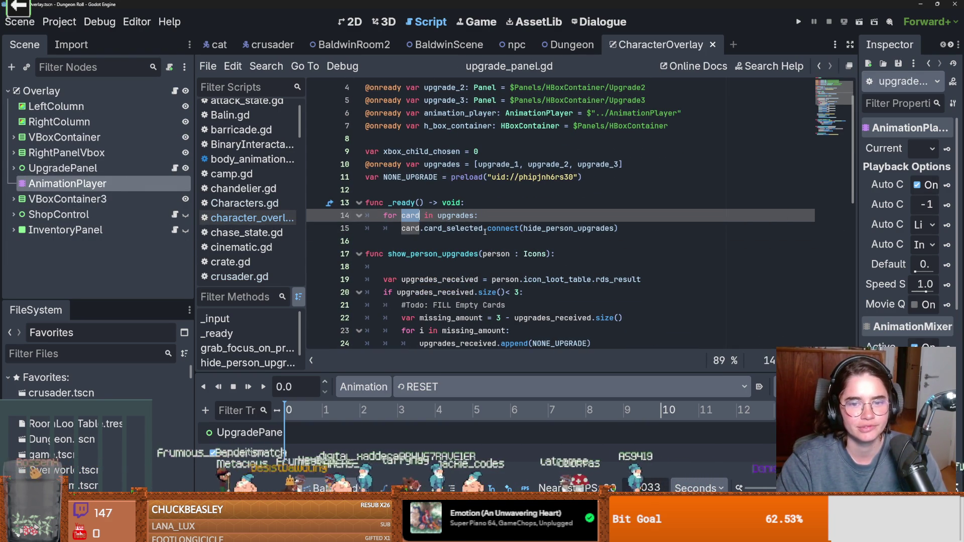
pyautogui.click(175, 91)
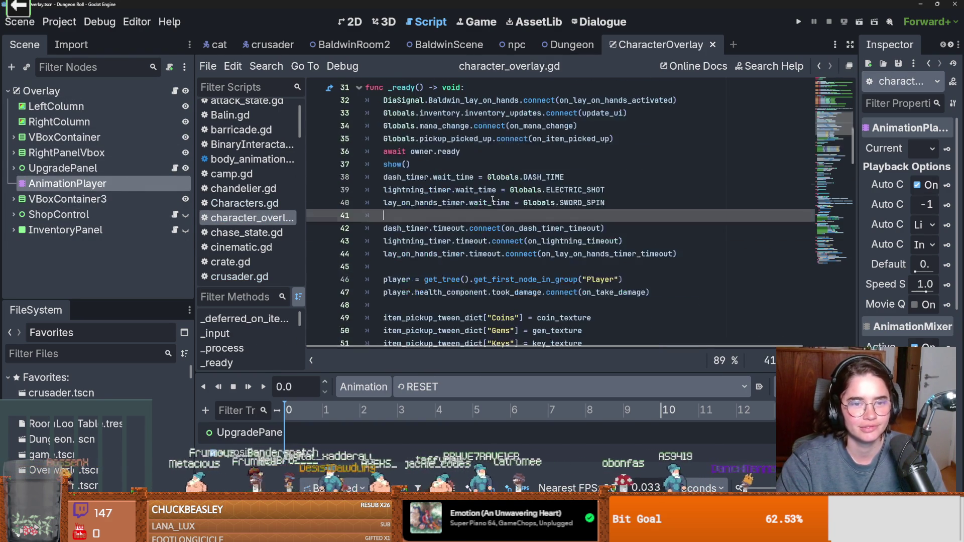
pyautogui.scroll(2, 493, 199)
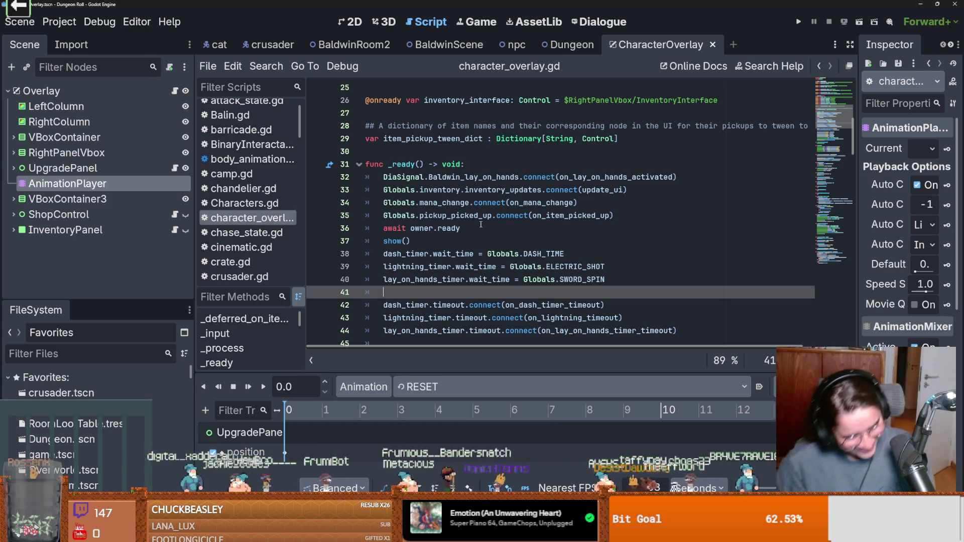
# Switch to the BaldwinRoom2 scene's room_generation.gd script
pyautogui.click(266, 66)
pyautogui.click(333, 48)
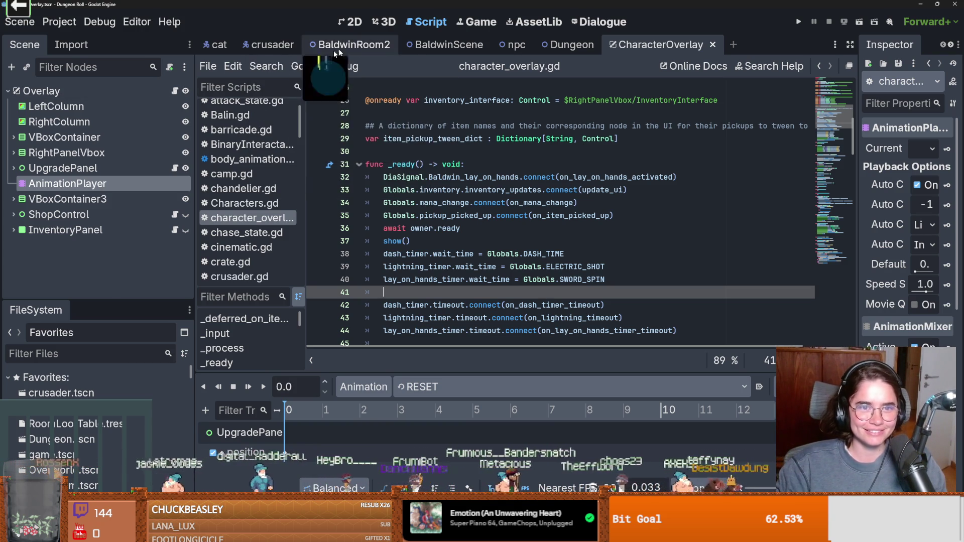
pyautogui.click(343, 47)
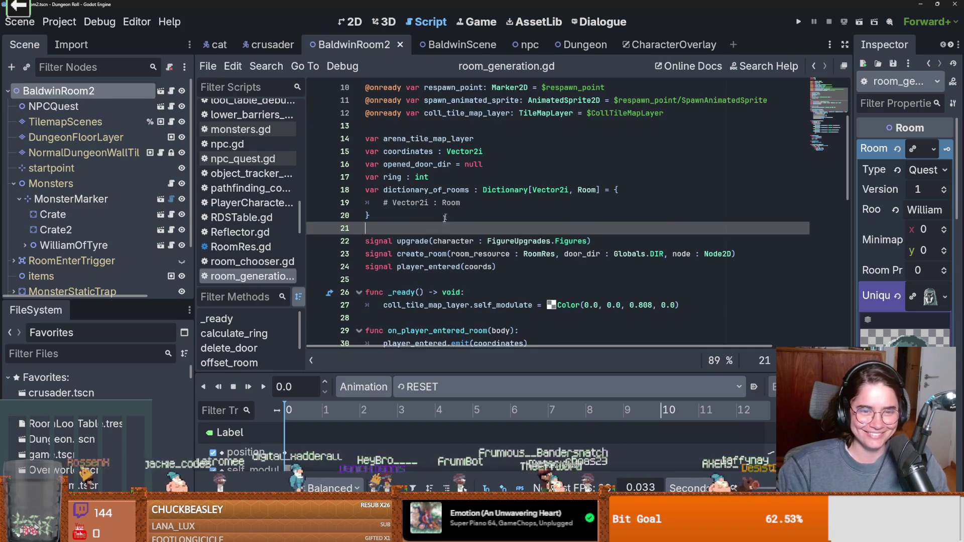
# Run a Find in Files search for 'upgrade' across the project and enlarge the results
pyautogui.click(266, 66)
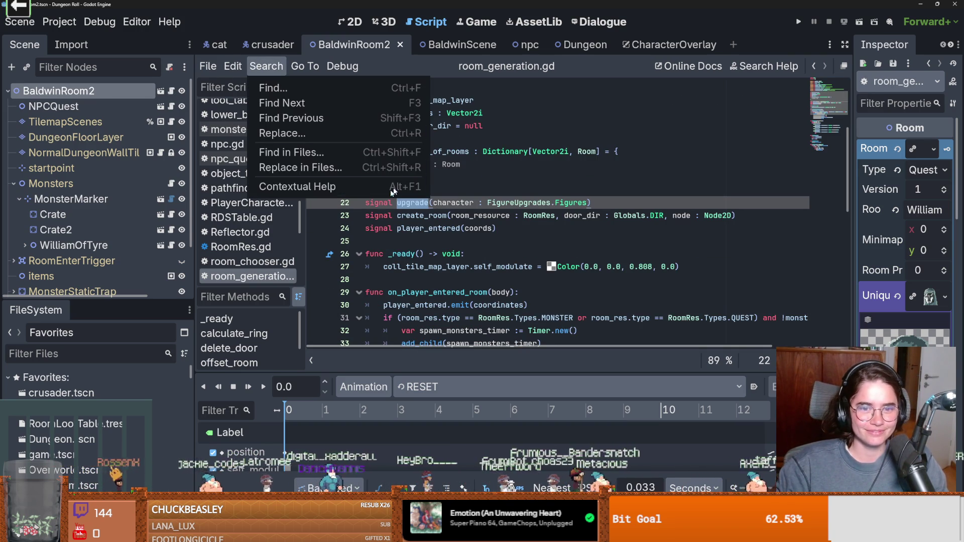
pyautogui.click(281, 151)
pyautogui.click(497, 336)
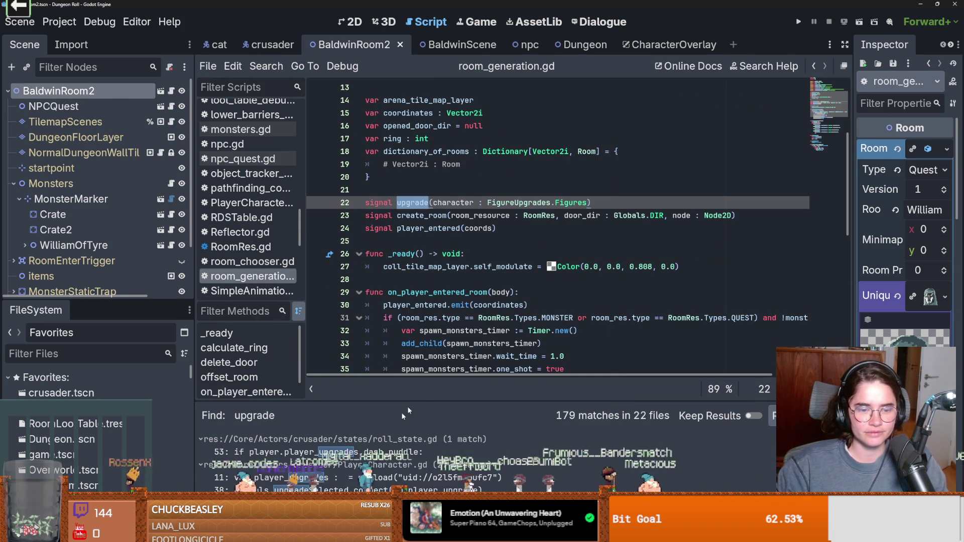
pyautogui.moveTo(406, 402); pyautogui.dragTo(409, 301)
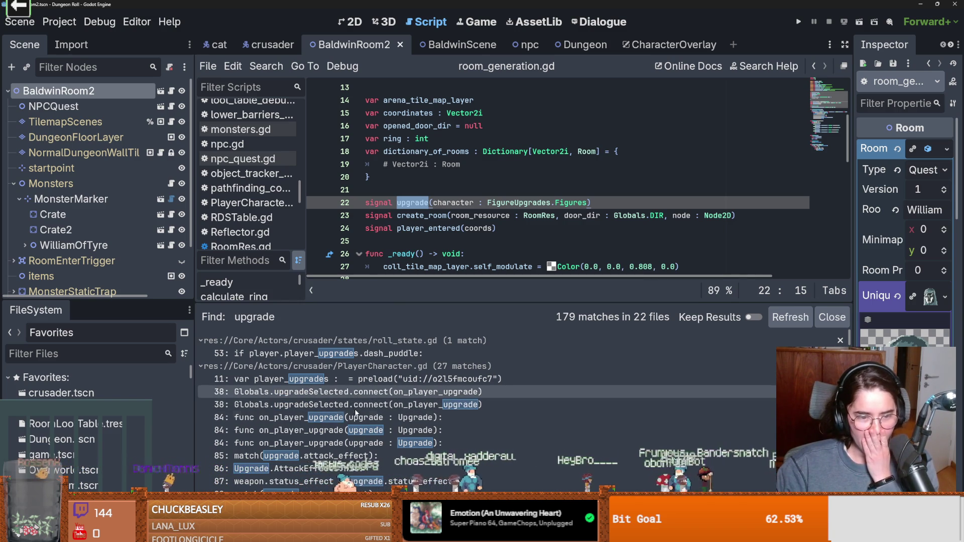
# Scroll the results down to arena.gd's overlay.show_upgrades(icon) matches
pyautogui.scroll(-1, 354, 395)
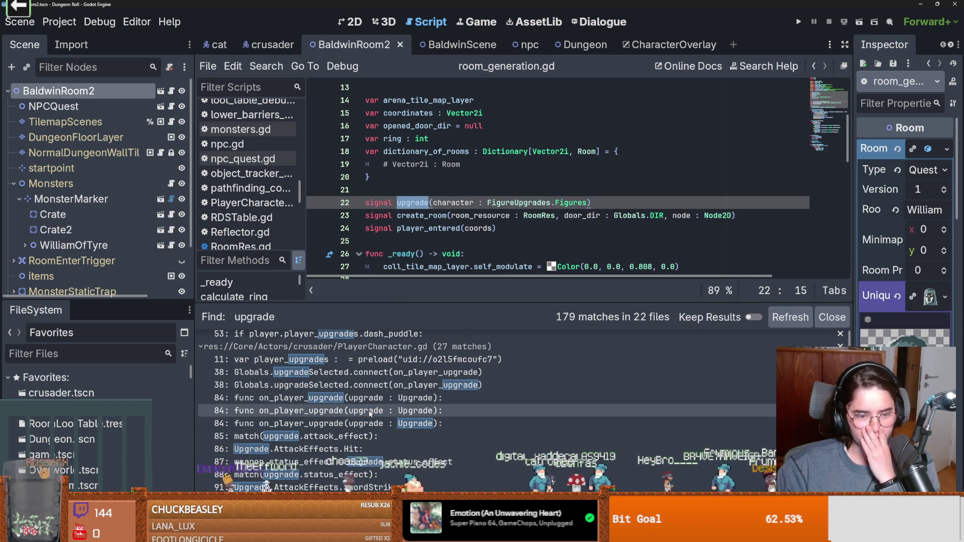
pyautogui.scroll(-1, 370, 415)
pyautogui.scroll(2, 370, 414)
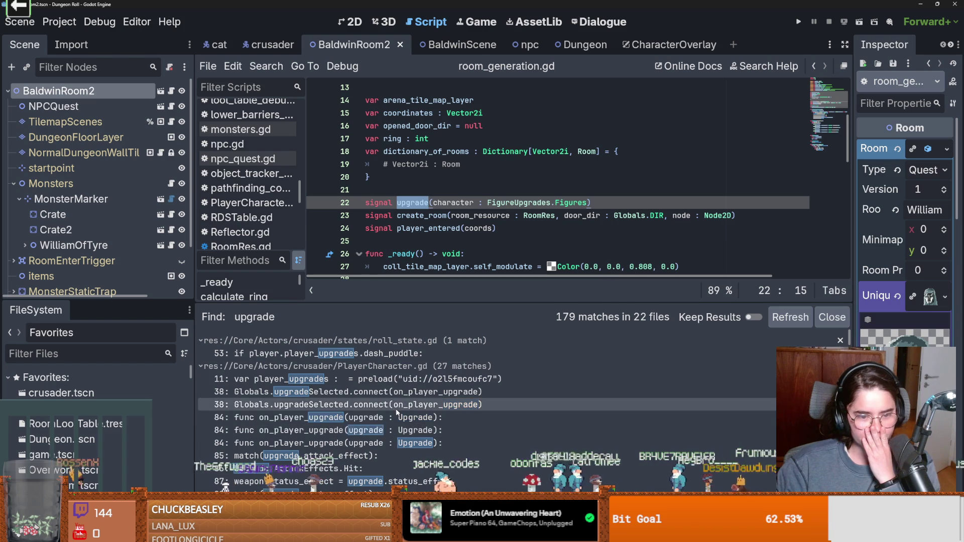
pyautogui.scroll(-5, 382, 413)
pyautogui.scroll(-8, 395, 409)
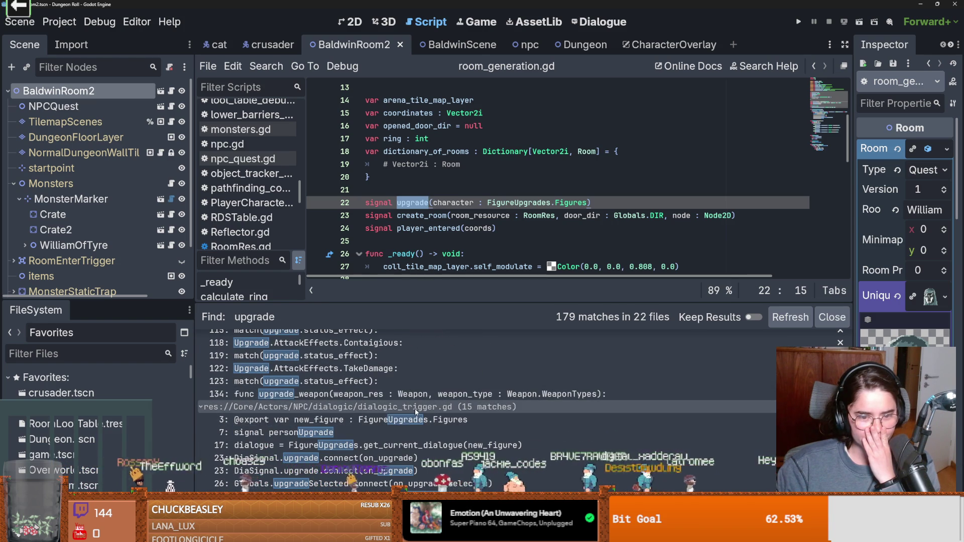
pyautogui.scroll(-7, 402, 412)
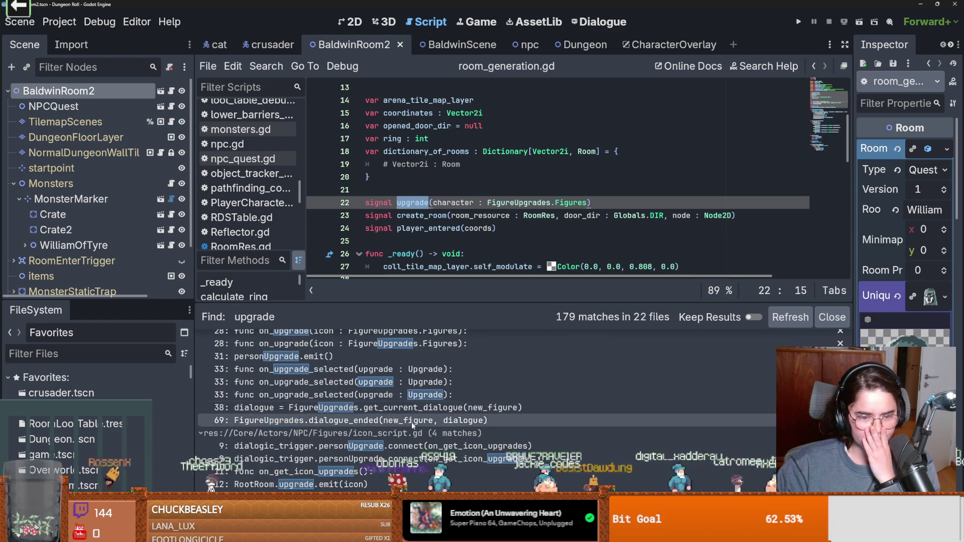
pyautogui.scroll(-5, 411, 422)
pyautogui.scroll(-5, 411, 431)
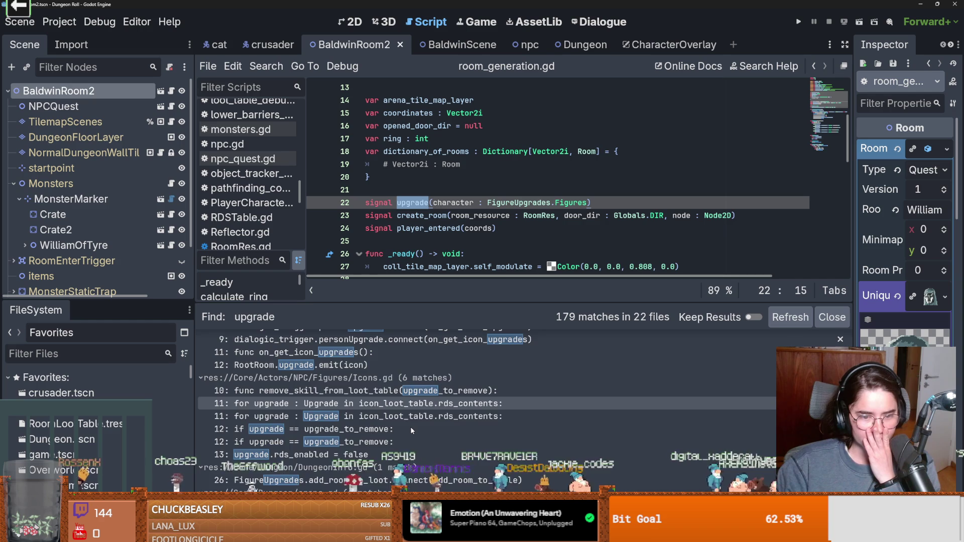
pyautogui.scroll(-4, 411, 431)
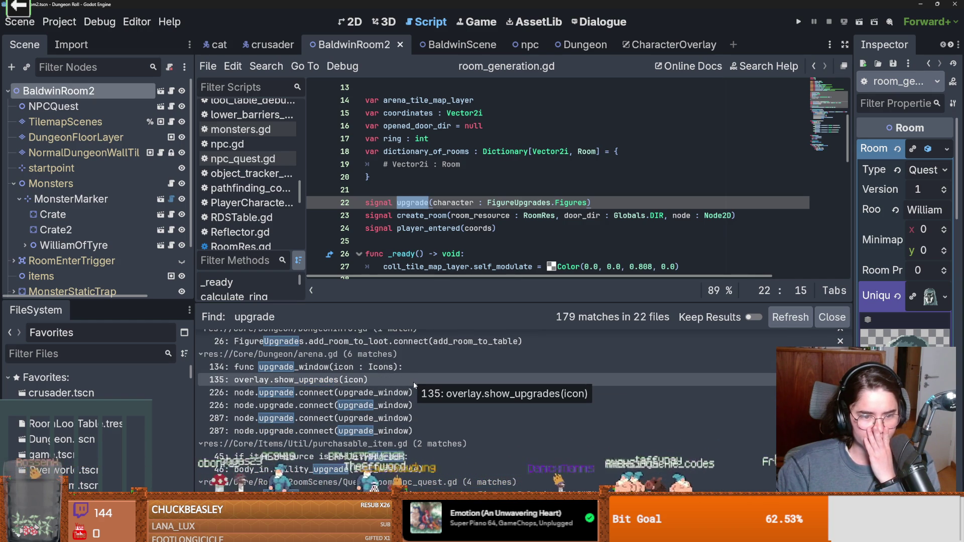
# Jump to the show_upgrades call in arena.gd and give the code more room
pyautogui.click(414, 381)
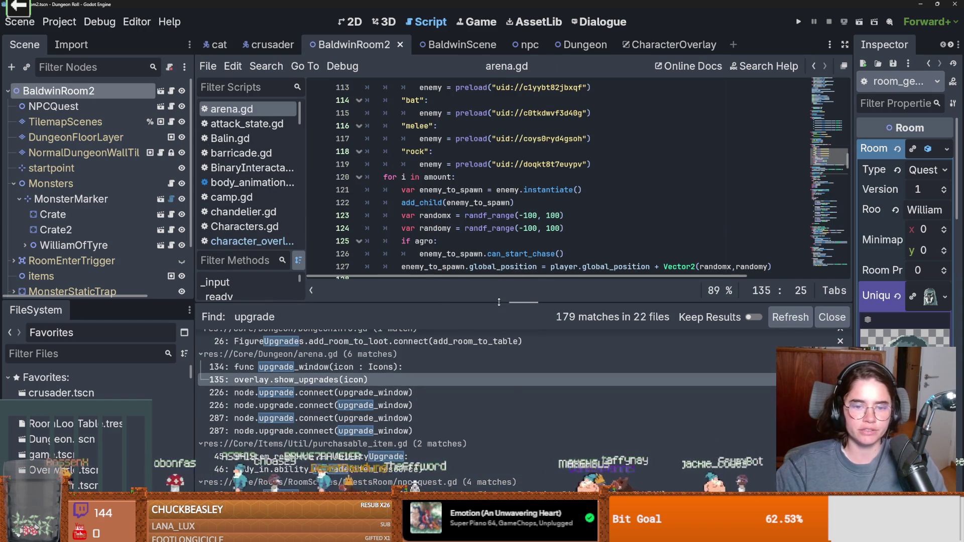
pyautogui.moveTo(469, 303); pyautogui.dragTo(502, 401)
pyautogui.scroll(-2, 501, 326)
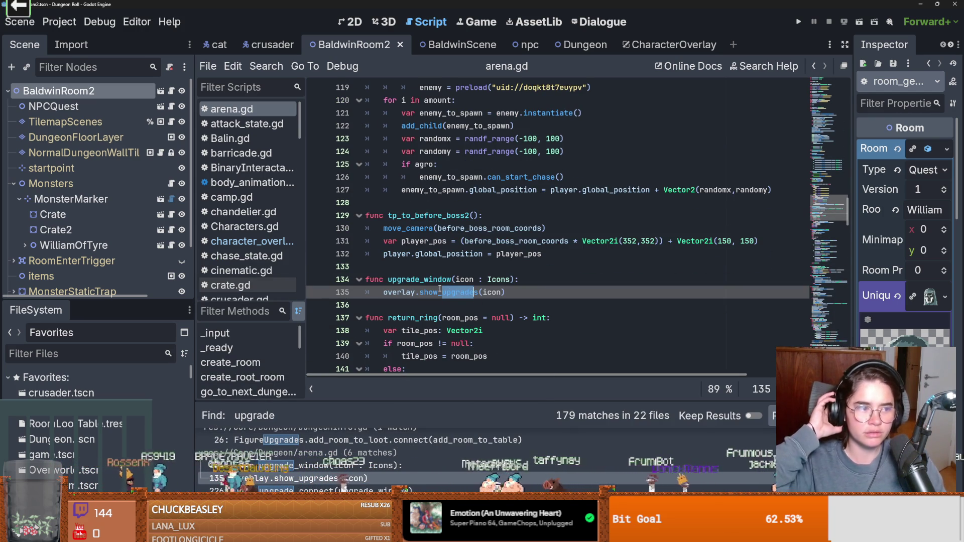
pyautogui.scroll(-3, 76, 191)
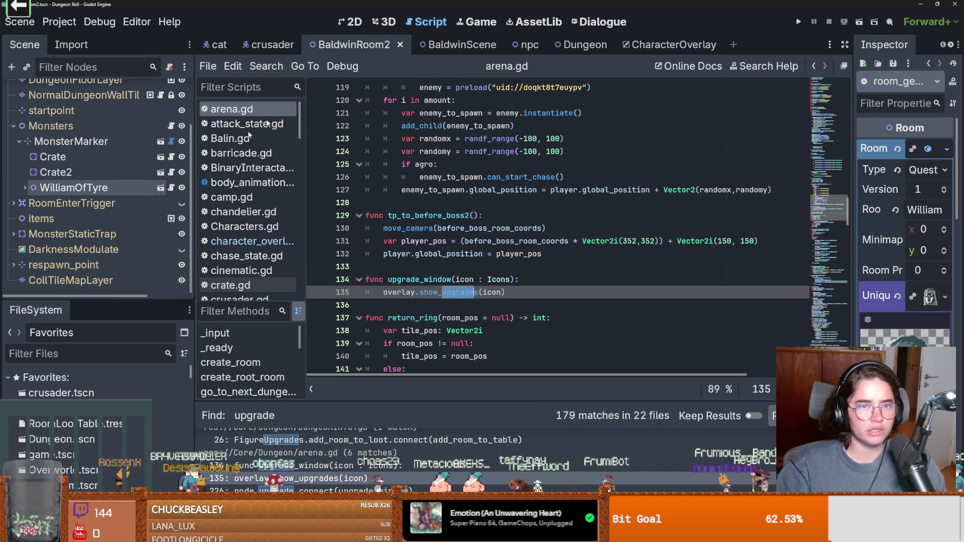
# In CharacterOverlay's show_upgrades, find the upgrade_panel reference on line 143 and open upgrade_panel.gd
pyautogui.click(634, 44)
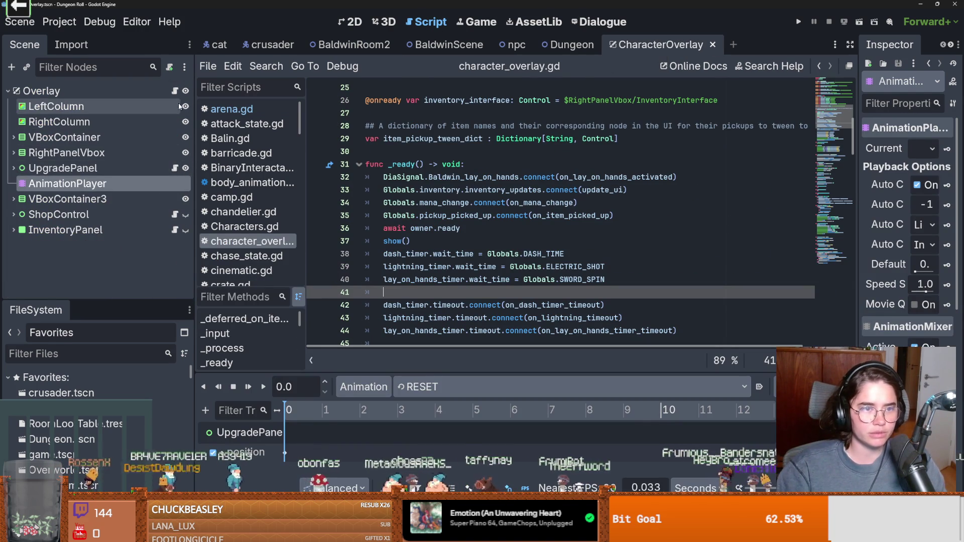
pyautogui.scroll(-10, 500, 271)
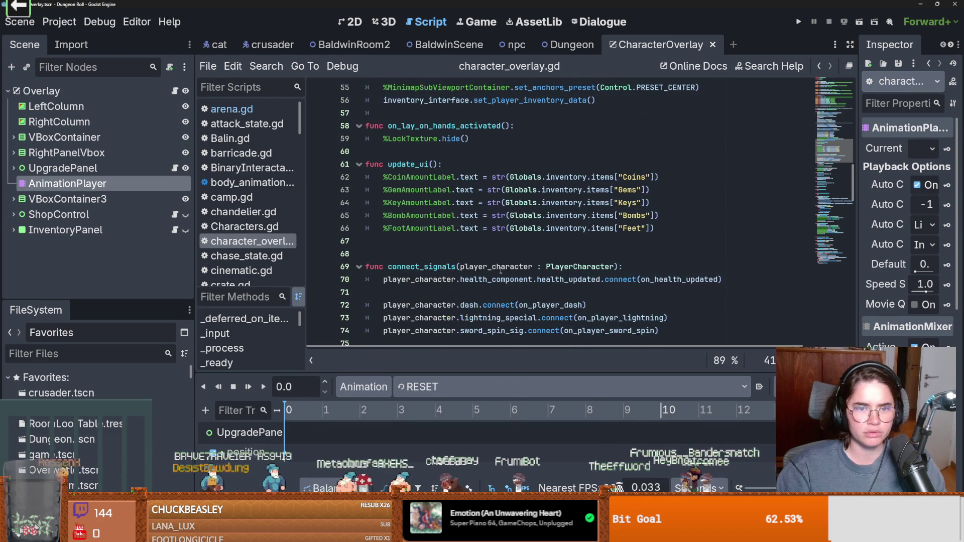
pyautogui.scroll(-10, 501, 271)
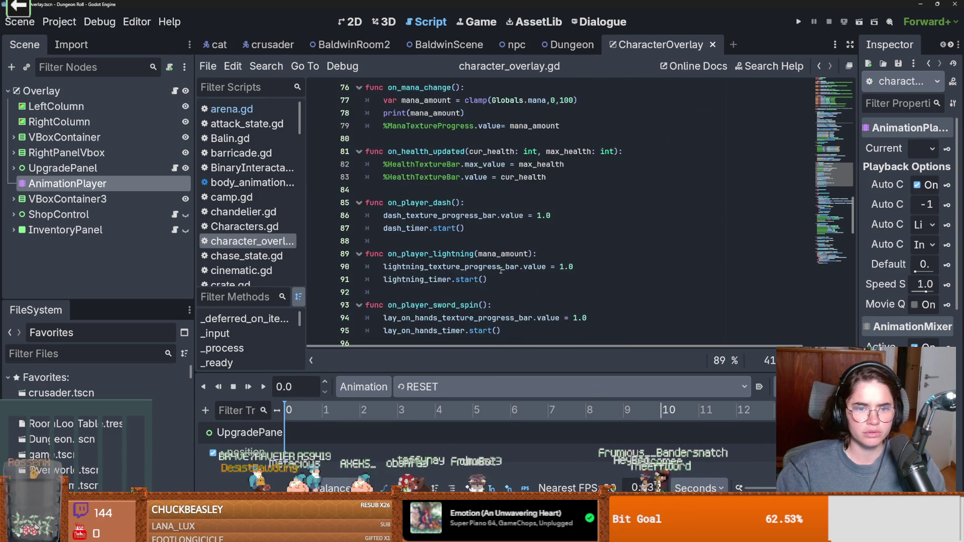
pyautogui.scroll(-11, 501, 271)
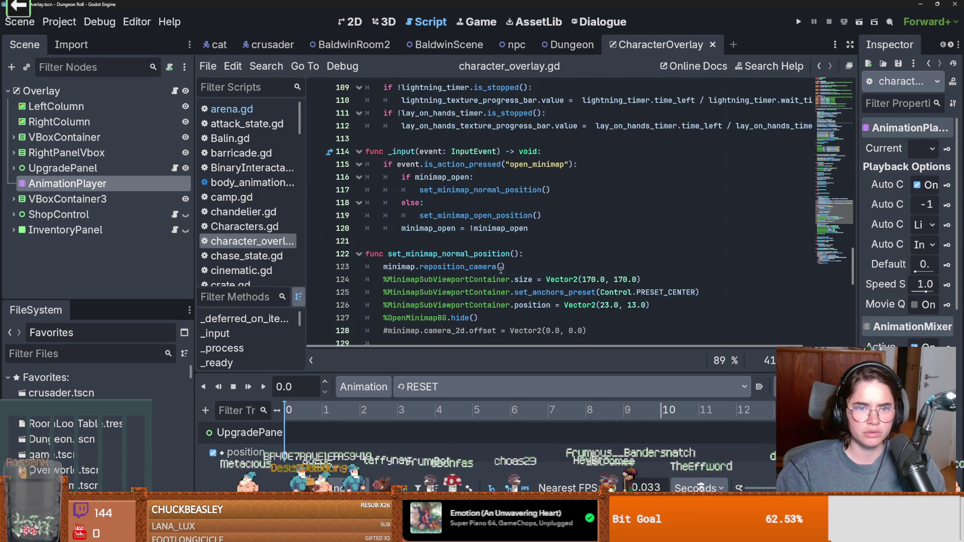
pyautogui.scroll(-6, 500, 271)
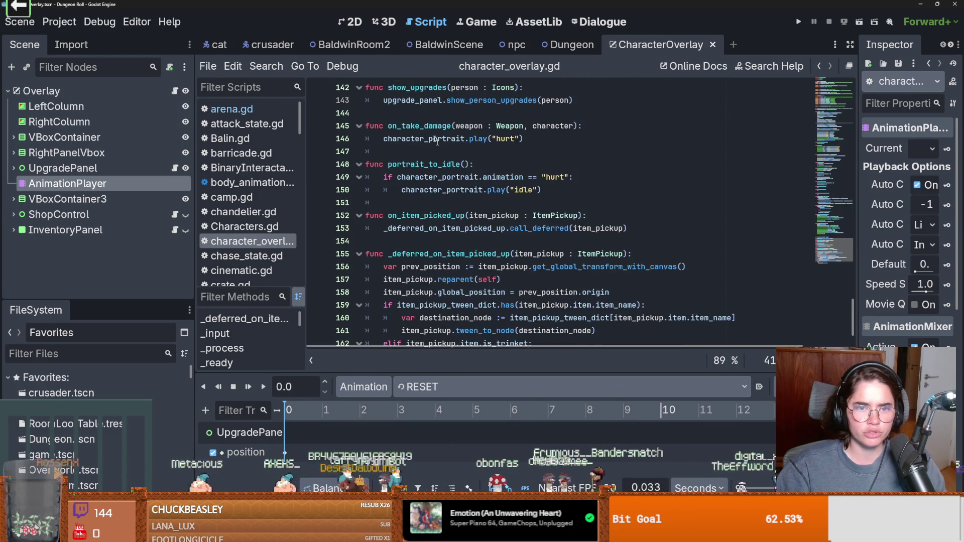
pyautogui.doubleClick(412, 138)
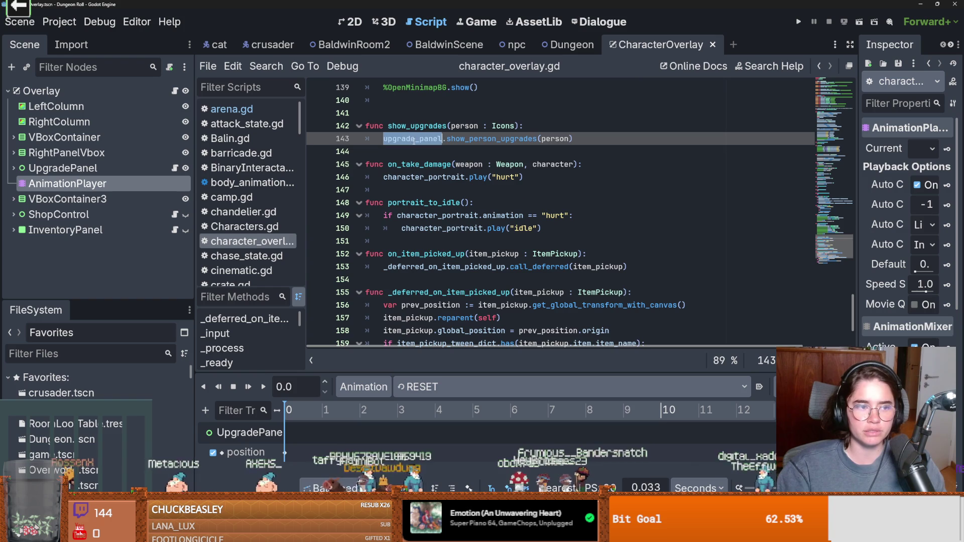
pyautogui.click(174, 168)
# Change person's type on line 17 from Icons to FigureUpgrades.Figures using autocomplete
pyautogui.doubleClick(424, 253)
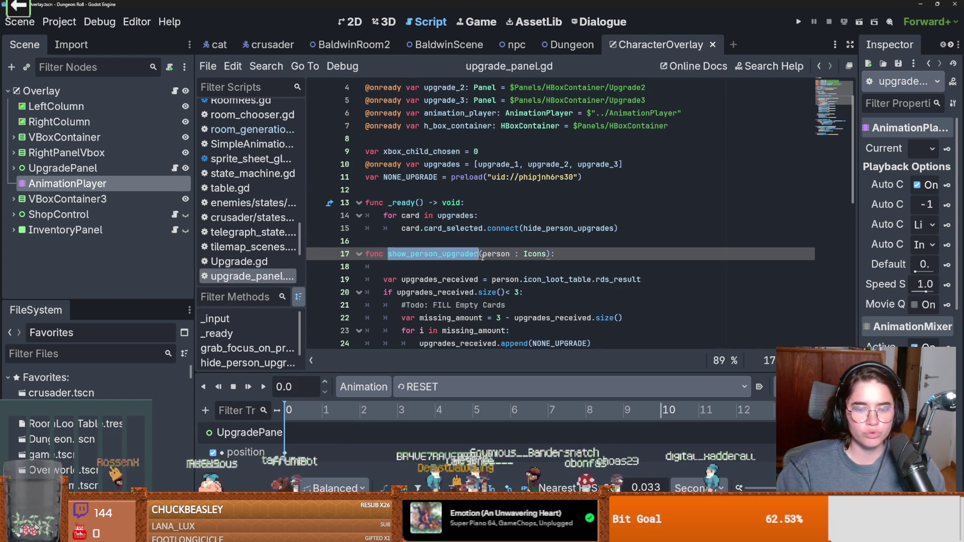
pyautogui.click(508, 254)
pyautogui.write('Fig')
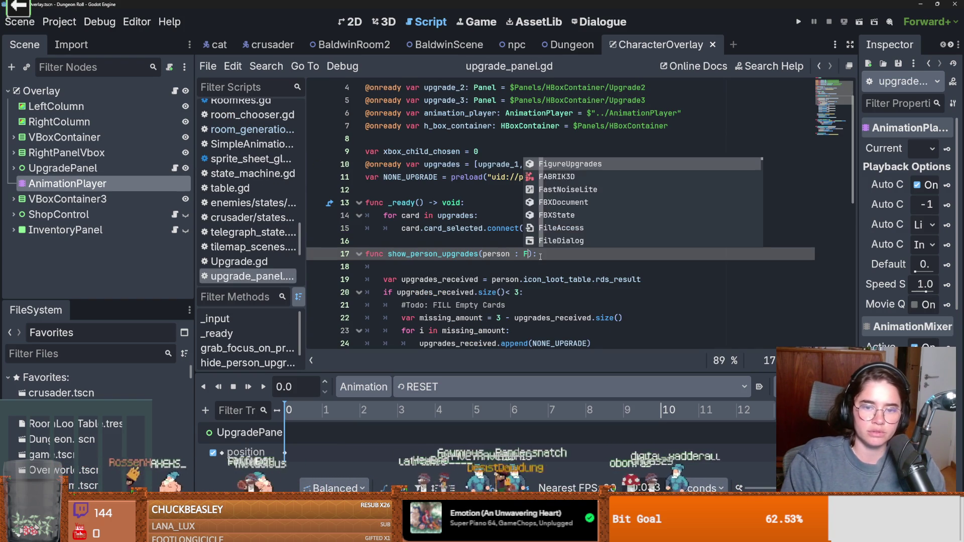
pyautogui.press('Return')
pyautogui.write('G')
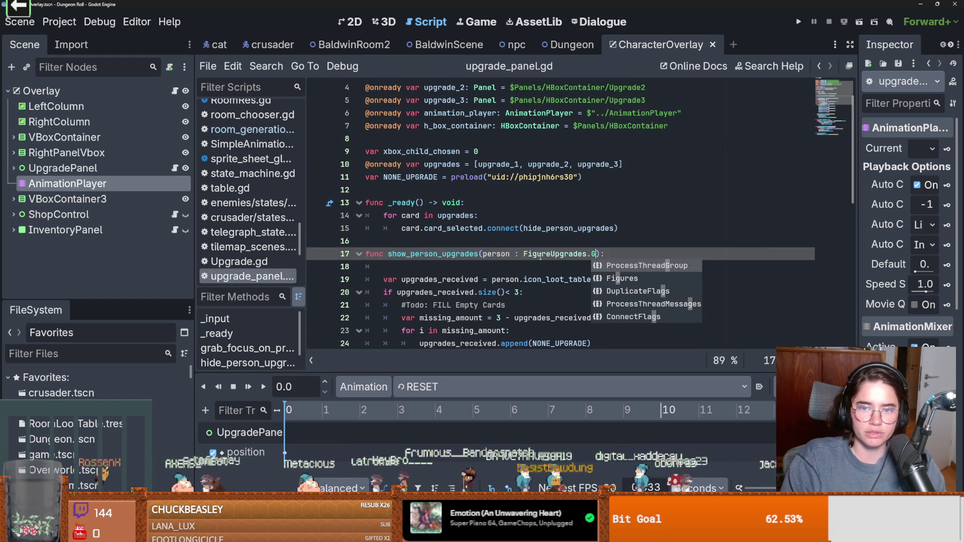
pyautogui.press('BackSpace')
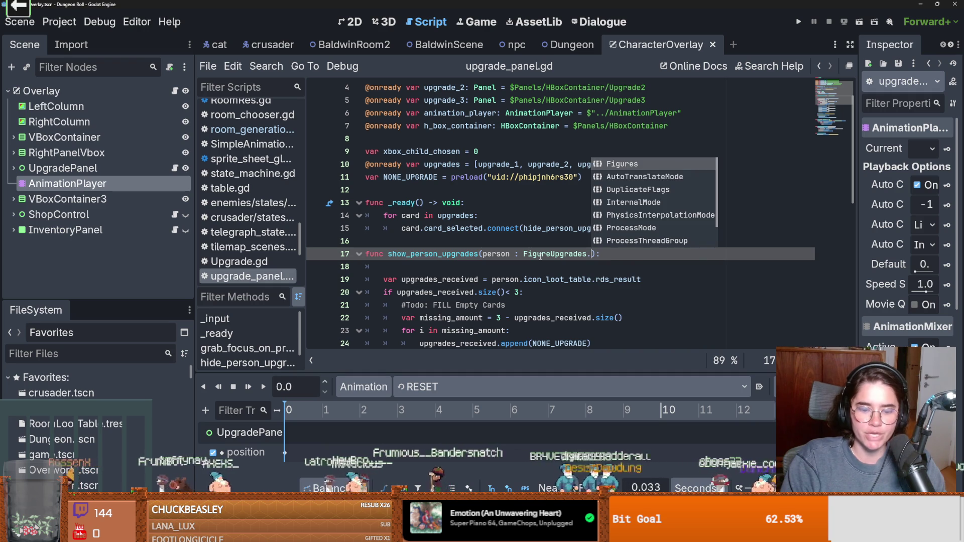
pyautogui.press('Return')
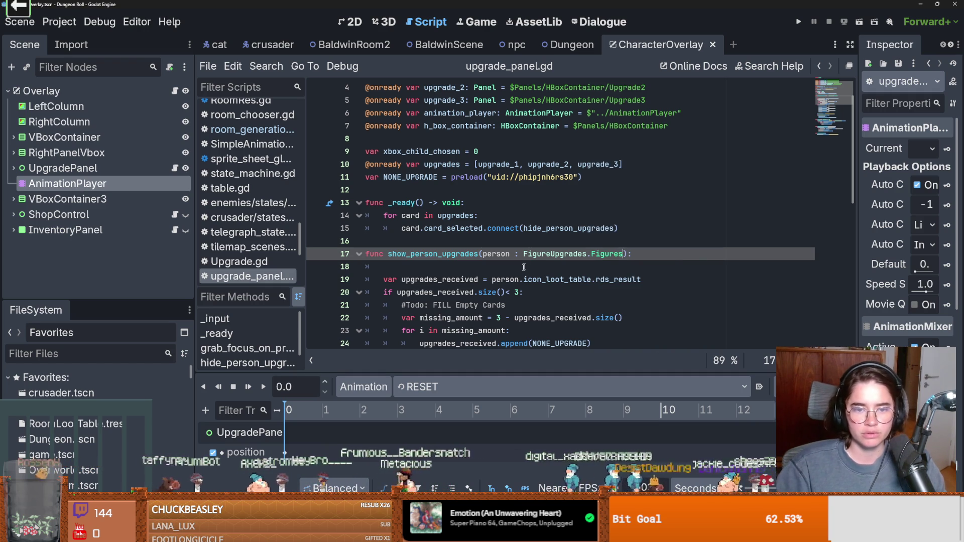
# Inspect the uses of person and the resulting error on line 19
pyautogui.doubleClick(510, 254)
pyautogui.scroll(-1, 512, 259)
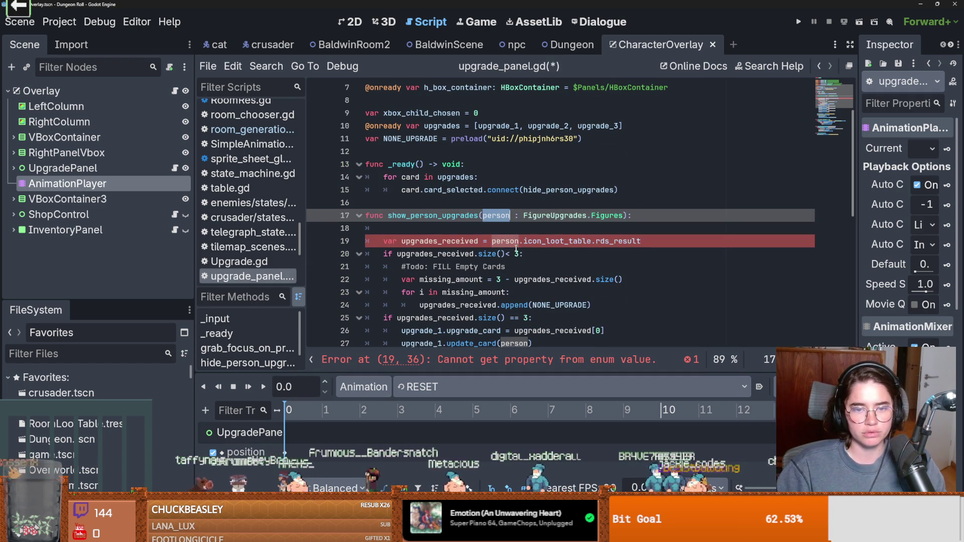
pyautogui.doubleClick(514, 247)
pyautogui.moveTo(511, 248)
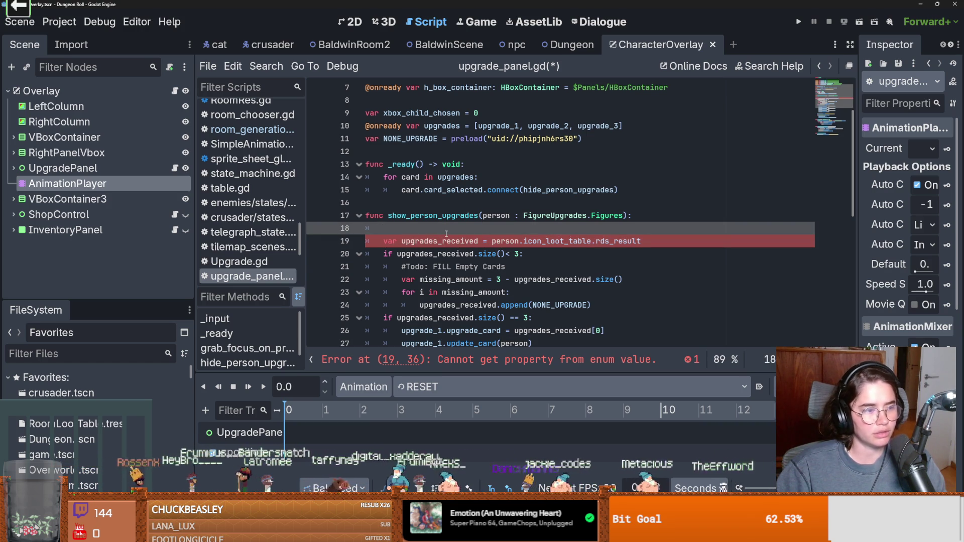
pyautogui.doubleClick(505, 241)
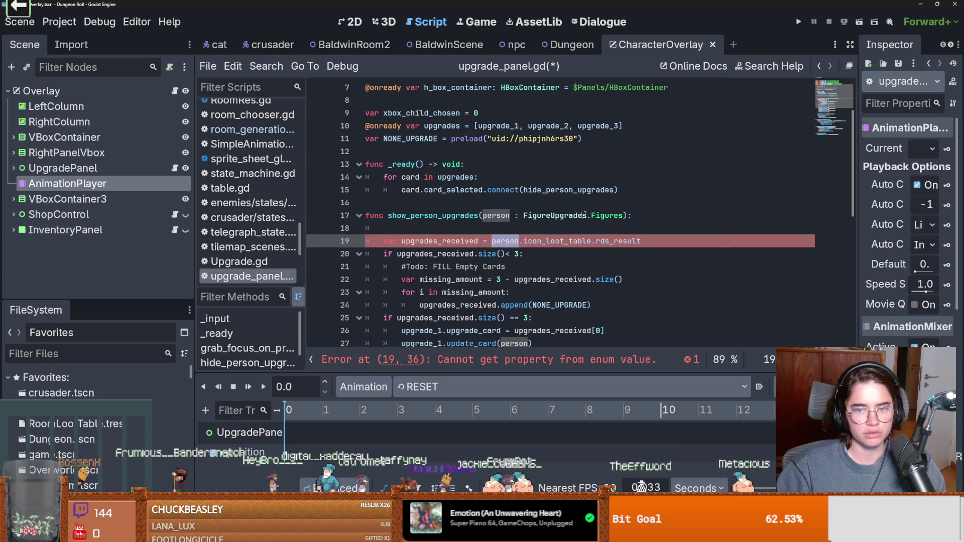
# Filter the FileSystem by 'icon' and select icon_loot_table on line 19
pyautogui.click(126, 347)
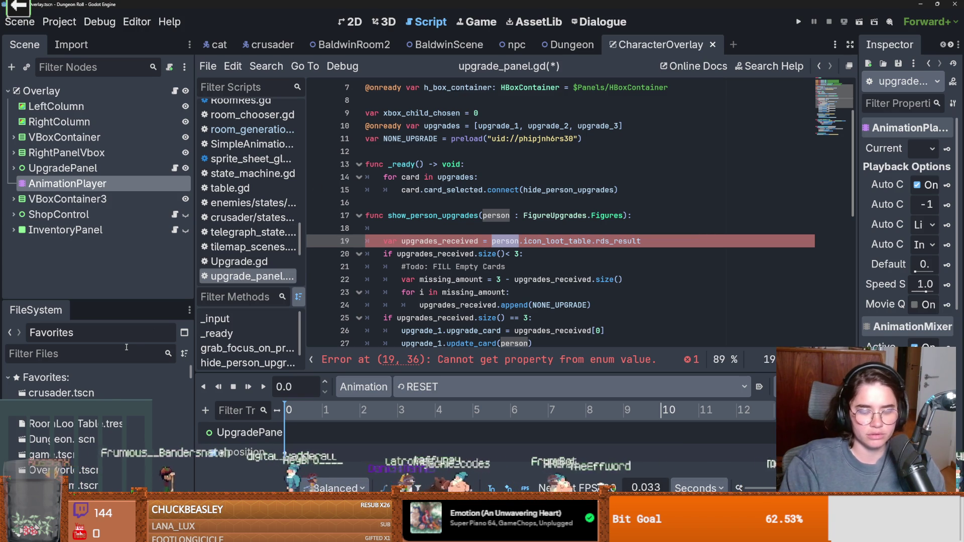
pyautogui.write('ic')
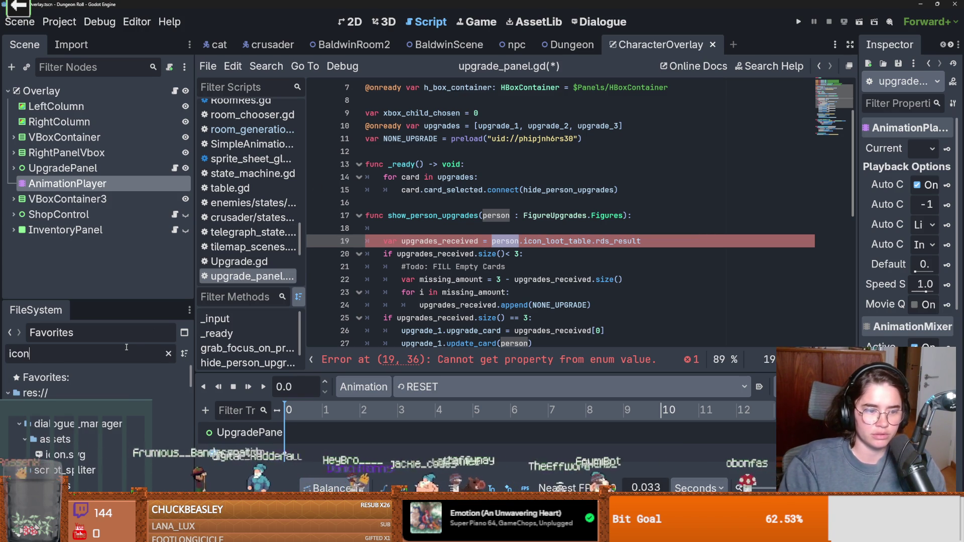
pyautogui.write('on')
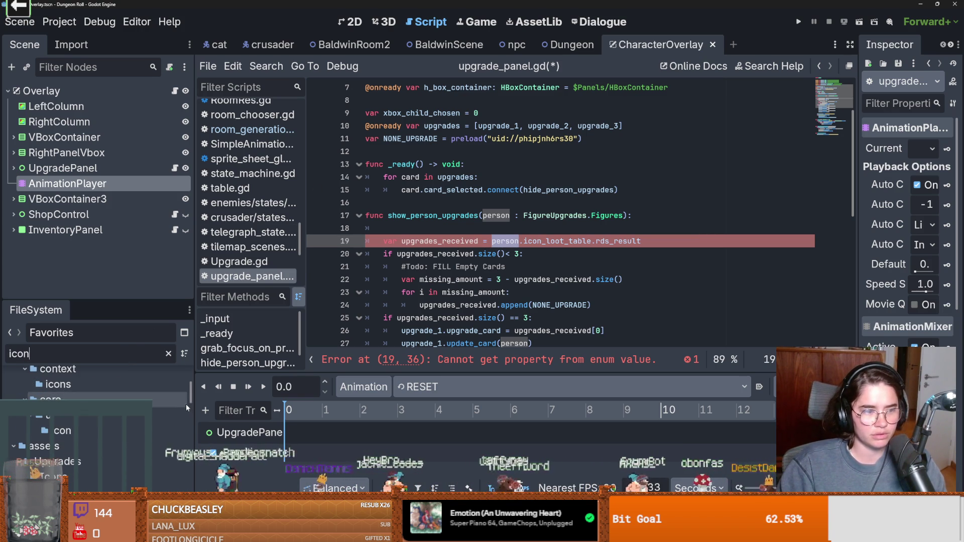
pyautogui.scroll(-10, 163, 408)
pyautogui.scroll(-5, 101, 402)
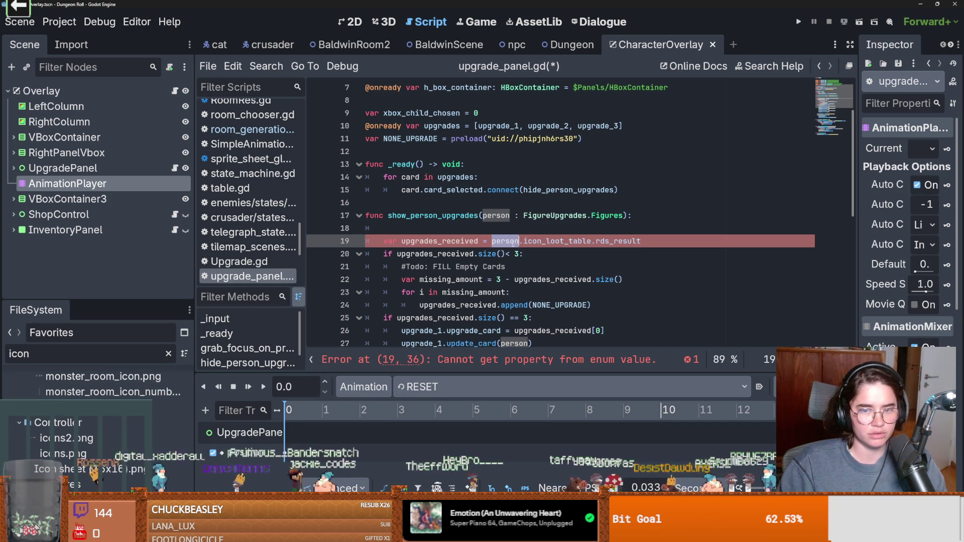
pyautogui.doubleClick(557, 241)
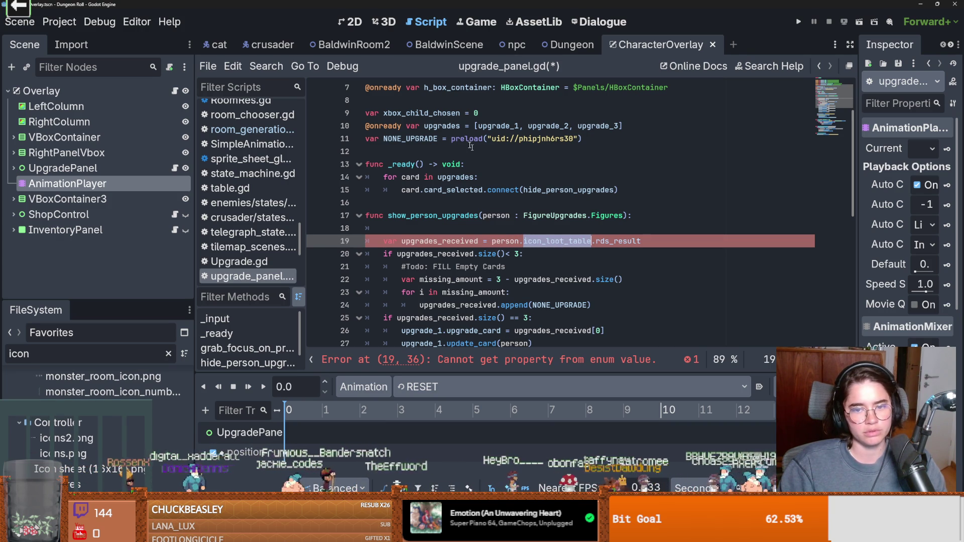
# Find icon_loot_table in all files and open its RDSTable declaration in Icons.gd
pyautogui.click(266, 66)
pyautogui.click(295, 153)
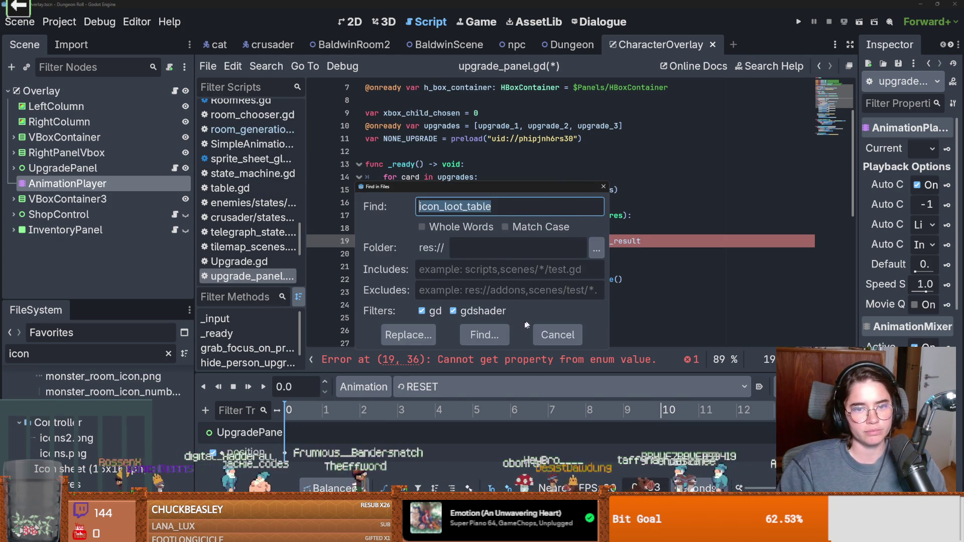
pyautogui.press('Return')
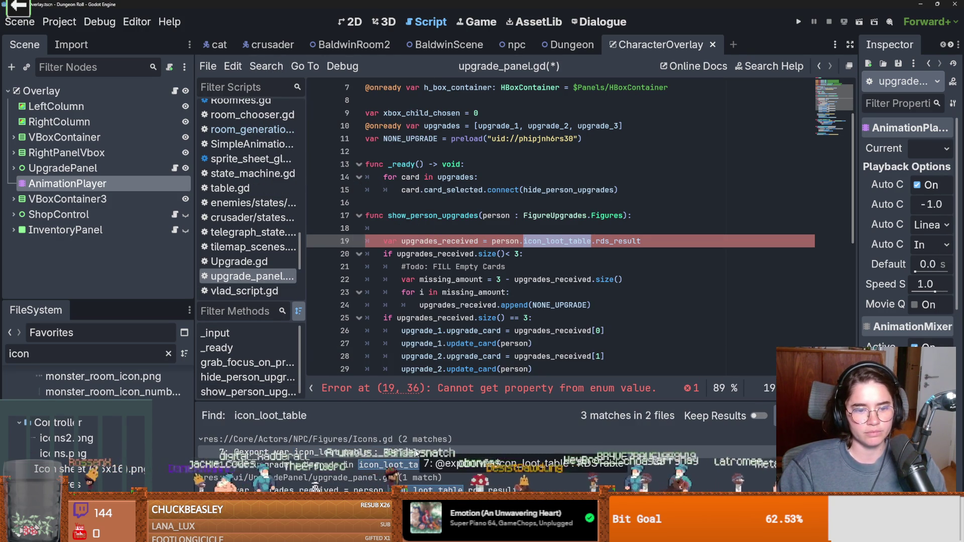
pyautogui.keyDown('ctrl'); pyautogui.click(525, 241); pyautogui.keyUp('ctrl')
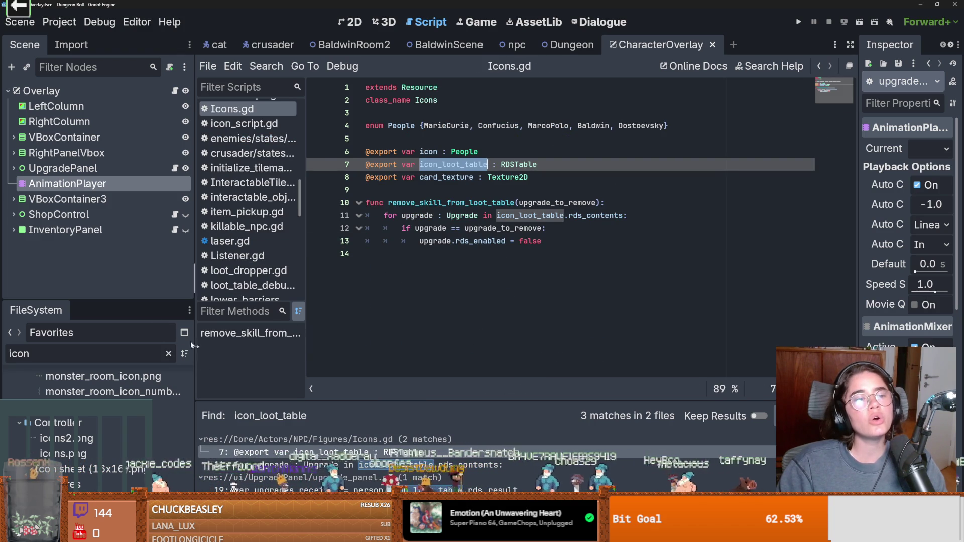
pyautogui.moveTo(156, 301)
pyautogui.mouseDown()
pyautogui.moveTo(155, 114)
pyautogui.moveTo(133, 262)
pyautogui.mouseUp()
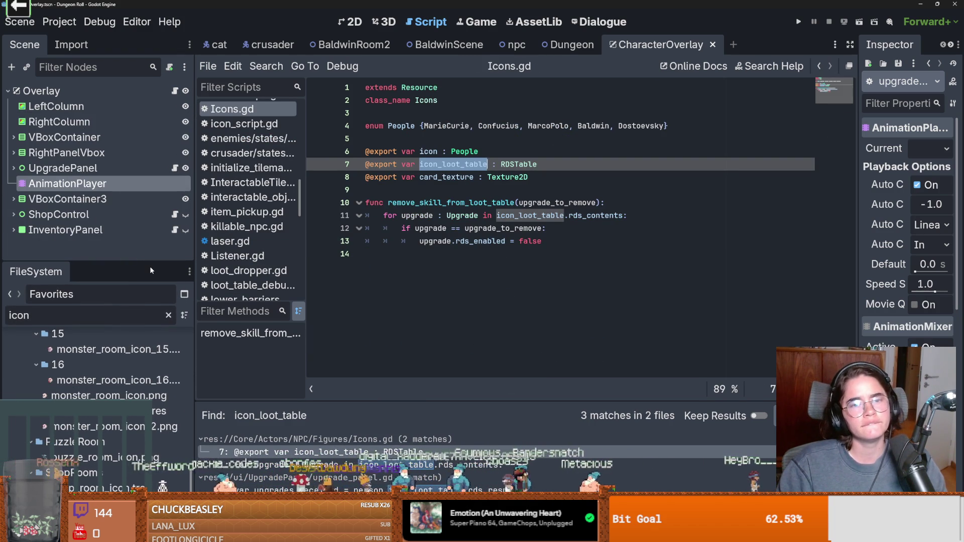
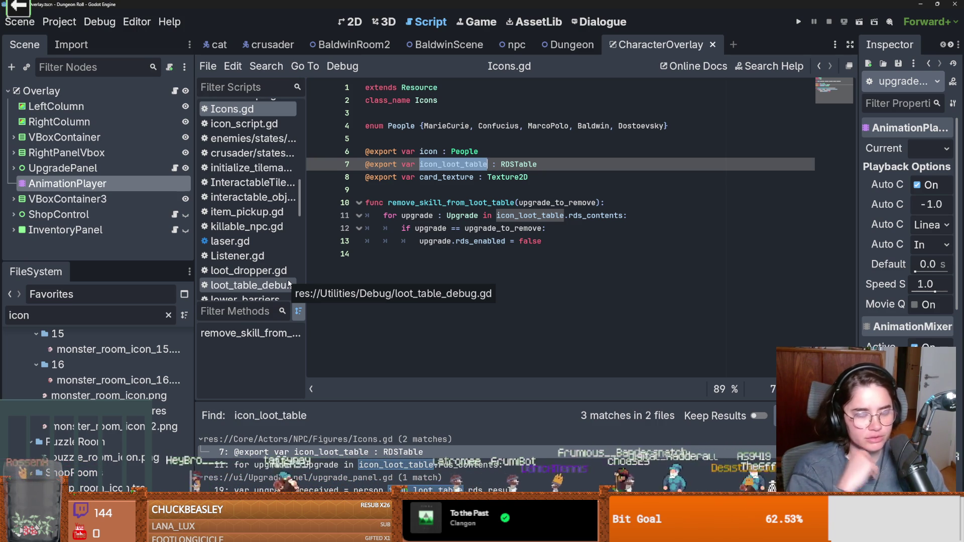
# Widen the Scene and FileSystem docks beside Icons.gd and scroll the file tree back to the top
pyautogui.click(478, 202)
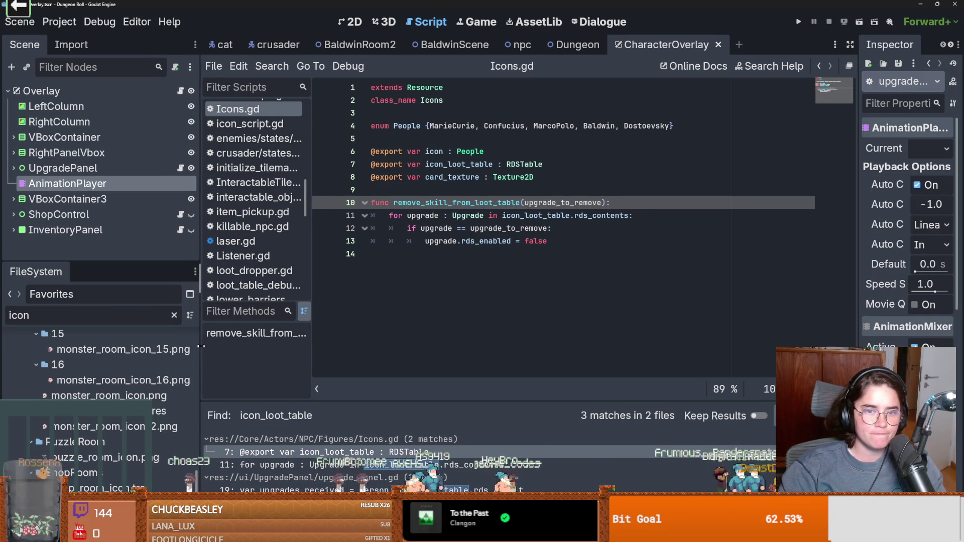
pyautogui.moveTo(197, 396); pyautogui.dragTo(236, 344)
pyautogui.scroll(10, 194, 390)
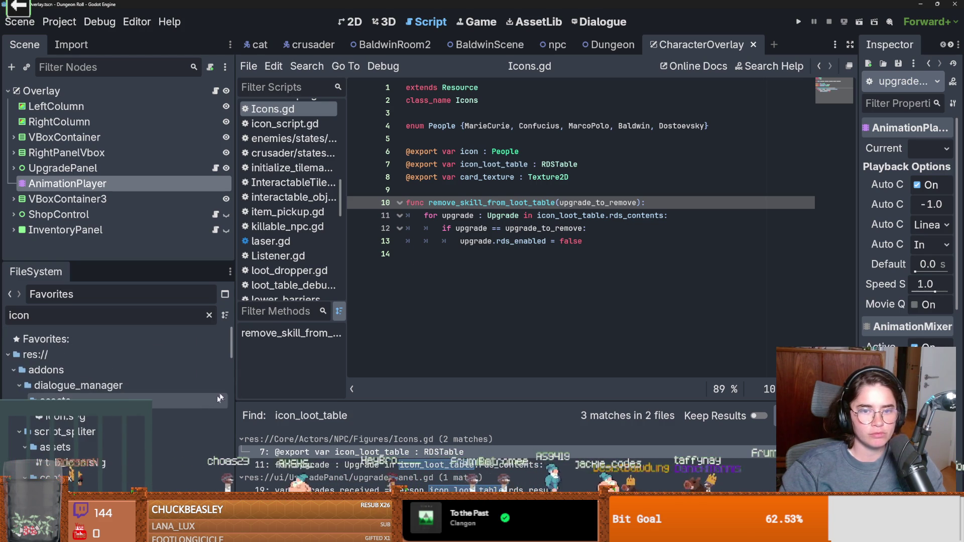
# Delete the People enum declaration and its surrounding blank lines from Icons.gd
pyautogui.moveTo(709, 126); pyautogui.dragTo(406, 127)
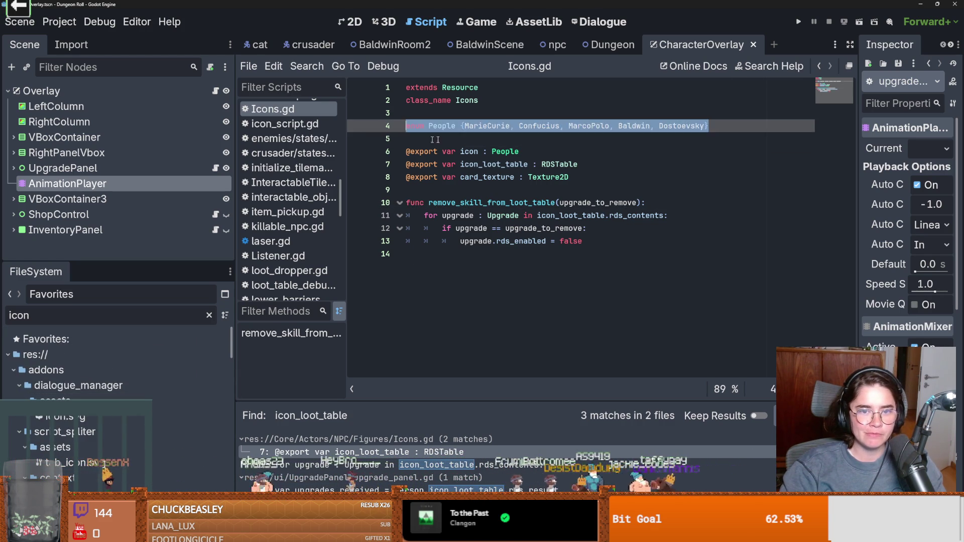
pyautogui.press('BackSpace')
pyautogui.press('Delete')
pyautogui.press('BackSpace')
# Retype the icon property as FigureUpgrades.Figures and save Icons.gd
pyautogui.doubleClick(512, 126)
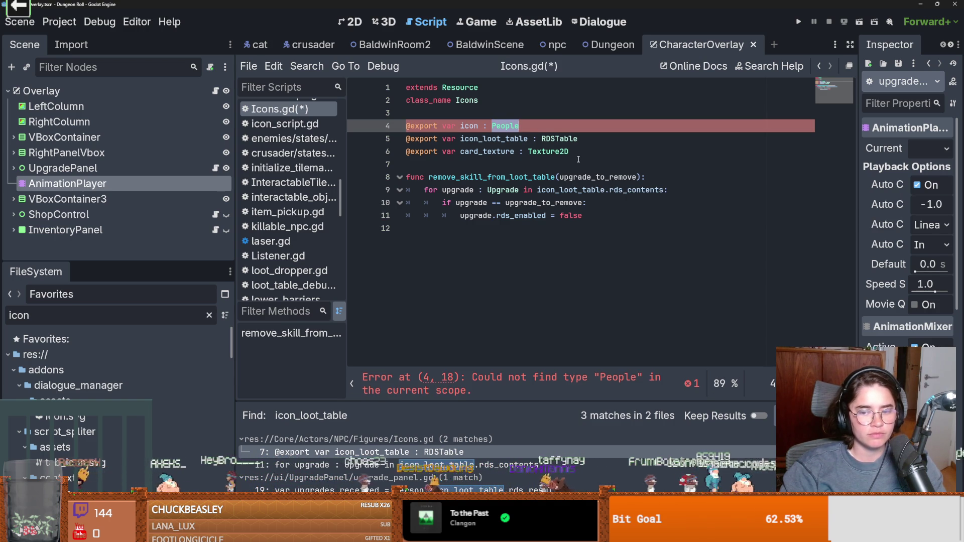
pyautogui.write('Figure')
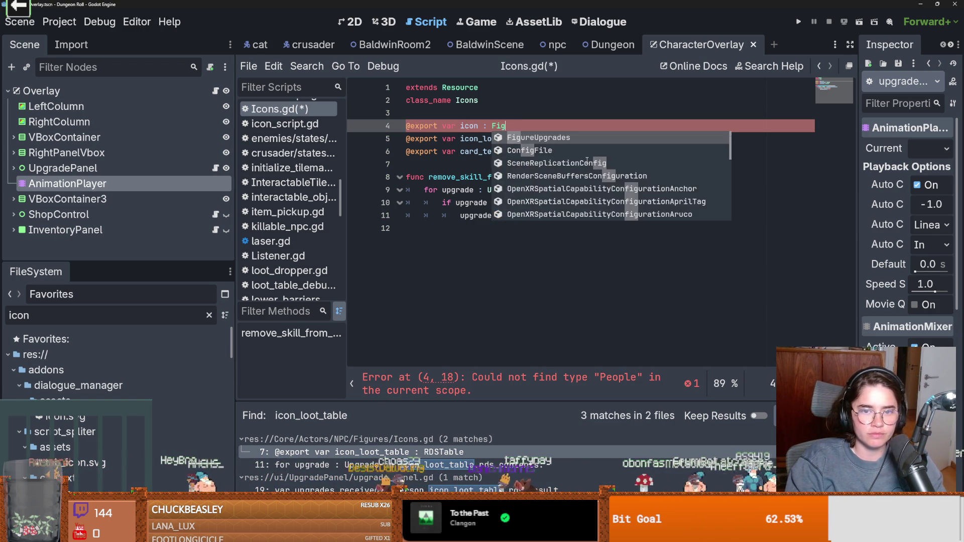
pyautogui.press('Return')
pyautogui.write('.F')
pyautogui.press('Return')
pyautogui.hotkey('ctrl', 's')
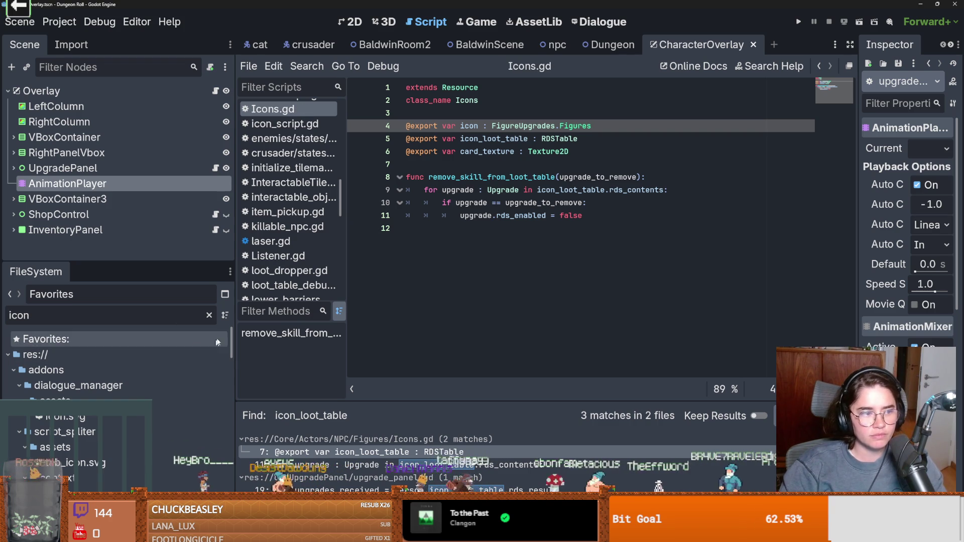
# Clear the FileSystem filter and expand NPC down to the BaldwinIV upgrades folder
pyautogui.click(209, 315)
pyautogui.scroll(-3, 128, 420)
pyautogui.scroll(-2, 128, 420)
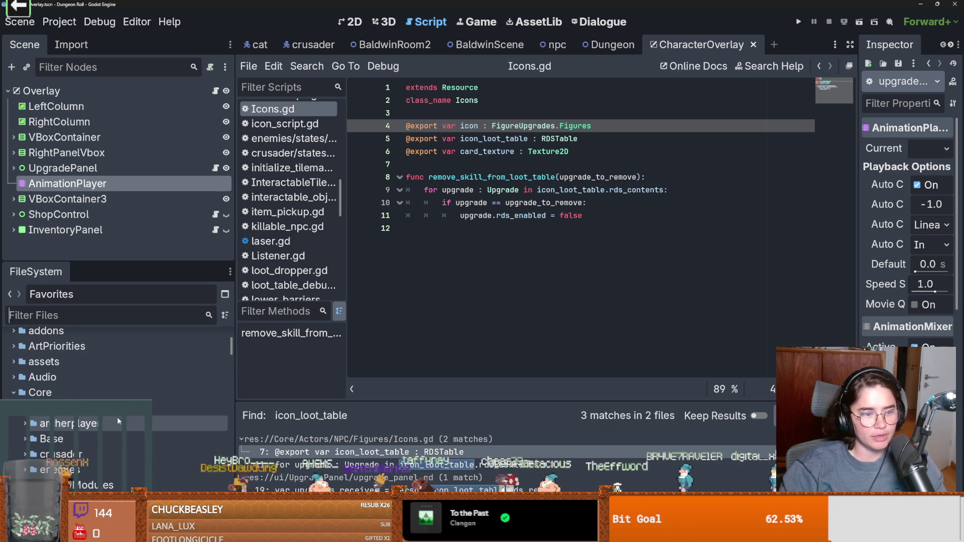
pyautogui.scroll(-2, 22, 417)
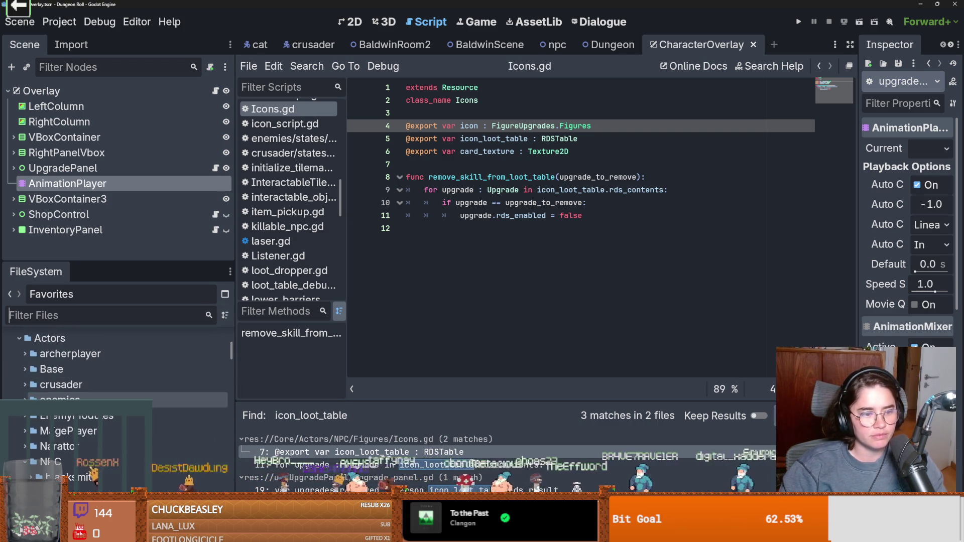
pyautogui.scroll(-1, 78, 429)
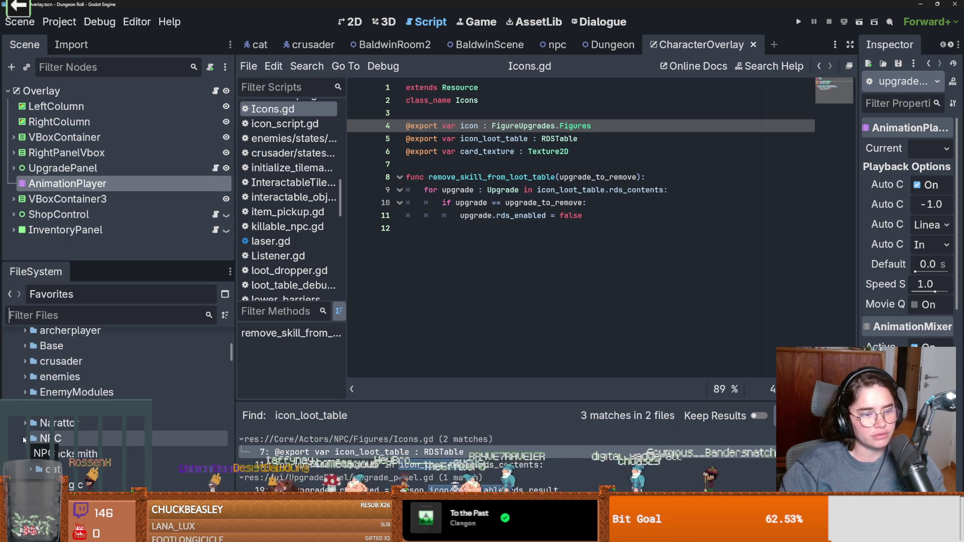
pyautogui.scroll(5, 23, 439)
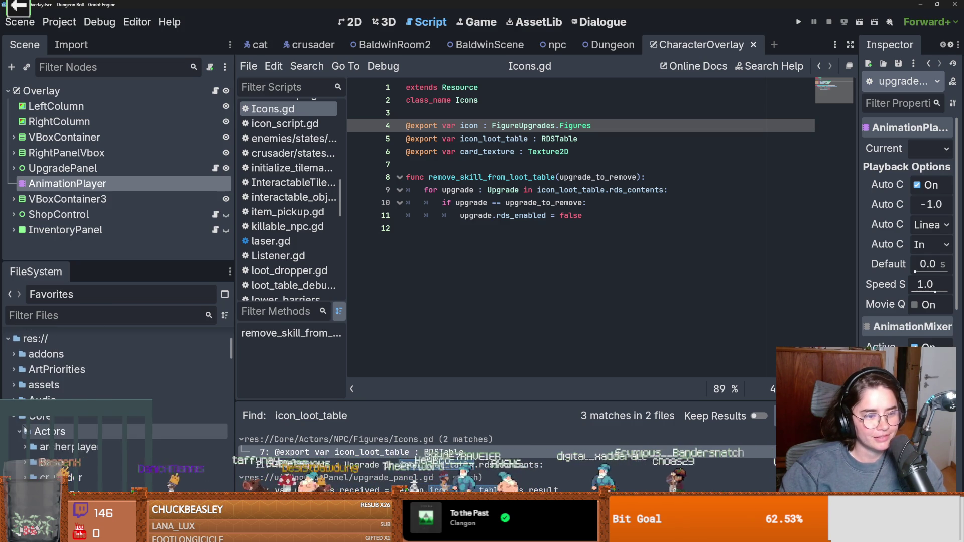
pyautogui.scroll(-3, 24, 430)
pyautogui.scroll(2, 31, 426)
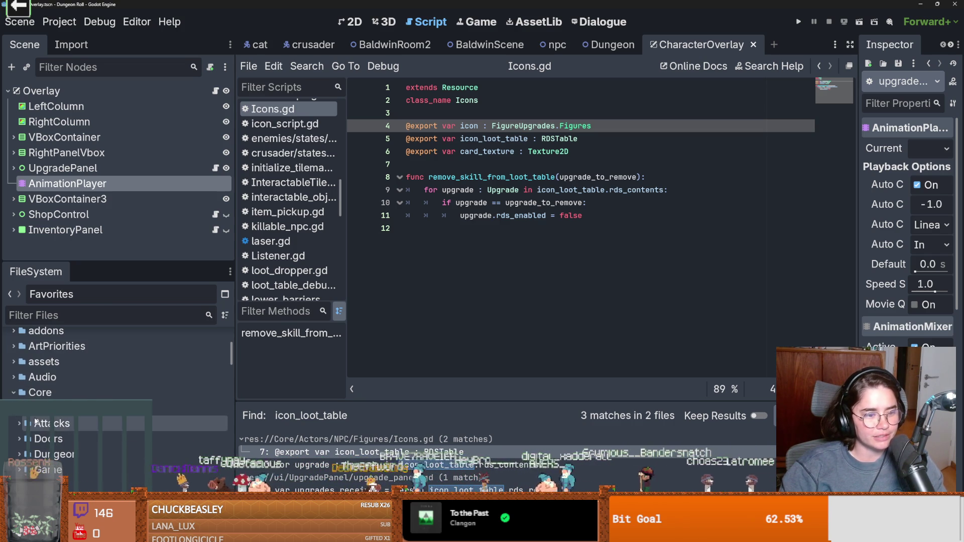
pyautogui.scroll(-3, 58, 440)
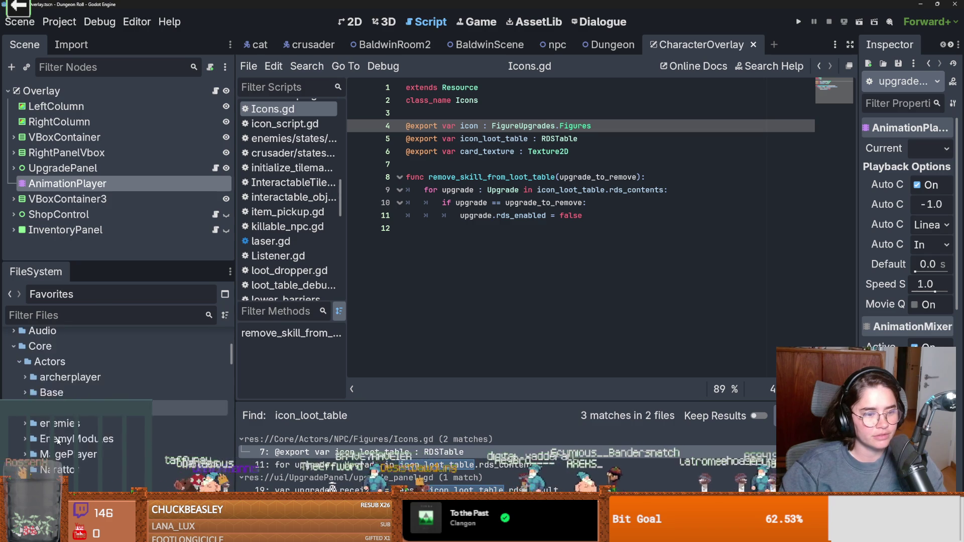
pyautogui.scroll(-5, 57, 441)
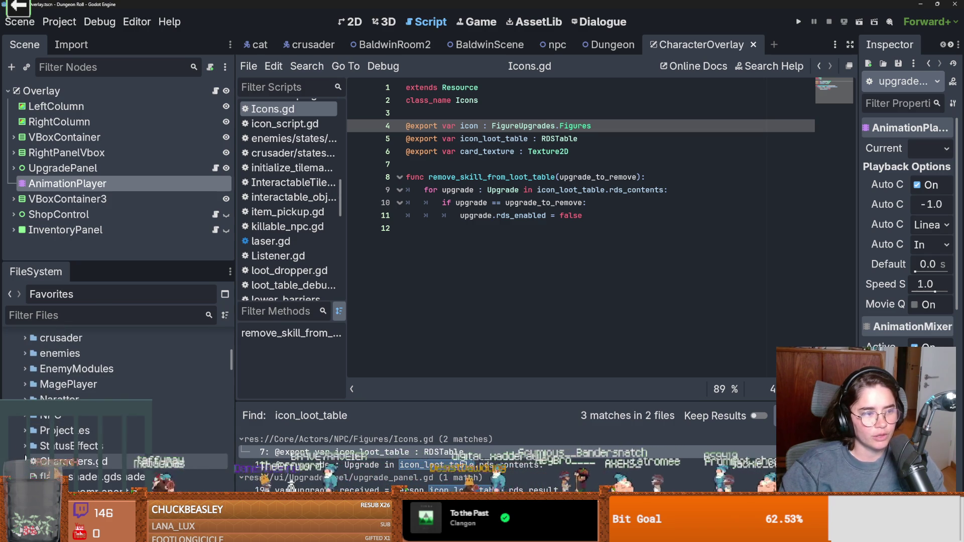
pyautogui.scroll(3, 56, 454)
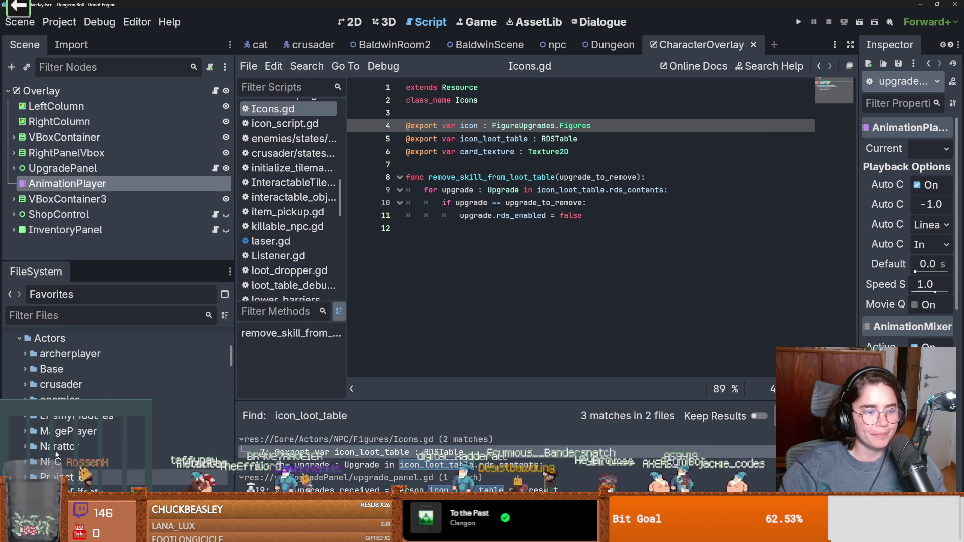
pyautogui.scroll(-3, 44, 417)
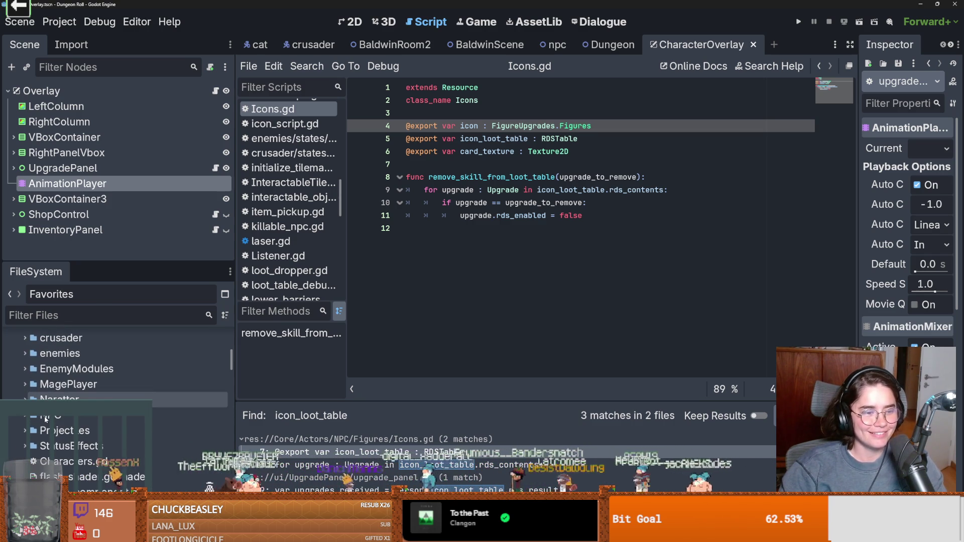
pyautogui.click(25, 414)
pyautogui.scroll(-3, 26, 441)
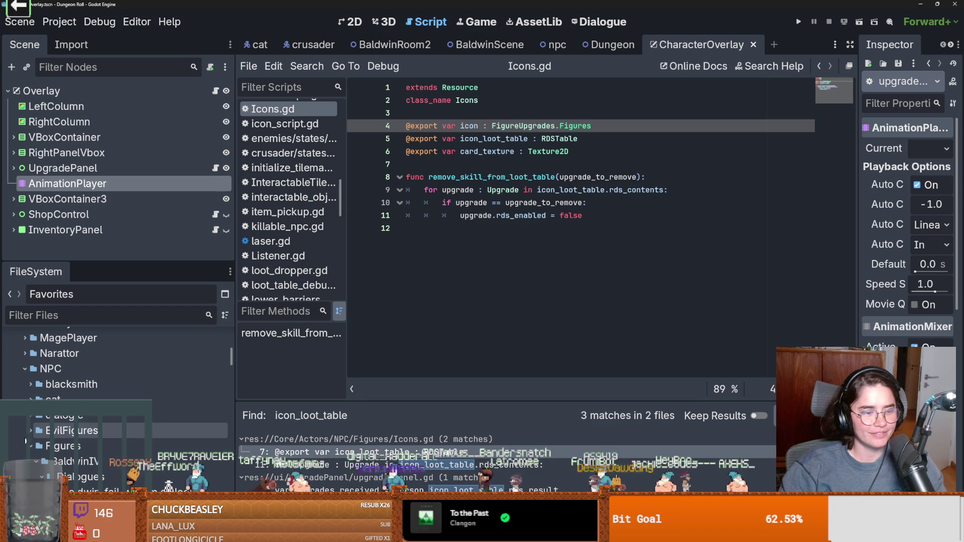
pyautogui.scroll(-3, 35, 435)
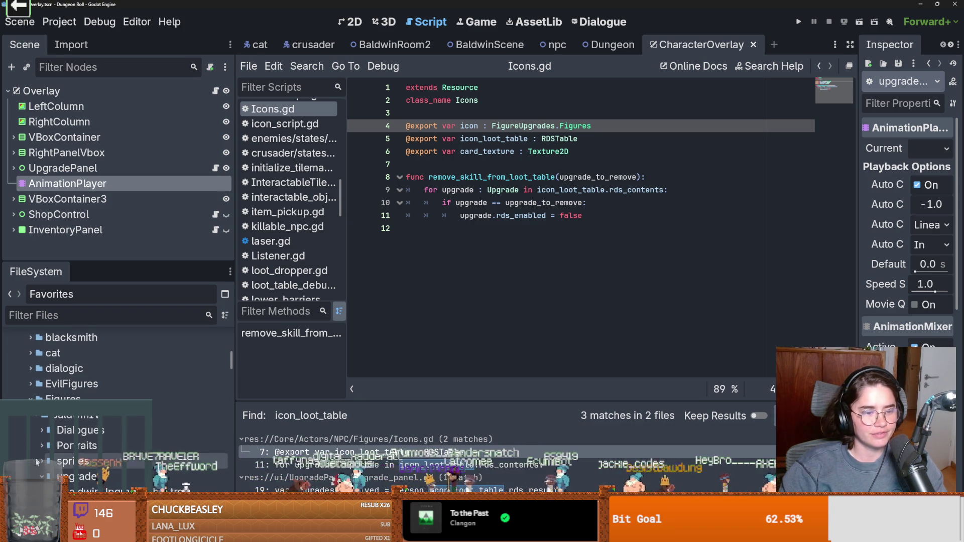
pyautogui.scroll(-3, 55, 432)
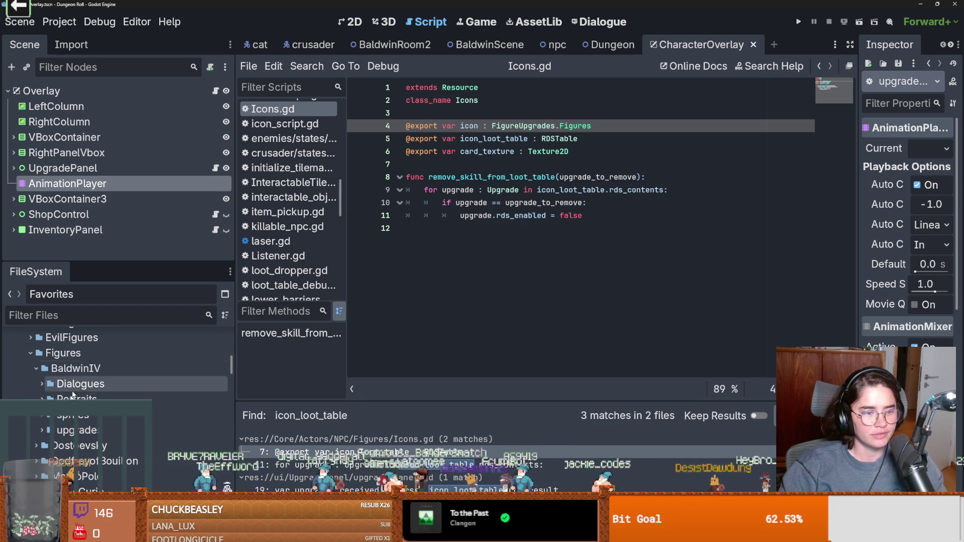
pyautogui.click(41, 430)
# Create a new Icons resource in upgrades saved as BaldwinIcon.tres, and start choosing its Icon
pyautogui.rightClick(74, 430)
pyautogui.moveTo(246, 302)
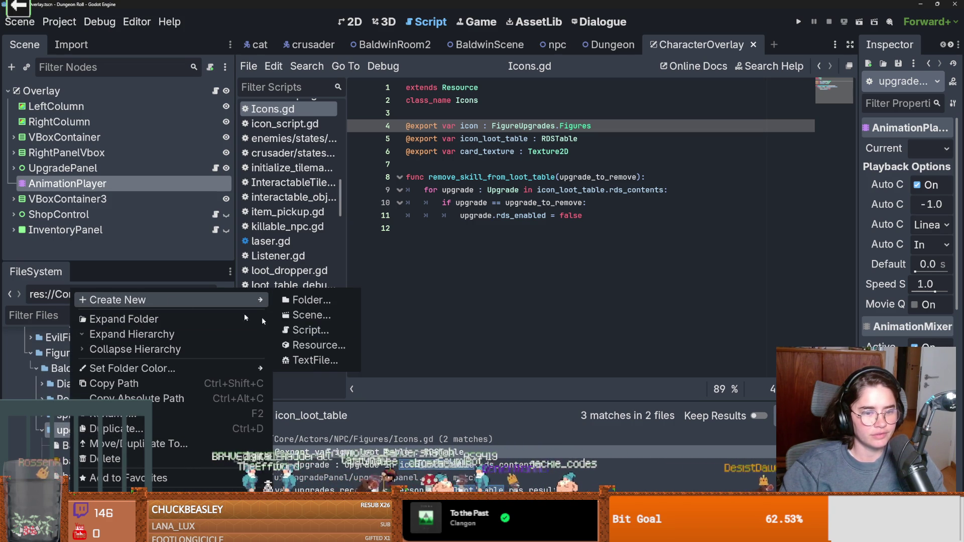
pyautogui.click(332, 346)
pyautogui.write('icon')
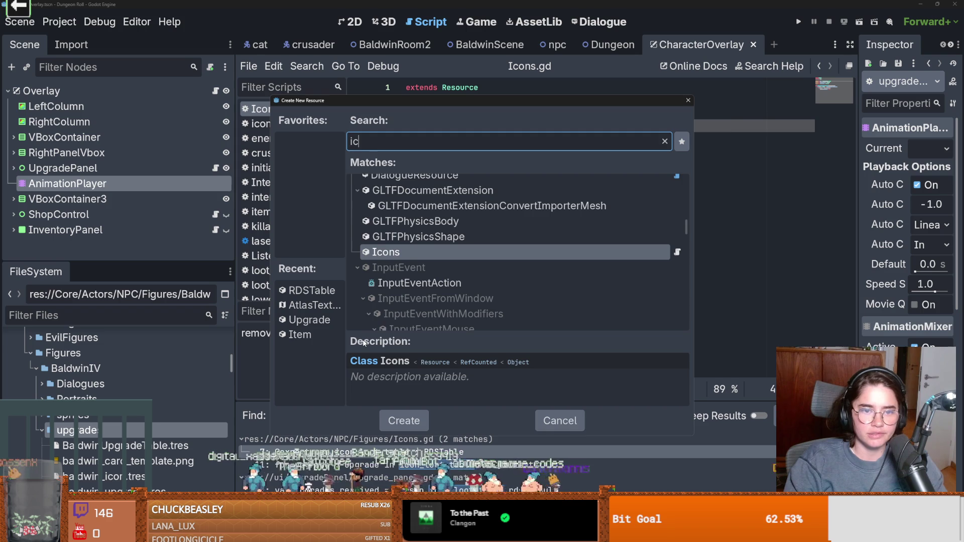
pyautogui.press('Return')
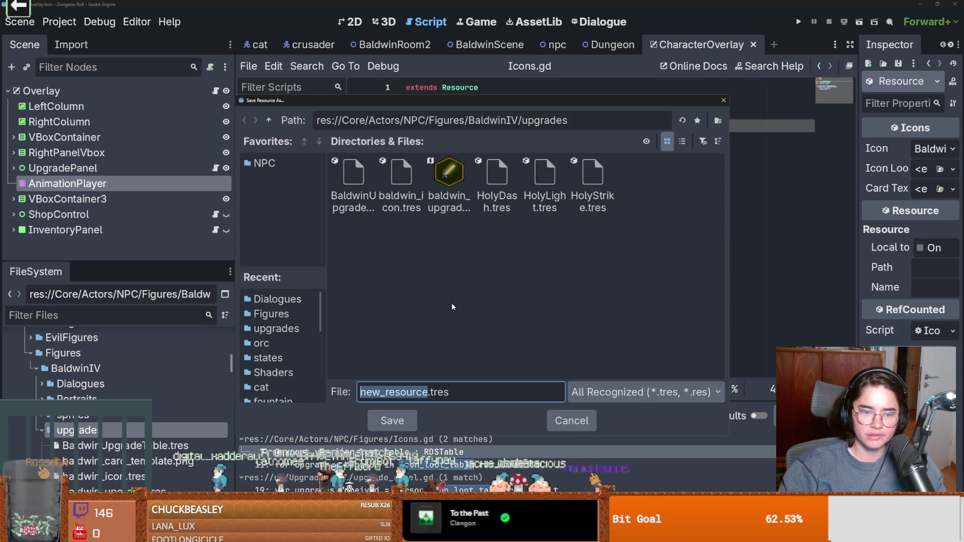
pyautogui.write('Baldwin')
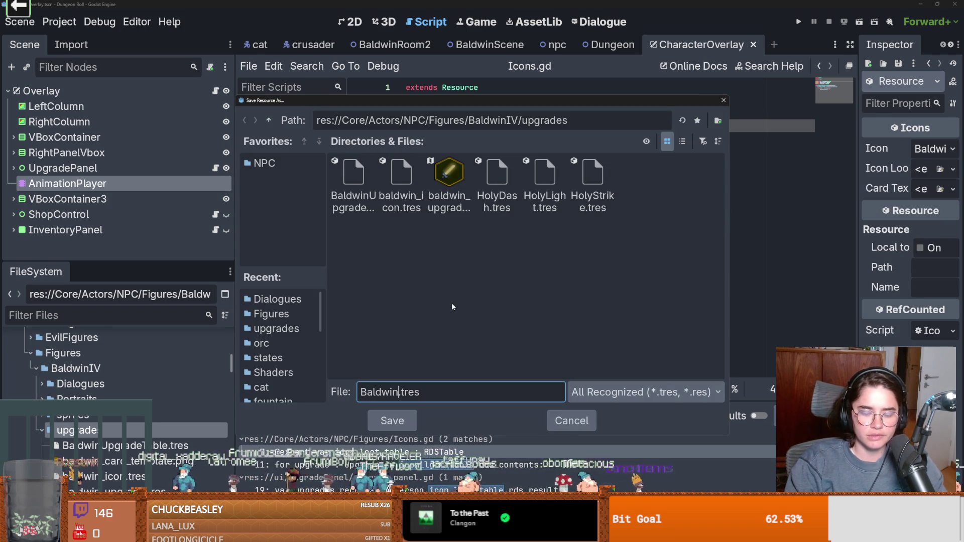
pyautogui.write('Icon')
pyautogui.press('Return')
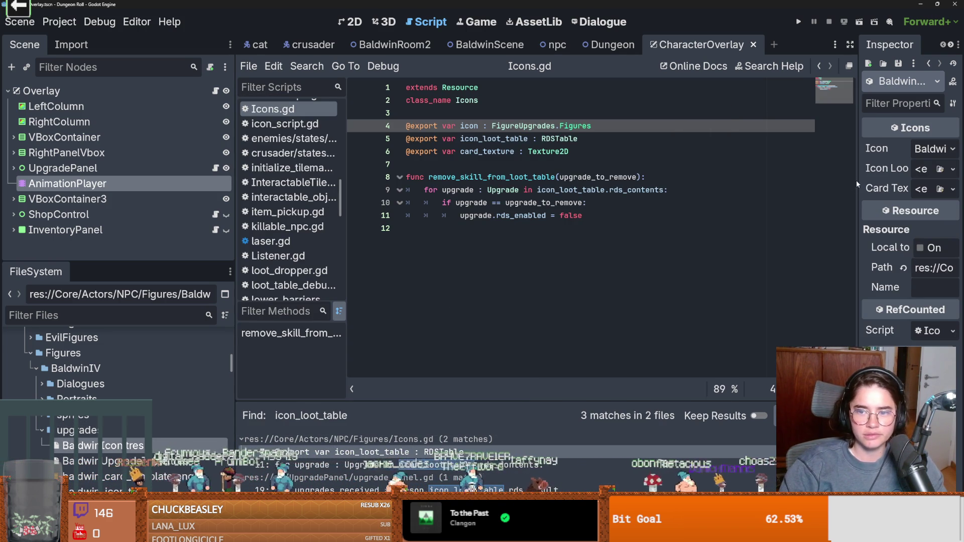
pyautogui.moveTo(856, 181); pyautogui.dragTo(714, 181)
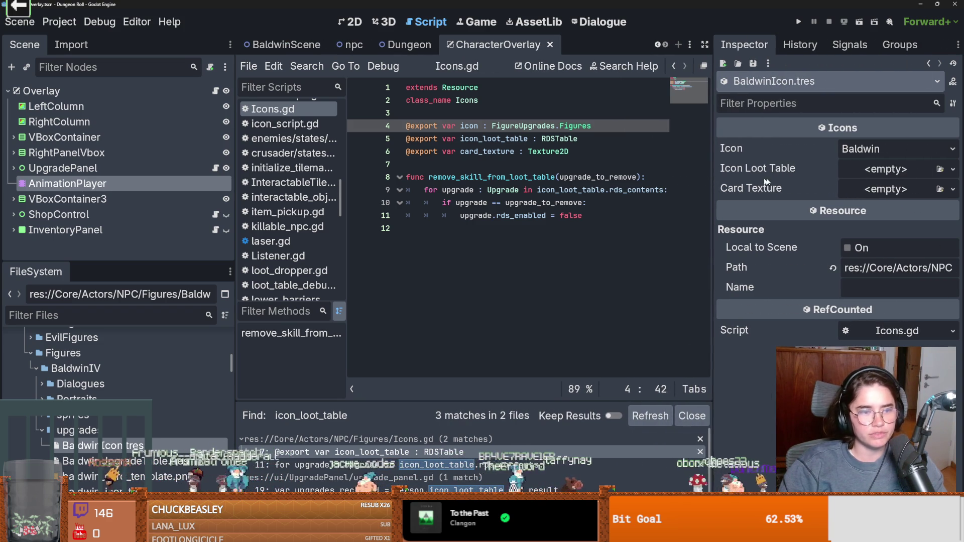
pyautogui.click(882, 149)
# Set BaldwinIcon's Icon to Baldwin, assign the Baldwin upgrade table as Icon Loot Table, and save
pyautogui.click(859, 168)
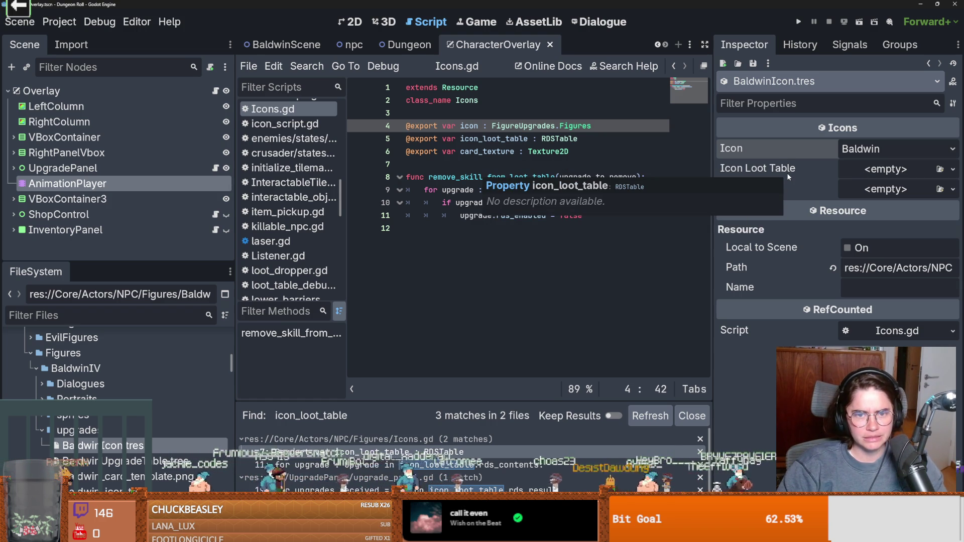
pyautogui.click(952, 169)
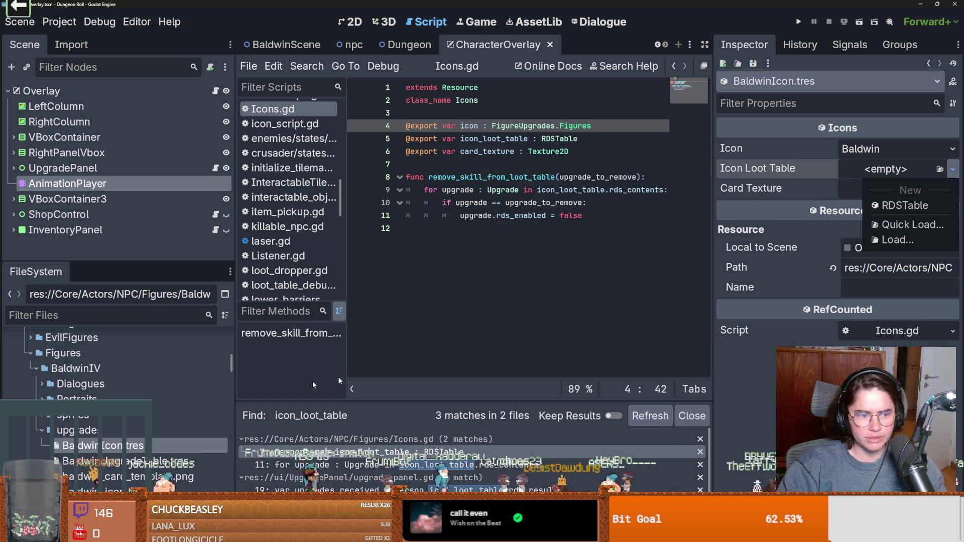
pyautogui.scroll(-3, 115, 382)
pyautogui.click(113, 451)
pyautogui.moveTo(111, 417)
pyautogui.mouseDown()
pyautogui.moveTo(143, 391)
pyautogui.moveTo(854, 171)
pyautogui.moveTo(894, 175)
pyautogui.mouseUp()
pyautogui.hotkey('ctrl', 's')
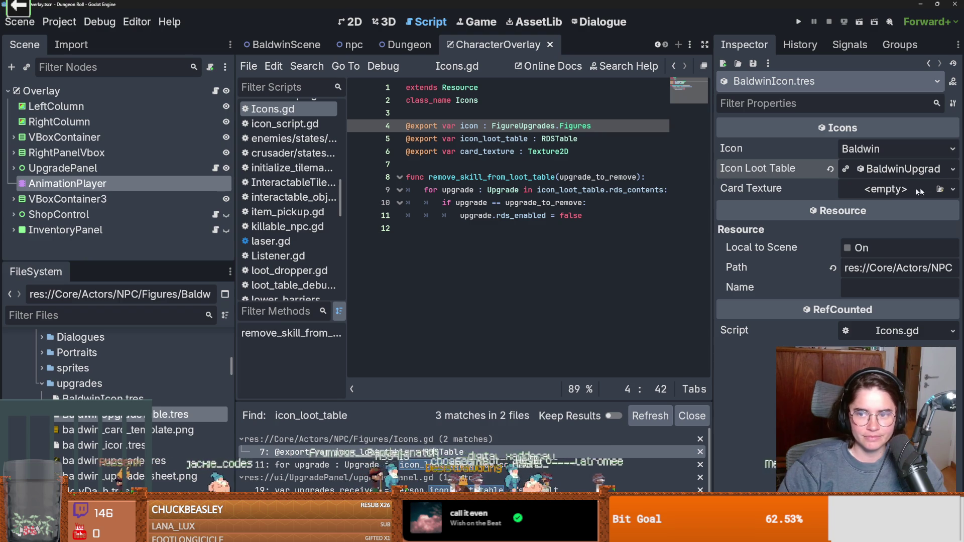
# Assign baldwin_card_template.png as Card Texture and scroll the scene tabs to reveal earlier scenes
pyautogui.moveTo(91, 431)
pyautogui.mouseDown()
pyautogui.moveTo(803, 227)
pyautogui.moveTo(866, 191)
pyautogui.mouseUp()
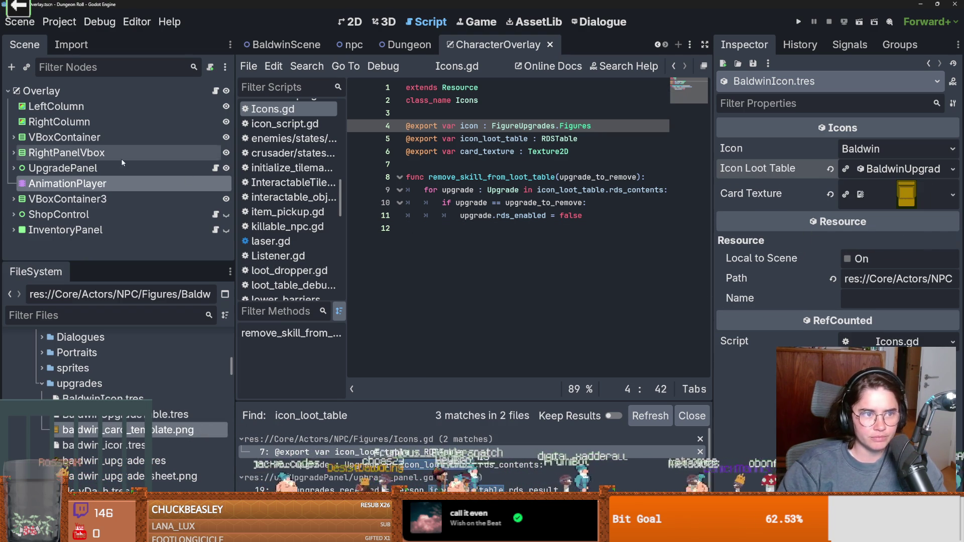
pyautogui.click(658, 45)
pyautogui.click(658, 45)
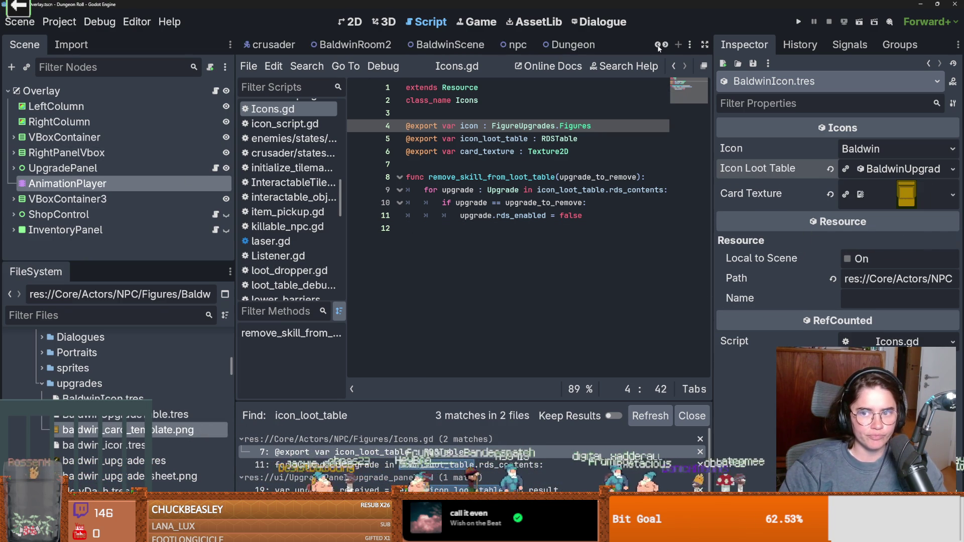
pyautogui.click(658, 45)
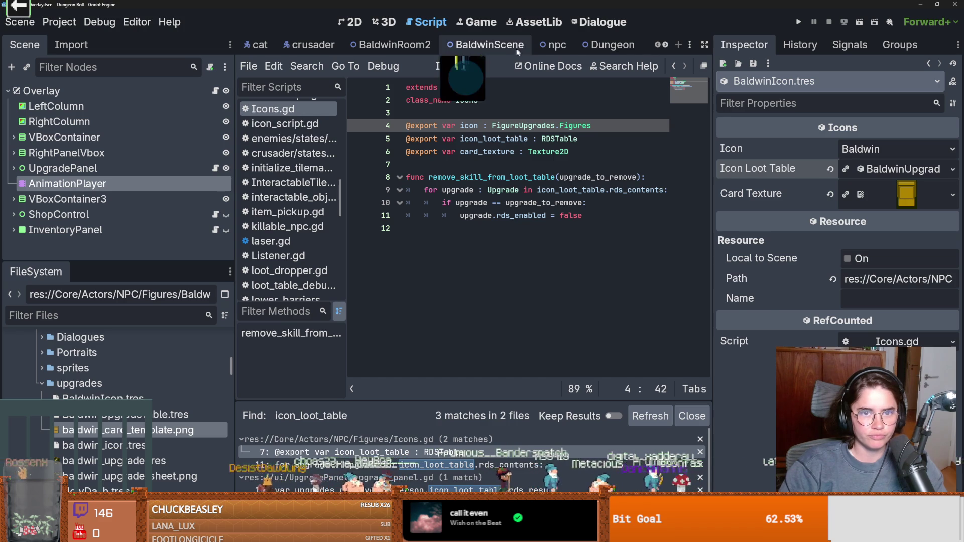
# Open BaldwinScene and the DialogicTrigger node's dialogic_trigger.gd script, checking its properties
pyautogui.click(484, 45)
pyautogui.click(216, 122)
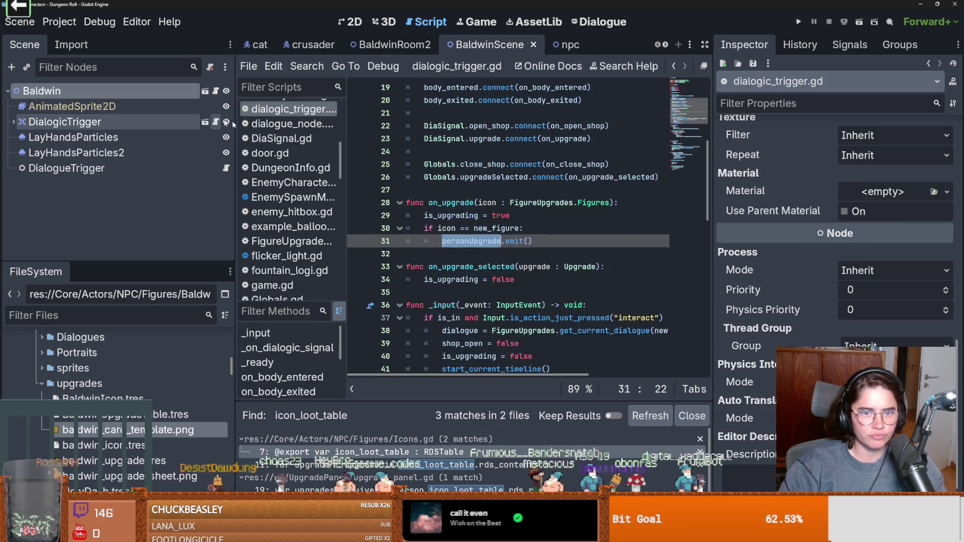
pyautogui.scroll(6, 539, 171)
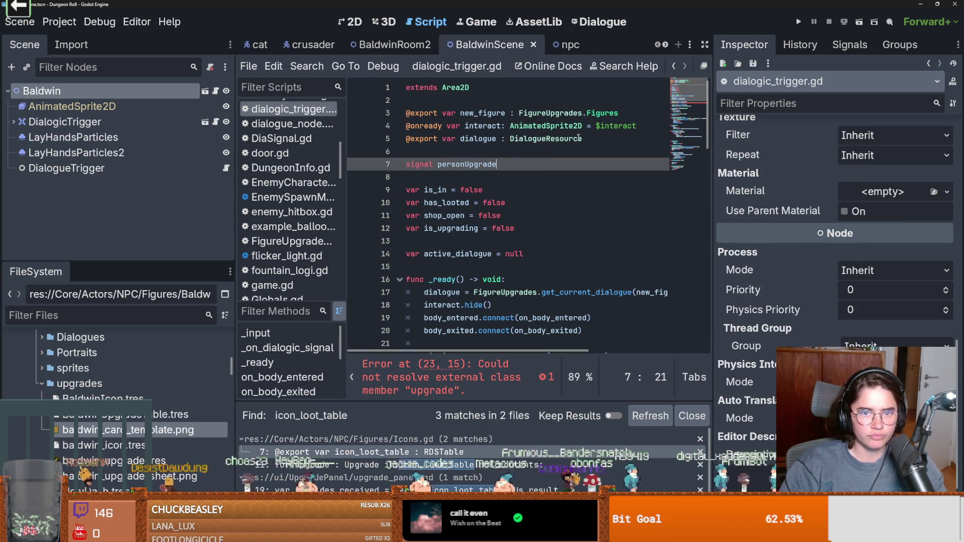
pyautogui.click(101, 91)
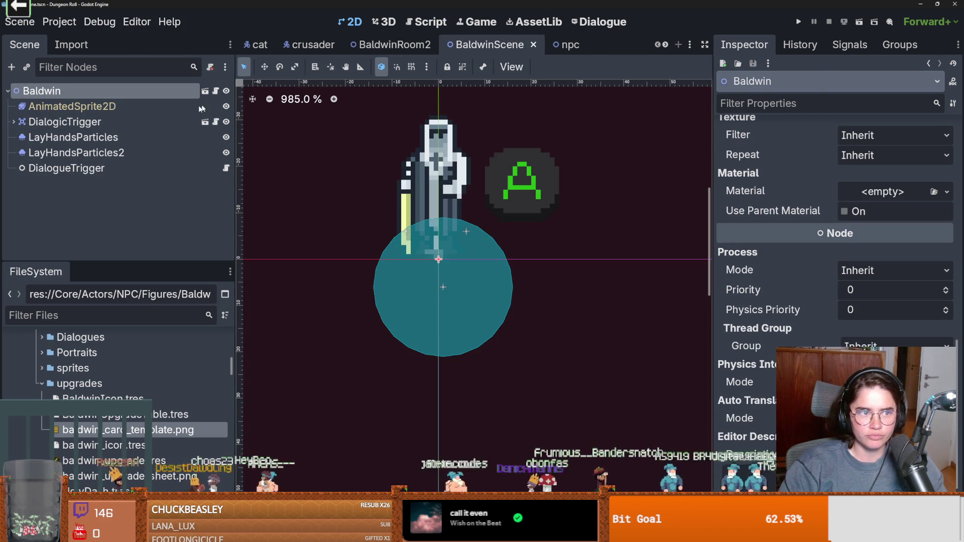
pyautogui.click(155, 121)
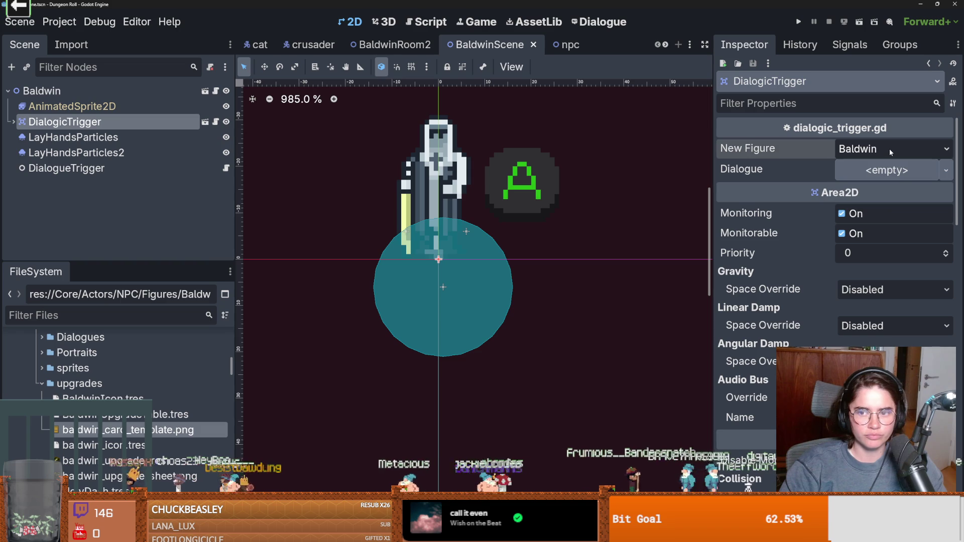
pyautogui.click(216, 122)
pyautogui.moveTo(622, 115); pyautogui.dragTo(348, 109)
pyautogui.press('BackSpace')
pyautogui.write('@export v')
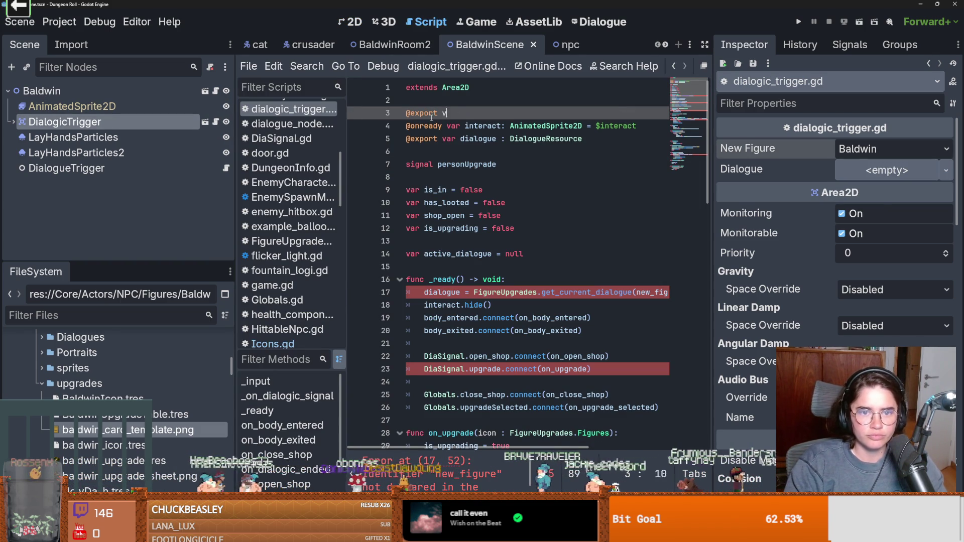
pyautogui.write('ar icon ')
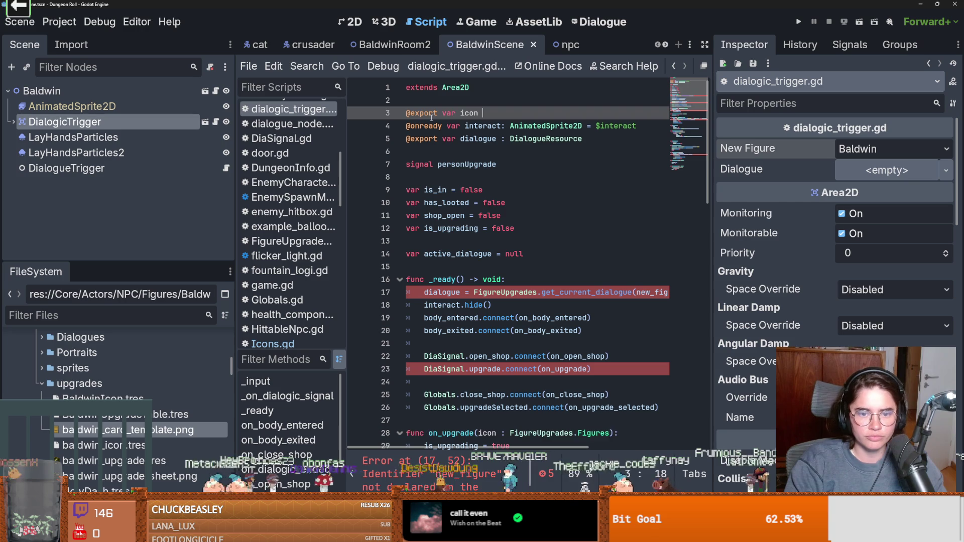
pyautogui.write(': Icon')
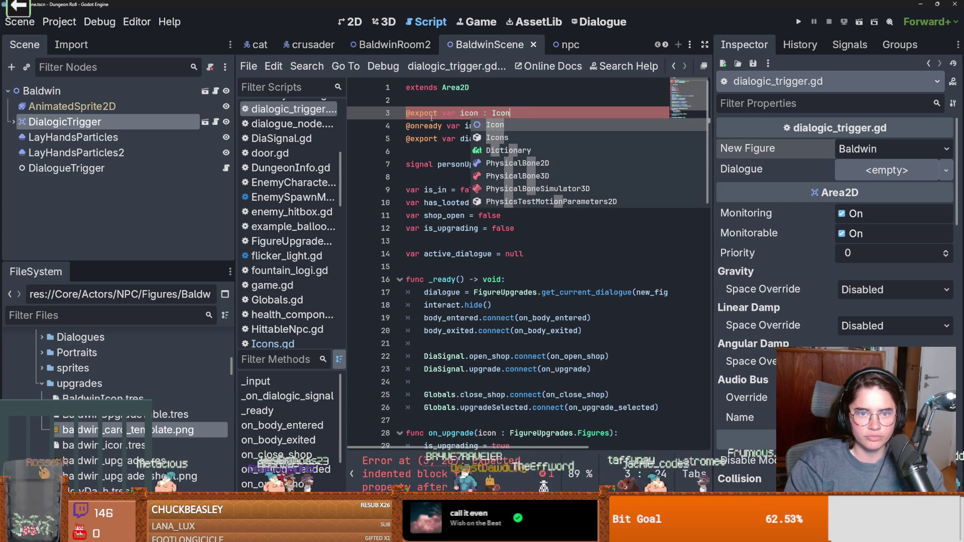
pyautogui.press('Return')
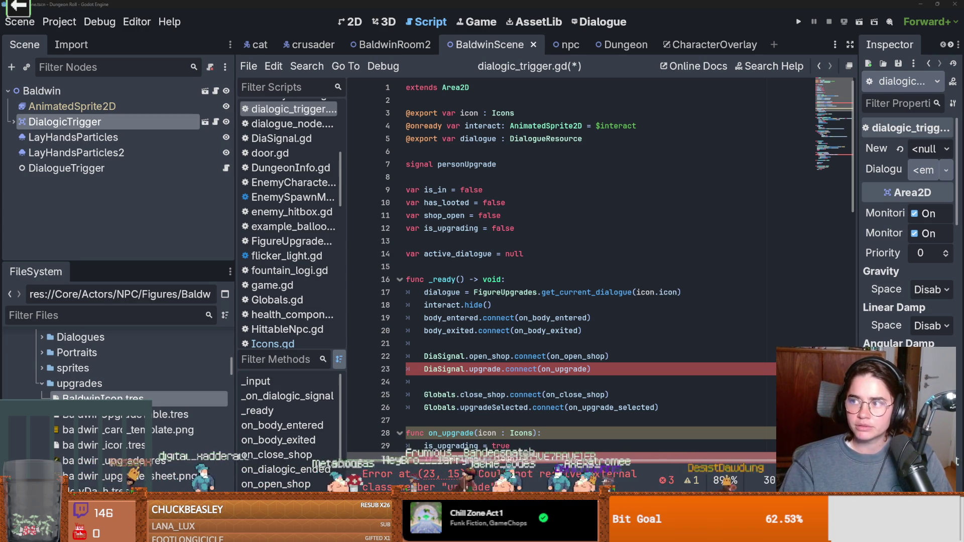
pyautogui.hotkey('alt', 'Tab')
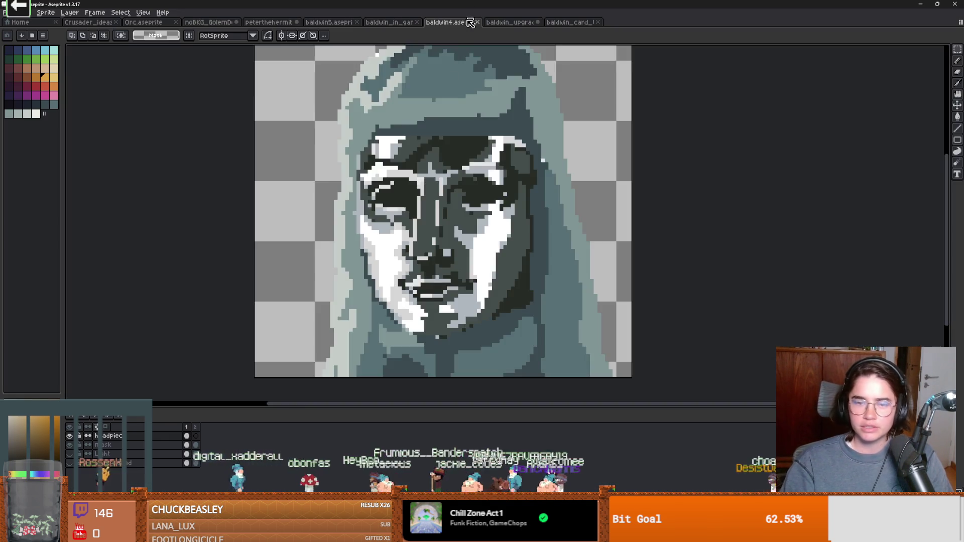
pyautogui.scroll(6, 520, 229)
pyautogui.scroll(-1, 520, 228)
pyautogui.scroll(1, 519, 228)
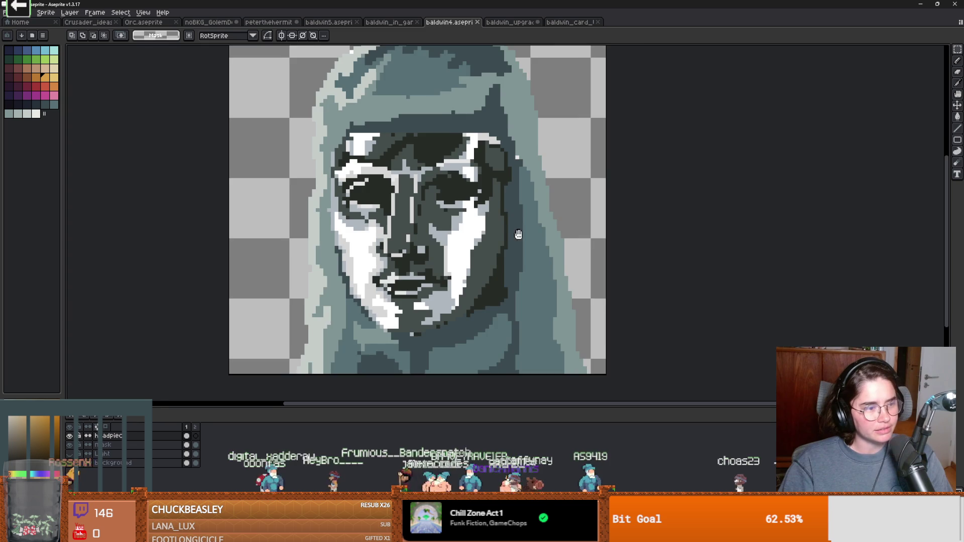
pyautogui.scroll(-1, 555, 251)
pyautogui.scroll(1, 555, 252)
pyautogui.click(195, 436)
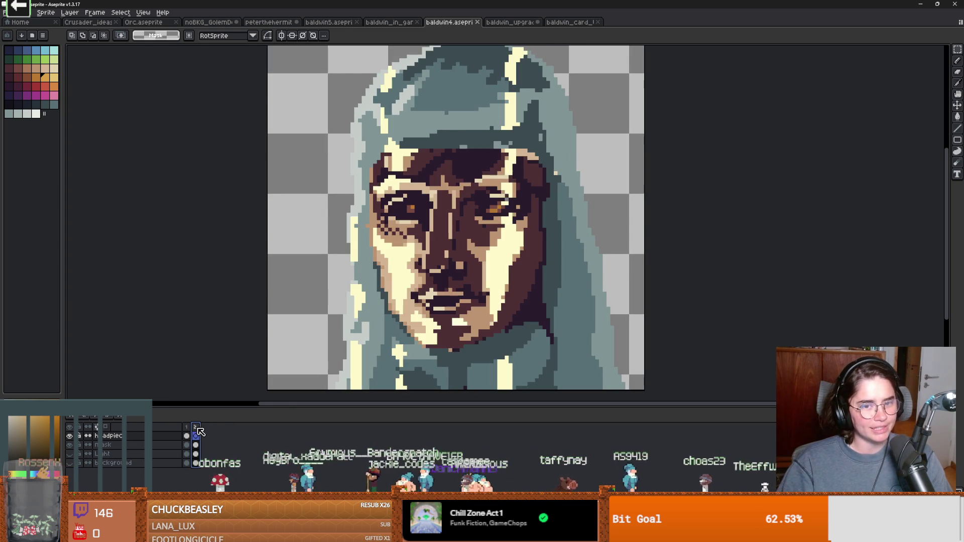
pyautogui.scroll(-1, 328, 357)
pyautogui.scroll(1, 327, 357)
pyautogui.scroll(-1, 365, 307)
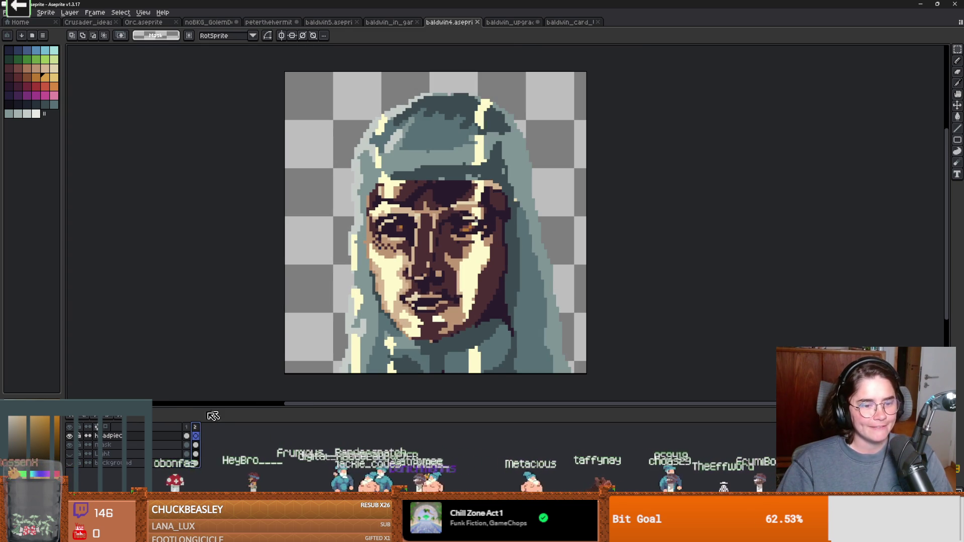
pyautogui.click(187, 435)
pyautogui.scroll(-2, 283, 308)
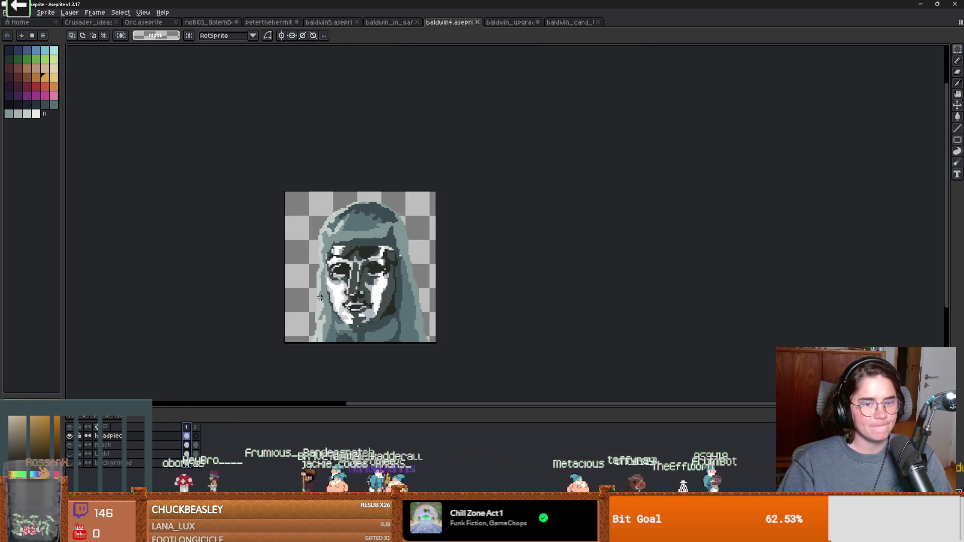
pyautogui.scroll(5, 377, 241)
pyautogui.scroll(-6, 516, 229)
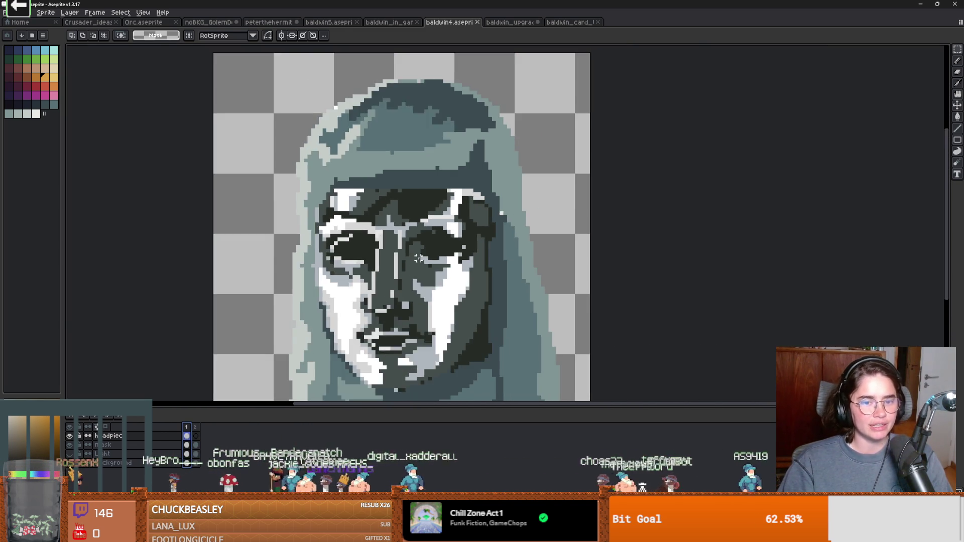
pyautogui.scroll(-1, 377, 377)
pyautogui.scroll(1, 381, 392)
pyautogui.click(196, 428)
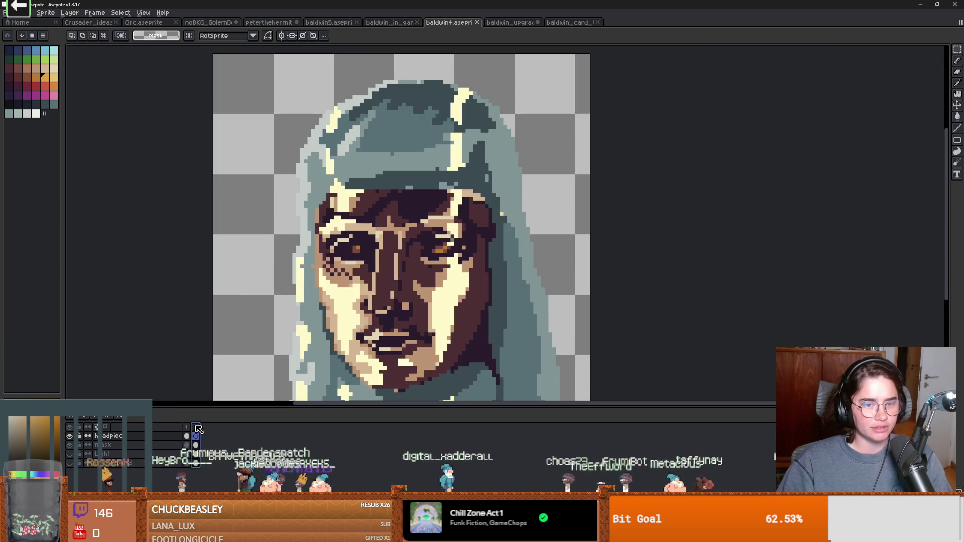
pyautogui.click(187, 430)
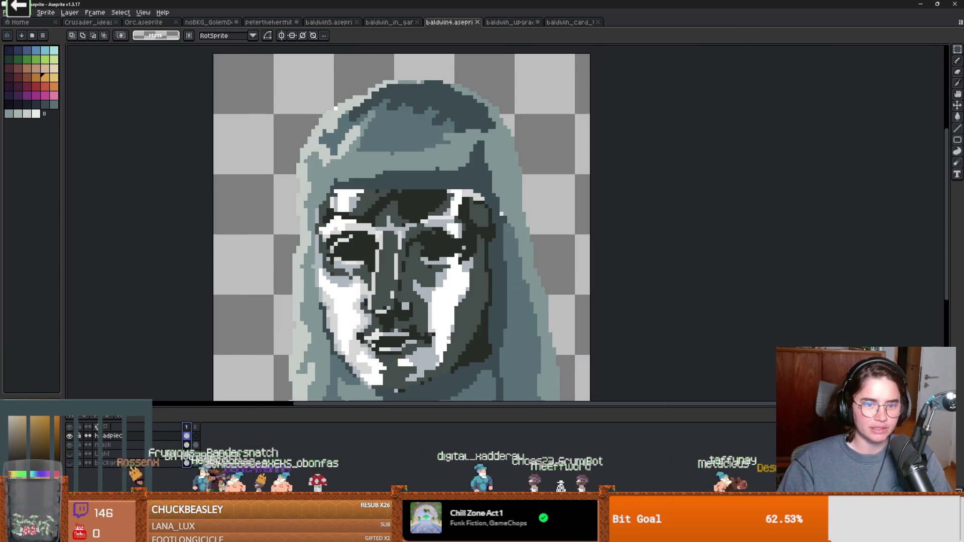
pyautogui.hotkey('alt', 'Tab')
pyautogui.scroll(-1, 564, 306)
pyautogui.scroll(-1, 492, 274)
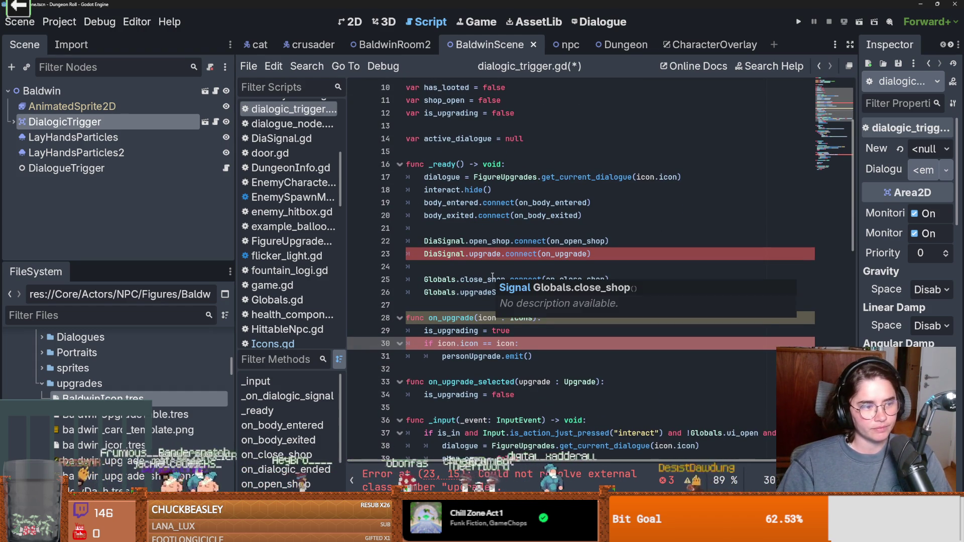
# Leave dialogic_trigger.gd at empty line 27 and switch to the hooded portrait in Aseprite
pyautogui.click(578, 303)
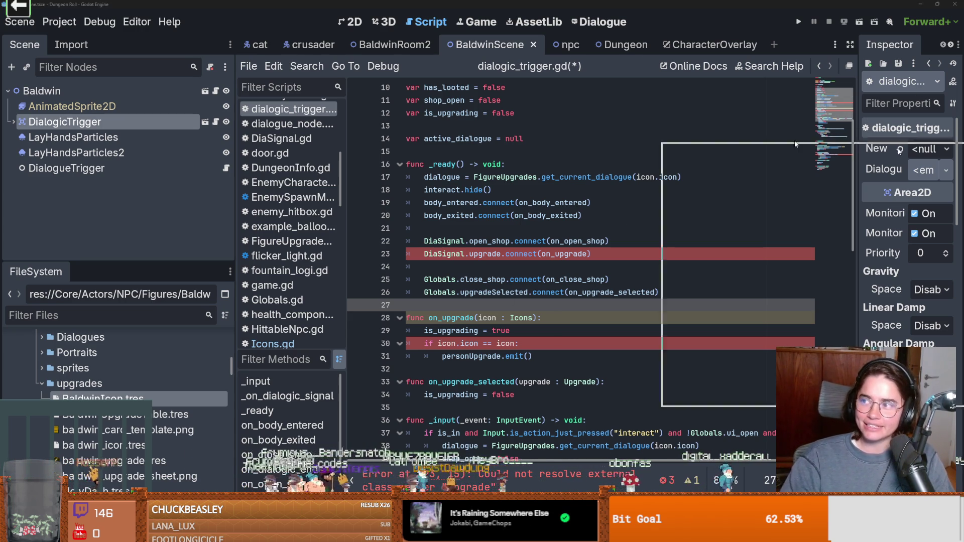
pyautogui.hotkey('alt', 'Tab')
# Flip the portrait between its coloured and greyscale frames, ending on greyscale, then return to Godot
pyautogui.click(196, 427)
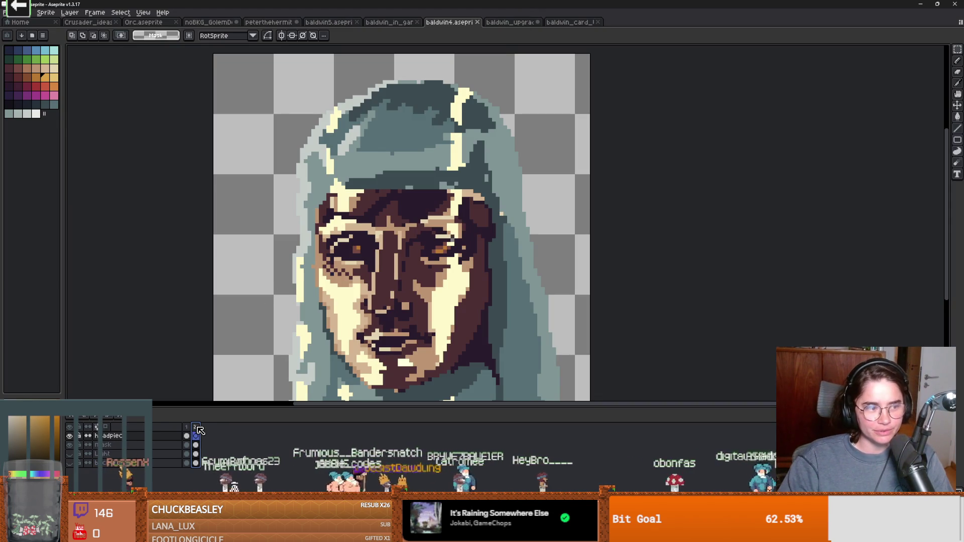
pyautogui.click(186, 428)
pyautogui.scroll(-1, 322, 283)
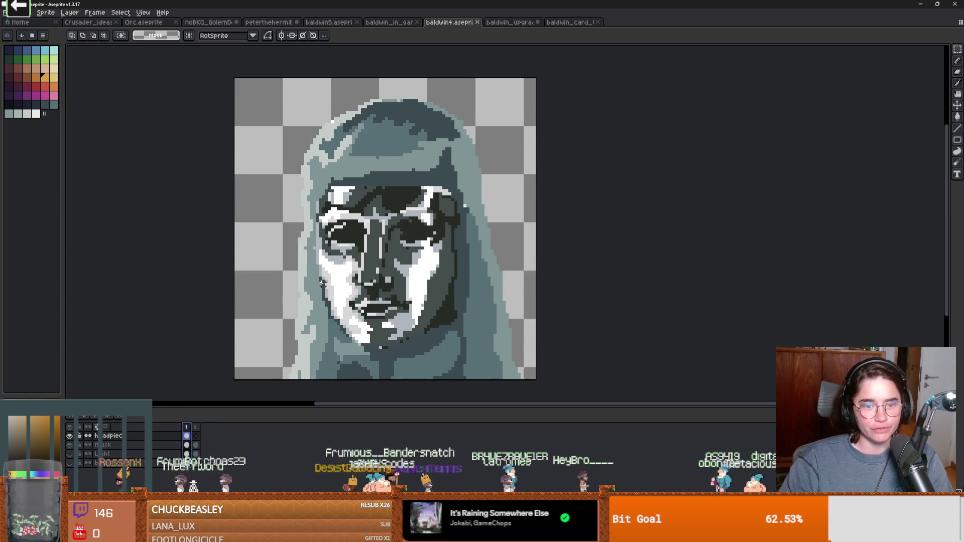
pyautogui.click(196, 427)
pyautogui.click(188, 427)
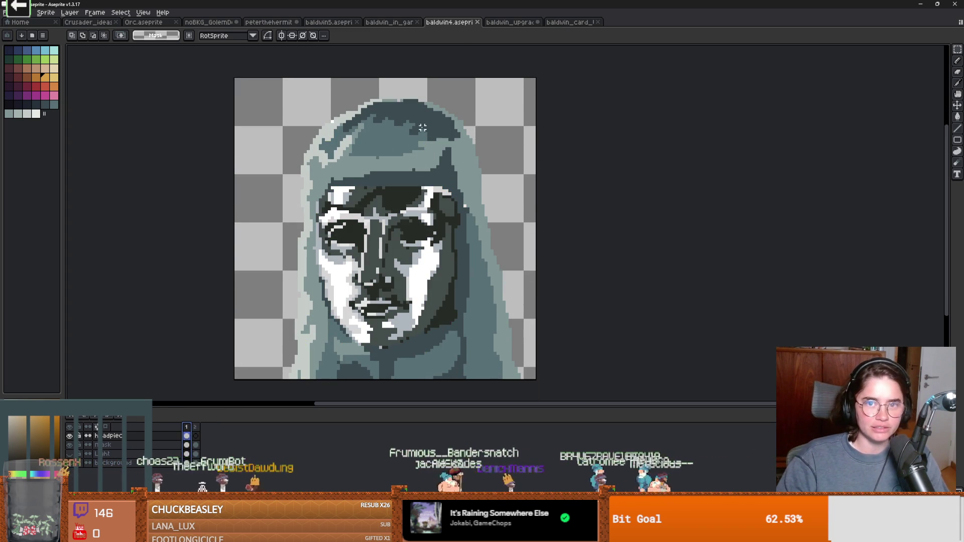
pyautogui.hotkey('alt', 'Tab')
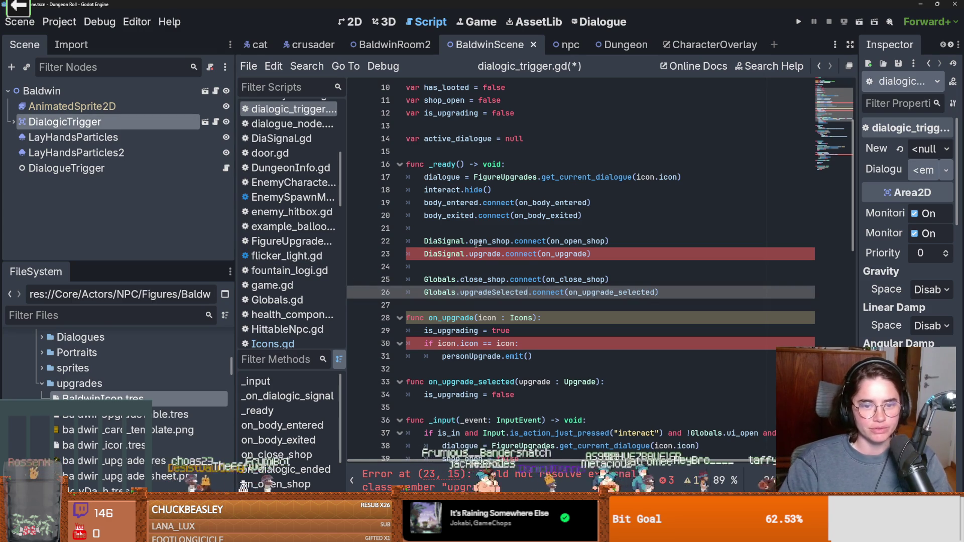
pyautogui.scroll(-3, 559, 252)
pyautogui.click(422, 229)
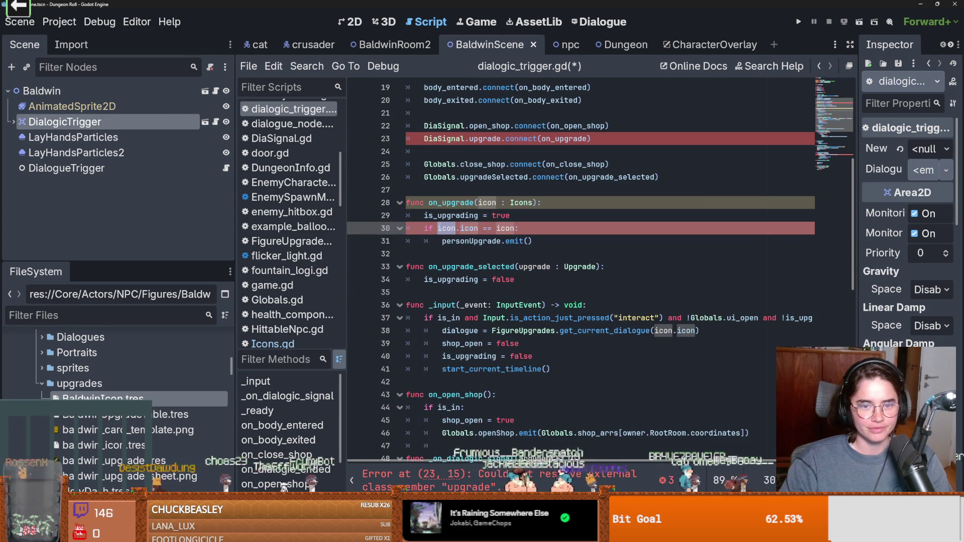
pyautogui.doubleClick(469, 228)
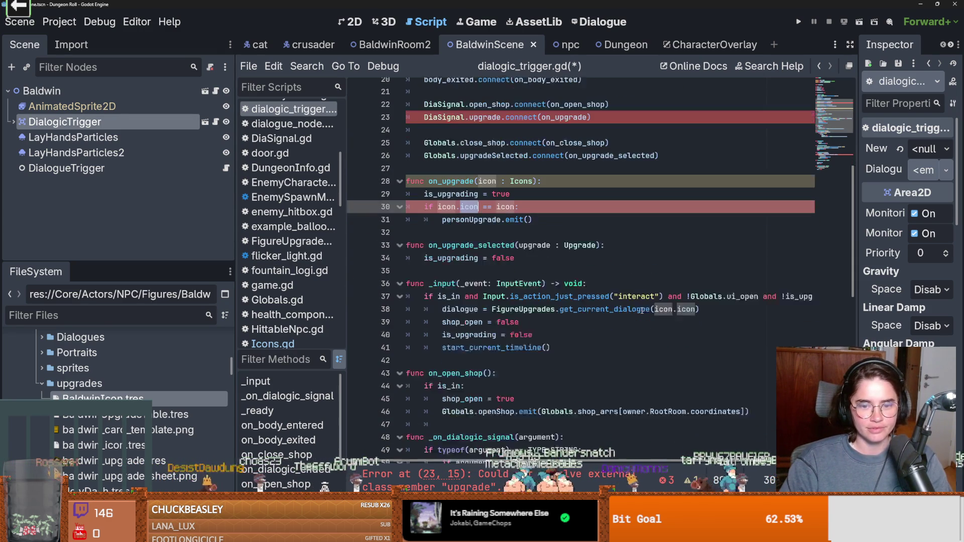
pyautogui.scroll(-2, 579, 300)
pyautogui.scroll(-5, 579, 299)
pyautogui.scroll(7, 578, 299)
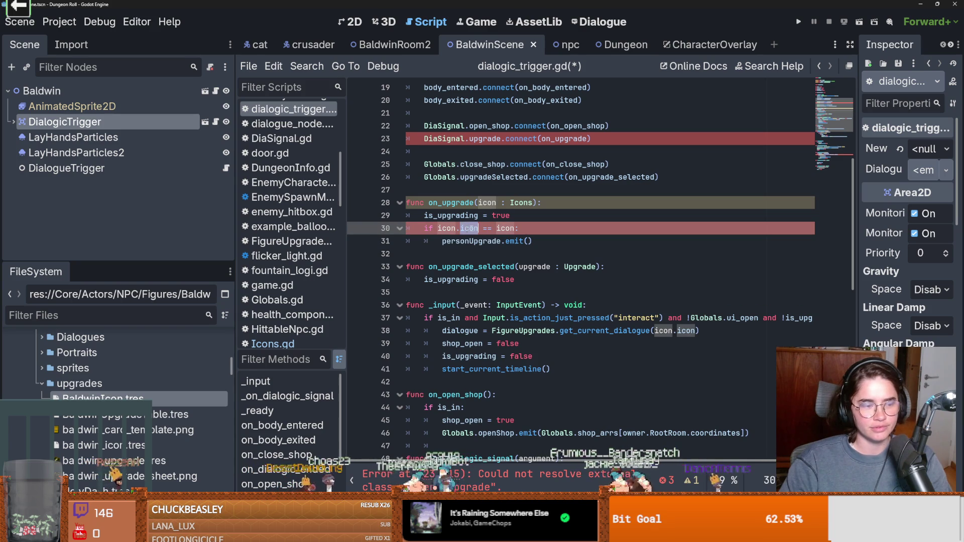
pyautogui.click(496, 203)
pyautogui.doubleClick(496, 202)
pyautogui.scroll(1, 504, 251)
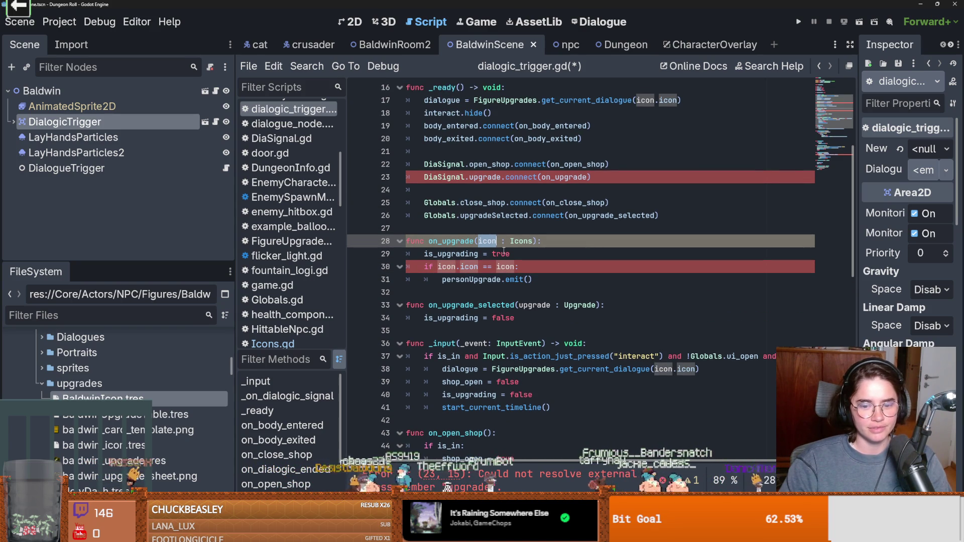
pyautogui.scroll(1, 504, 251)
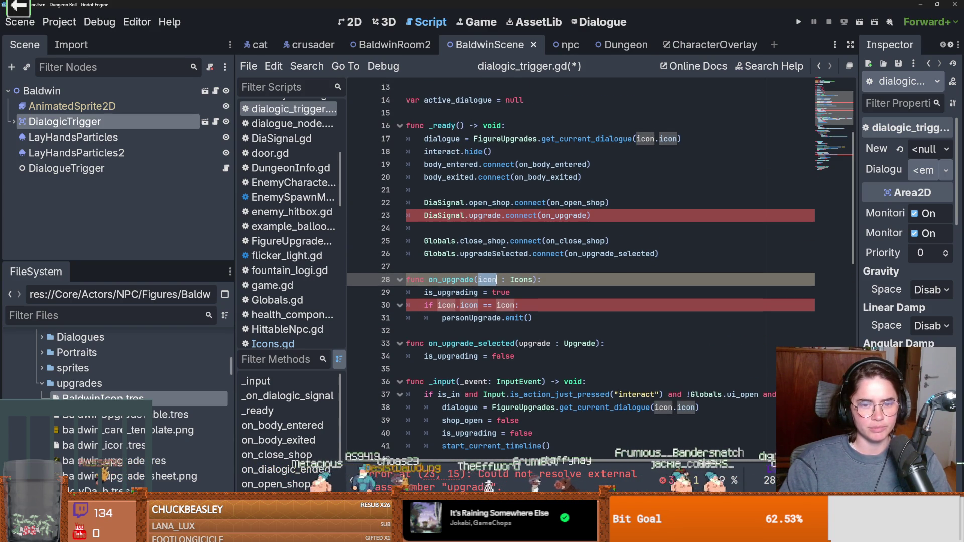
pyautogui.click(484, 215)
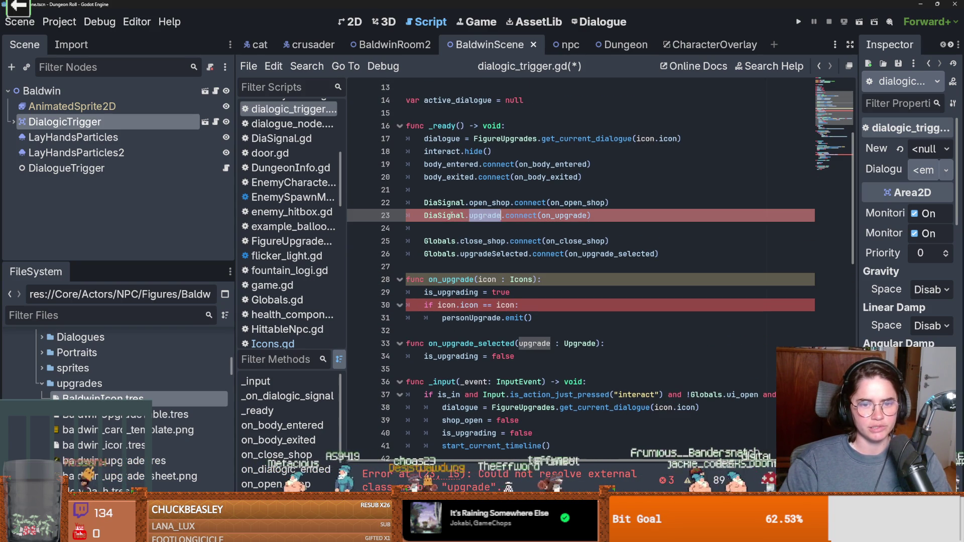
pyautogui.doubleClick(564, 216)
pyautogui.click(598, 21)
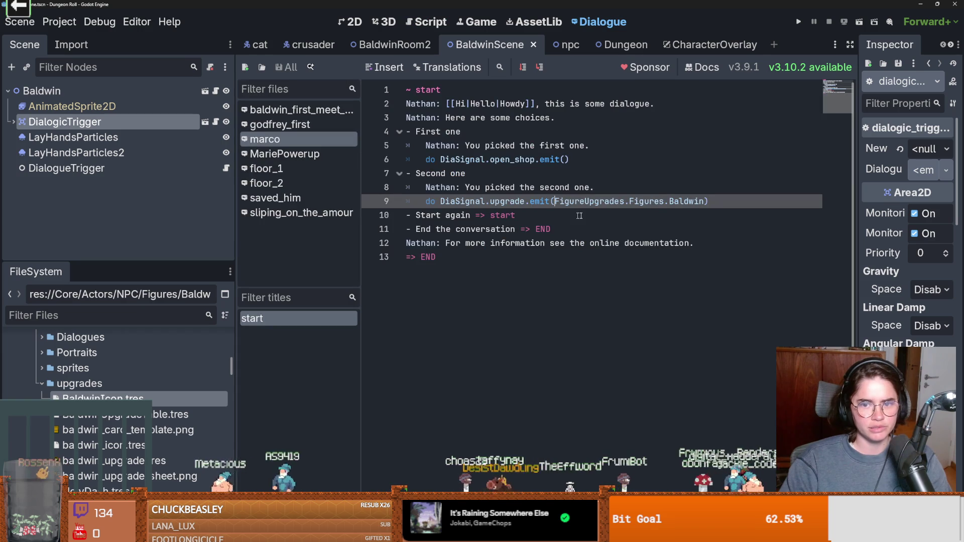
pyautogui.doubleClick(590, 201)
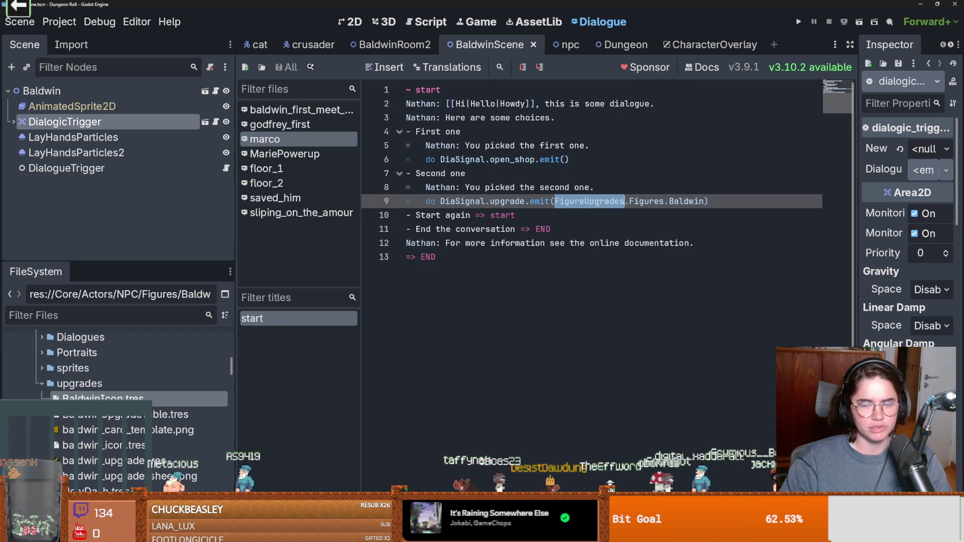
pyautogui.doubleClick(641, 201)
pyautogui.doubleClick(685, 201)
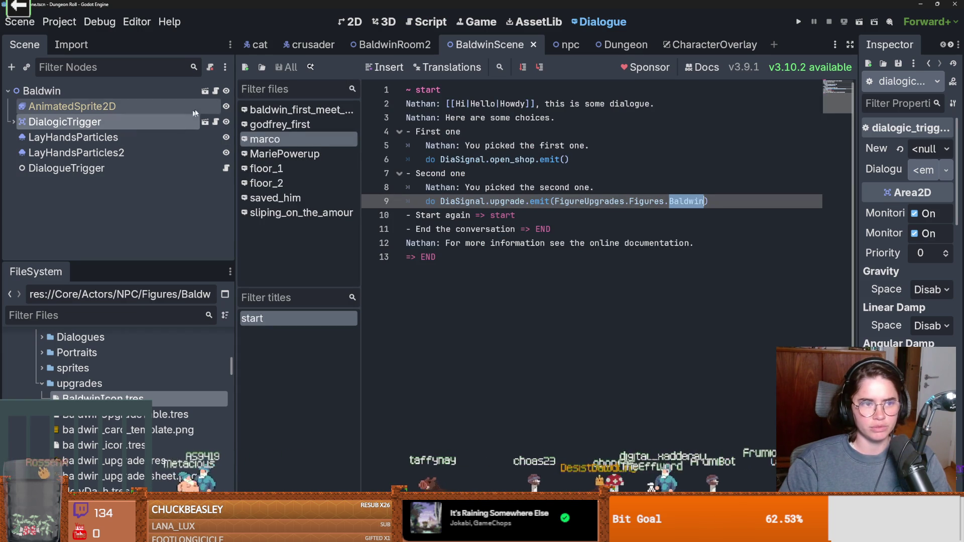
# Rename on_upgrade's icon parameter to figure in dialogic_trigger.gd
pyautogui.click(210, 125)
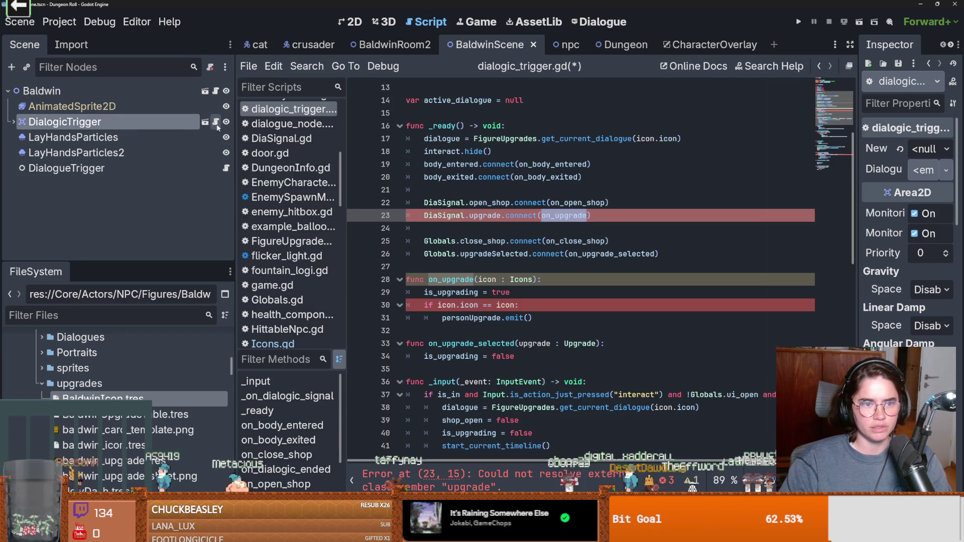
pyautogui.click(493, 279)
pyautogui.doubleClick(487, 279)
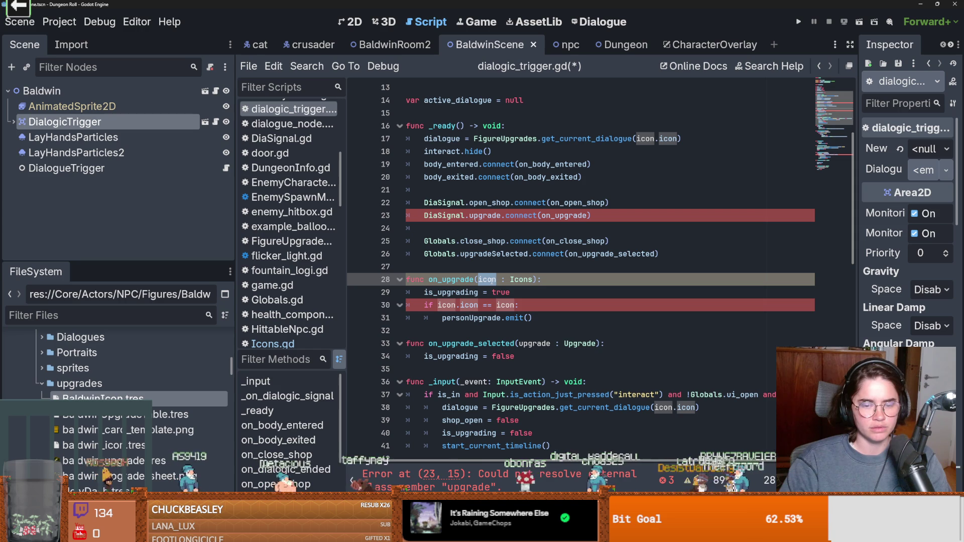
pyautogui.doubleClick(522, 279)
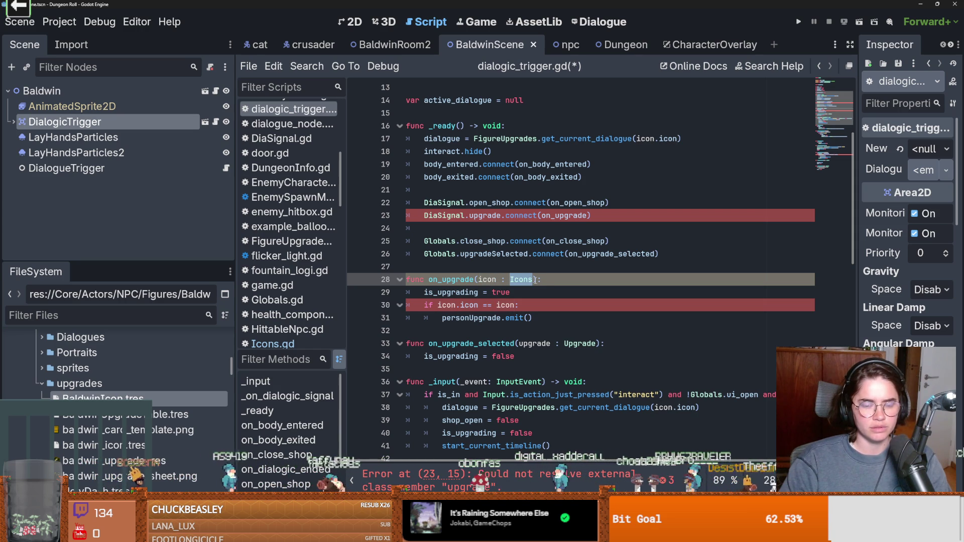
pyautogui.doubleClick(487, 280)
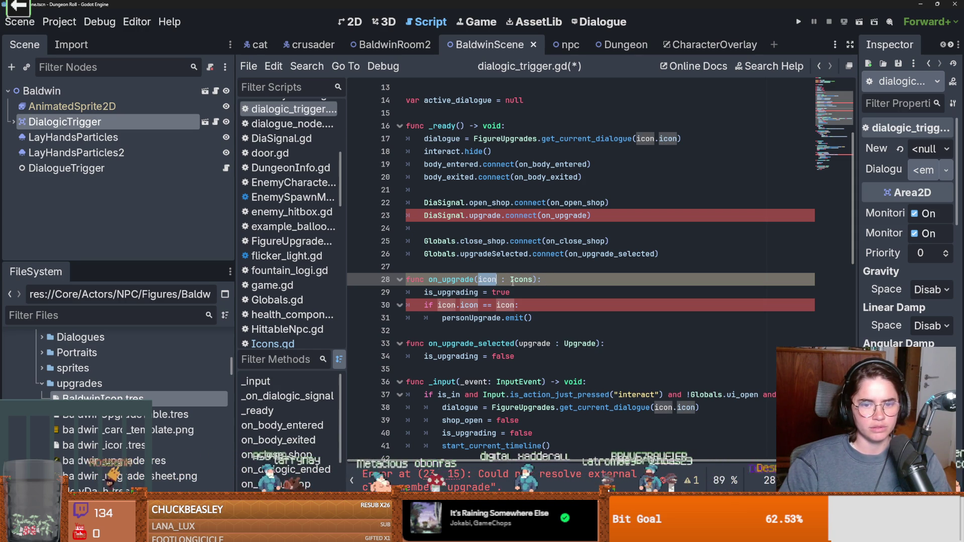
pyautogui.write('fi')
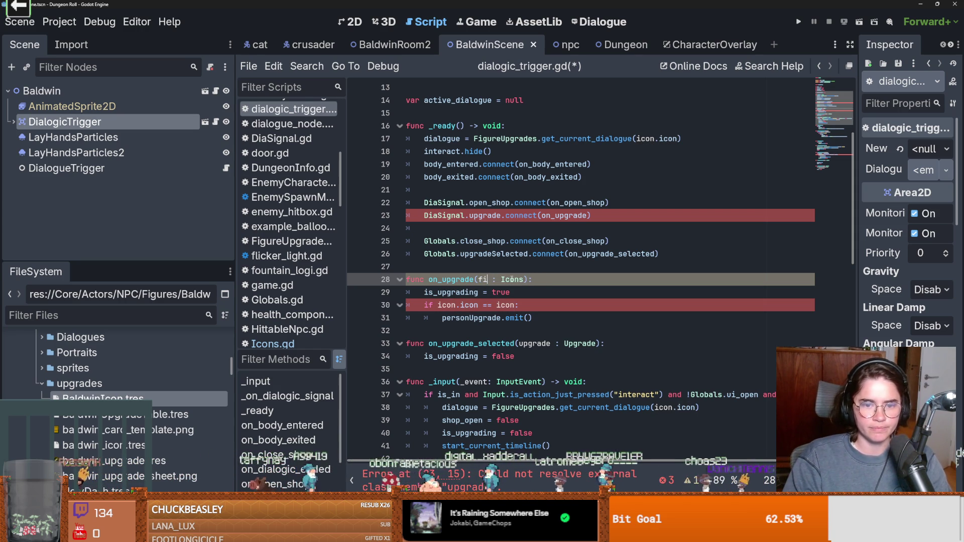
pyautogui.write('gure')
# Type the figure parameter as FigureUpgrades.Figures and compare icon.icon against figure
pyautogui.doubleClick(529, 280)
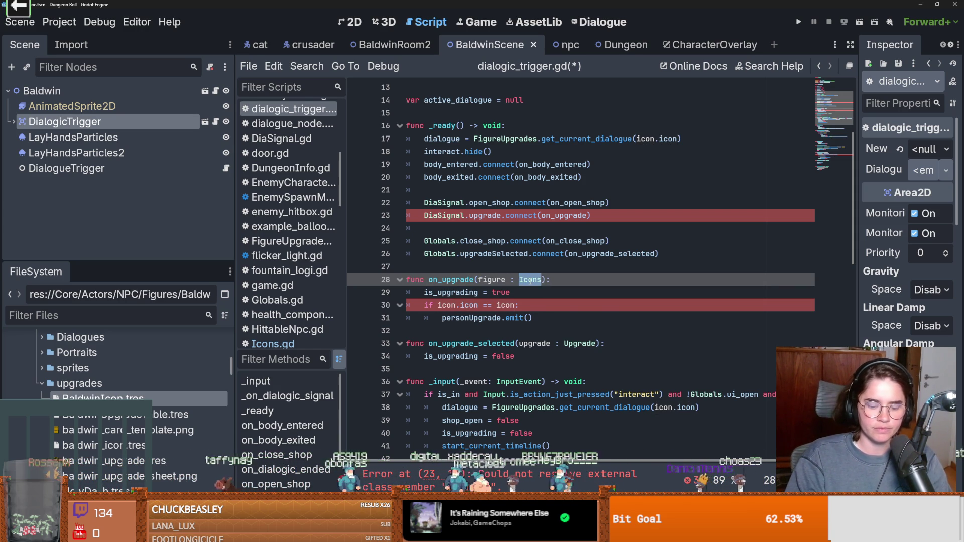
pyautogui.write('FigureUpgrades.')
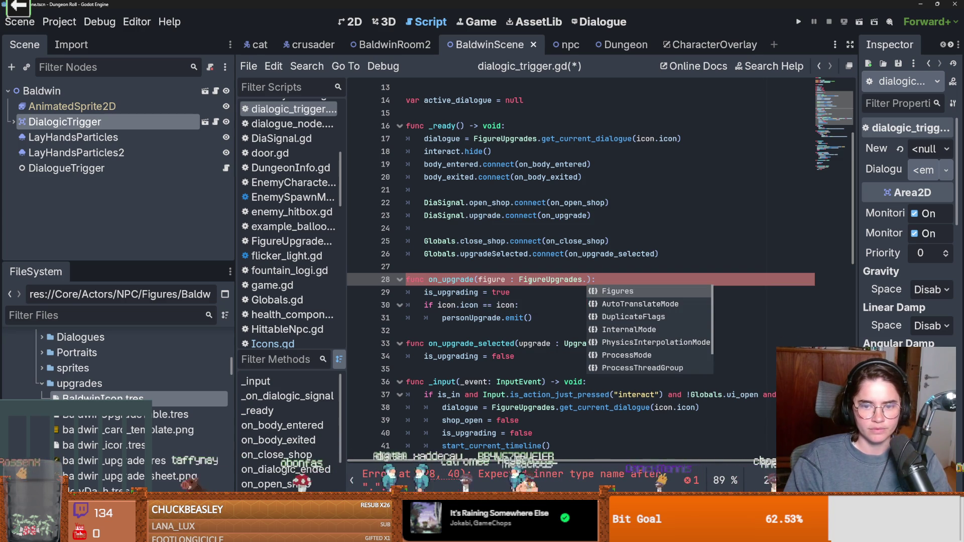
pyautogui.press('Return')
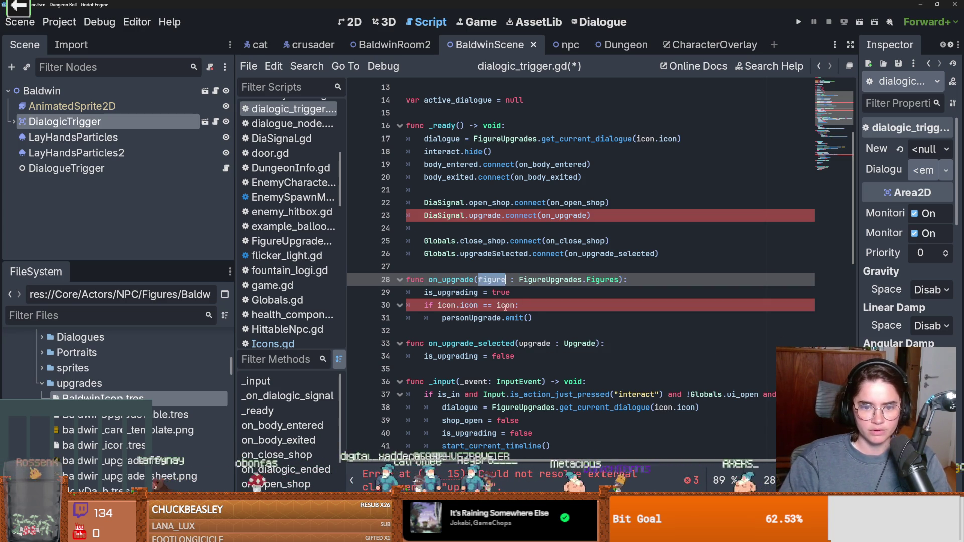
pyautogui.doubleClick(505, 305)
pyautogui.write('figure')
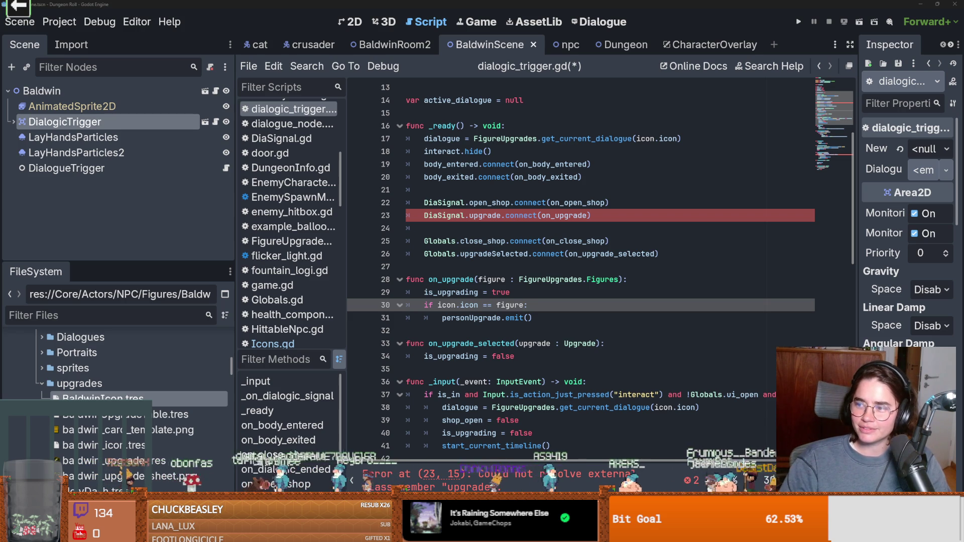
pyautogui.hotkey('alt', 'Tab')
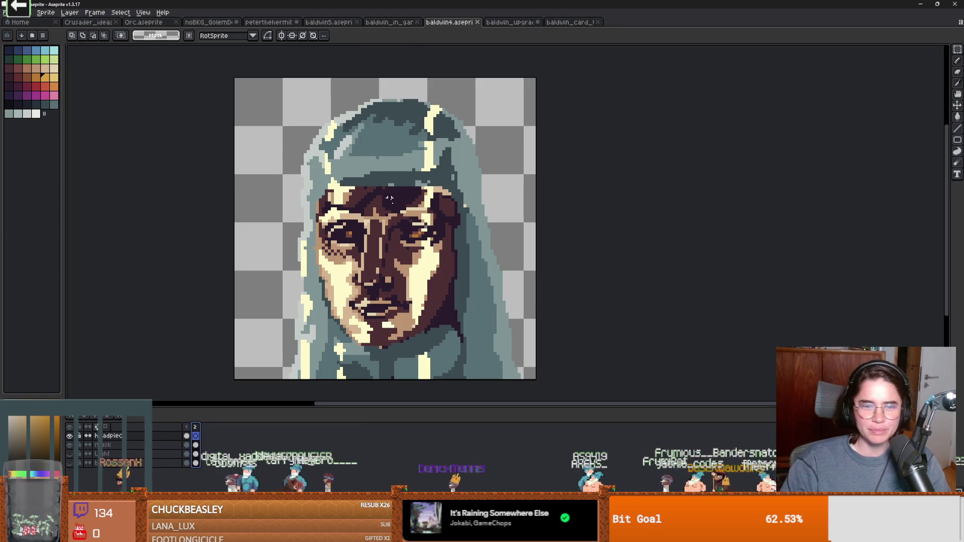
pyautogui.scroll(2, 447, 300)
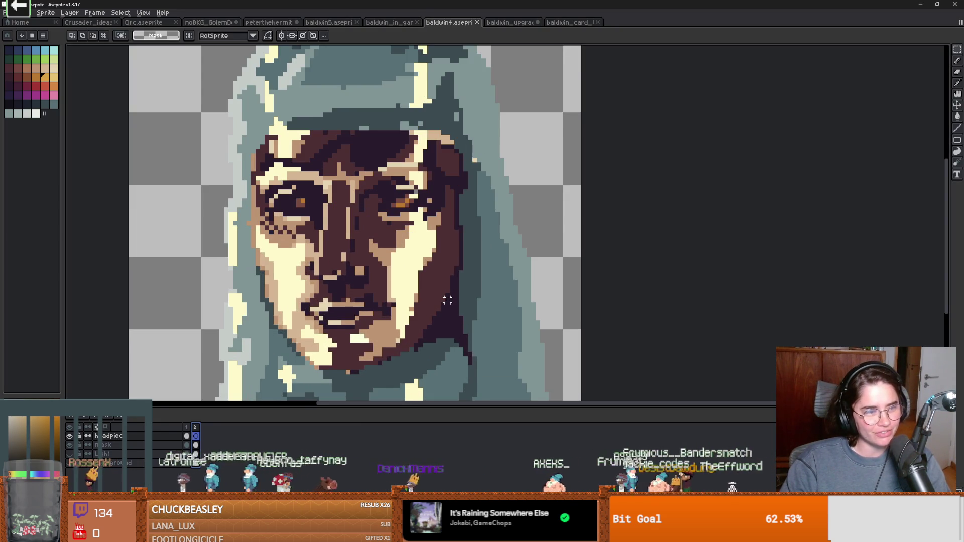
pyautogui.scroll(-1, 447, 299)
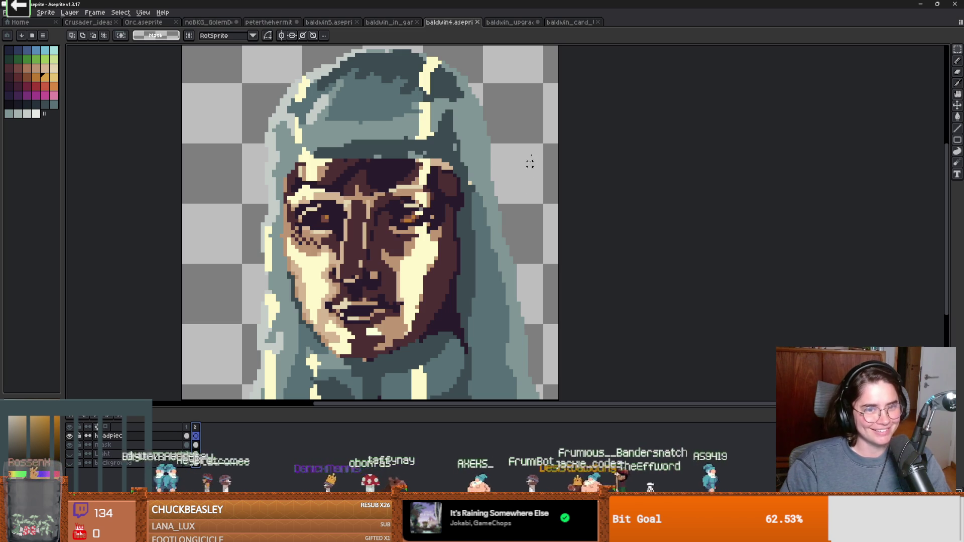
# Back in Godot, save the dialogic_trigger.gd script
pyautogui.hotkey('alt', 'Tab')
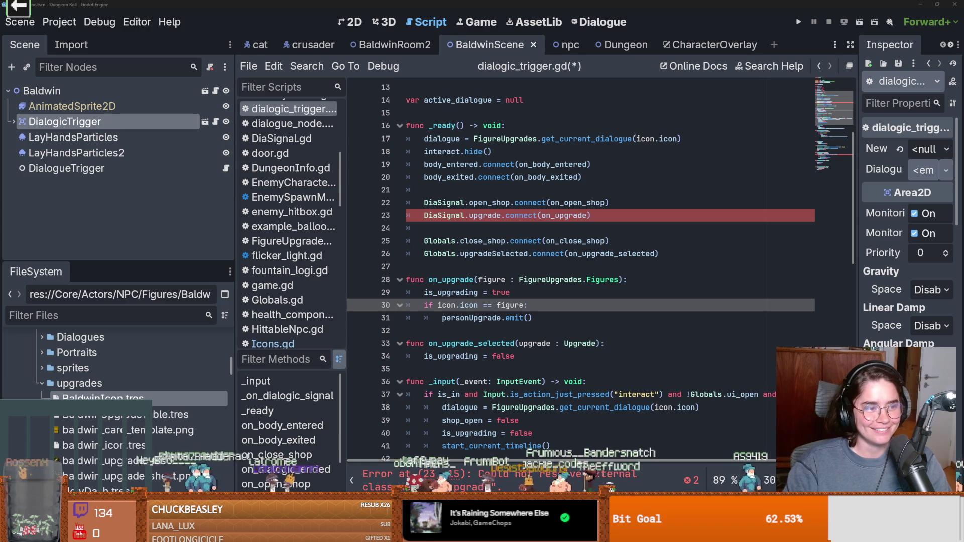
pyautogui.click(638, 262)
pyautogui.hotkey('ctrl', 's')
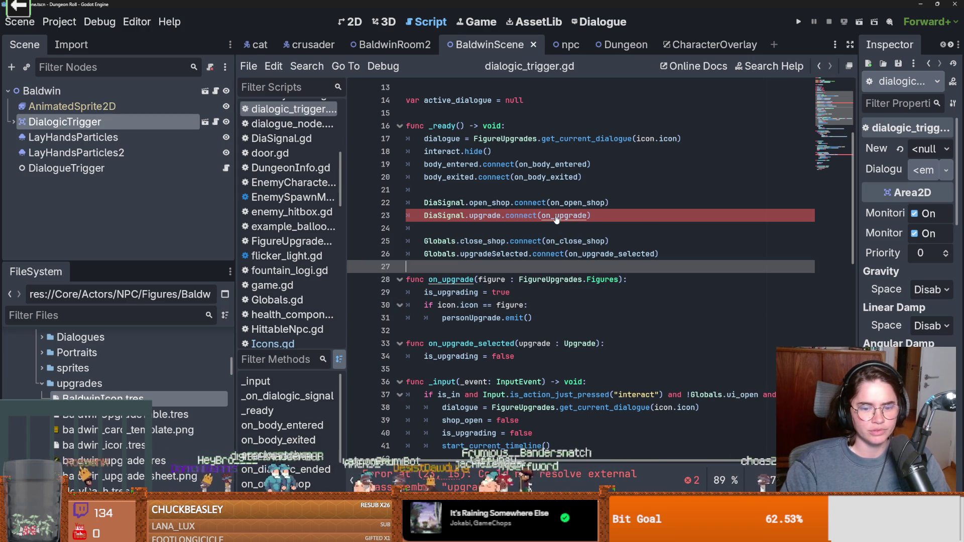
# Select the upgrade signal on line 23 and open DiaSignal.gd to see its declaration
pyautogui.click(461, 215)
pyautogui.doubleClick(484, 214)
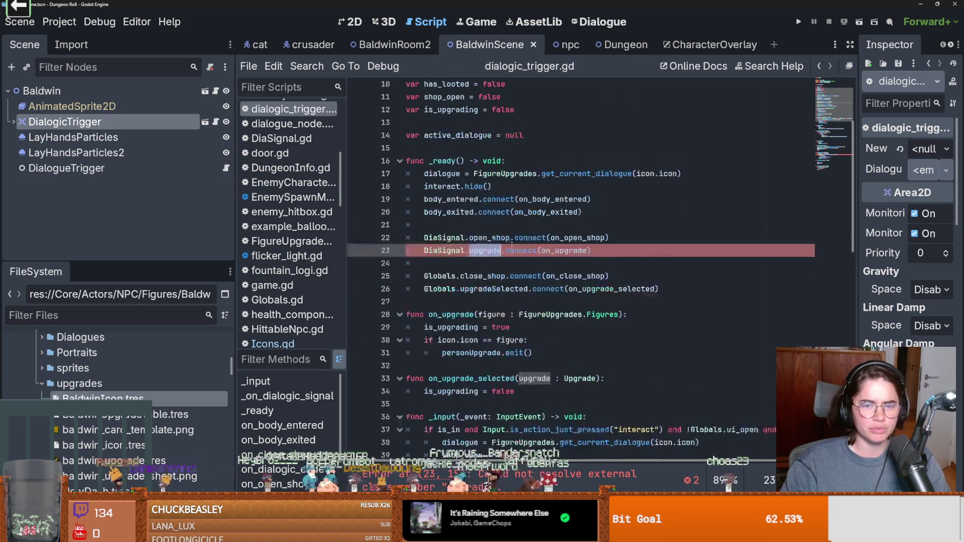
pyautogui.scroll(1, 511, 241)
pyautogui.keyDown('ctrl'); pyautogui.click(438, 253); pyautogui.keyUp('ctrl')
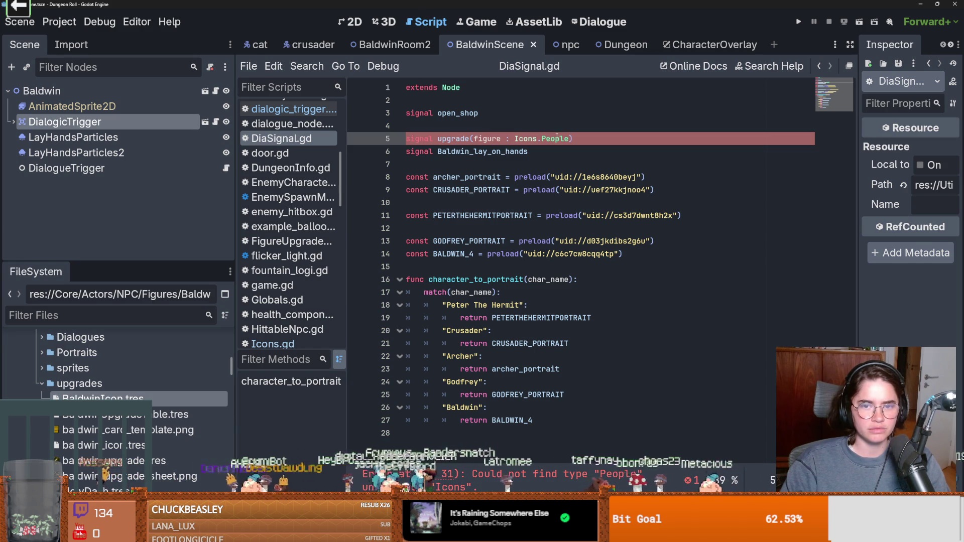
# Change the upgrade signal's Icons.People parameter type to FigureUpgrades.Figures in DiaSignal.gd and save
pyautogui.moveTo(569, 139); pyautogui.dragTo(515, 139)
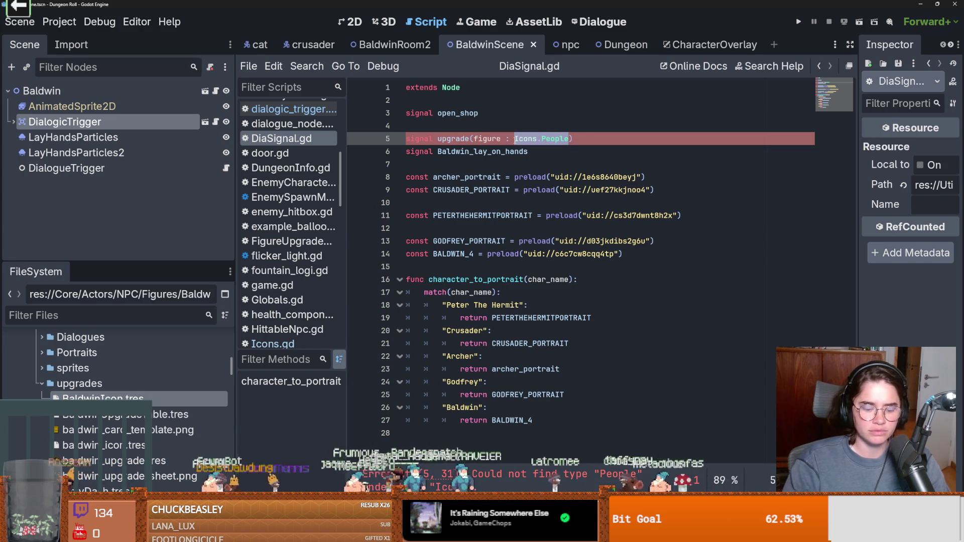
pyautogui.write('FigureUpgrades.')
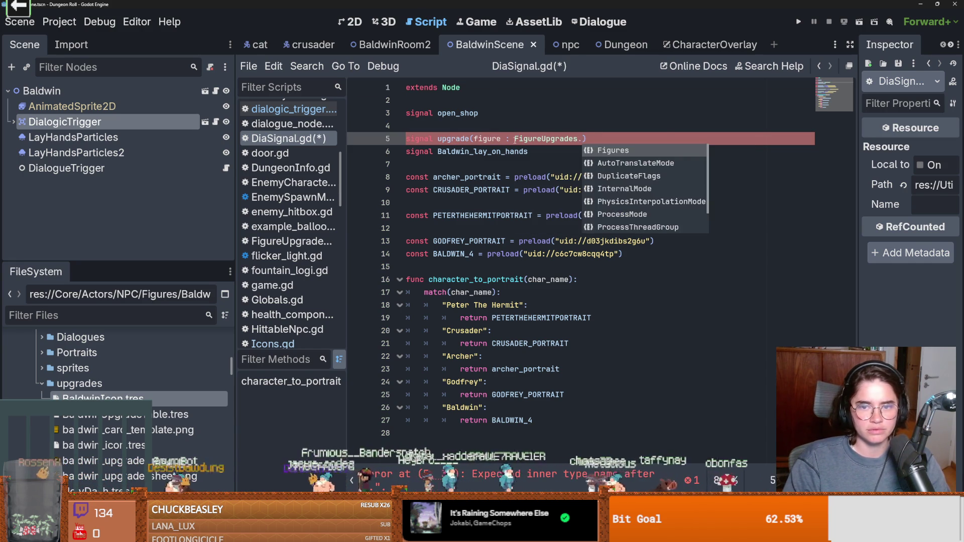
pyautogui.press('Return')
pyautogui.hotkey('ctrl', 's')
# Recheck the figure parameter in dialogic_trigger.gd, then open icon_script.gd and the CharacterOverlay scene
pyautogui.click(271, 109)
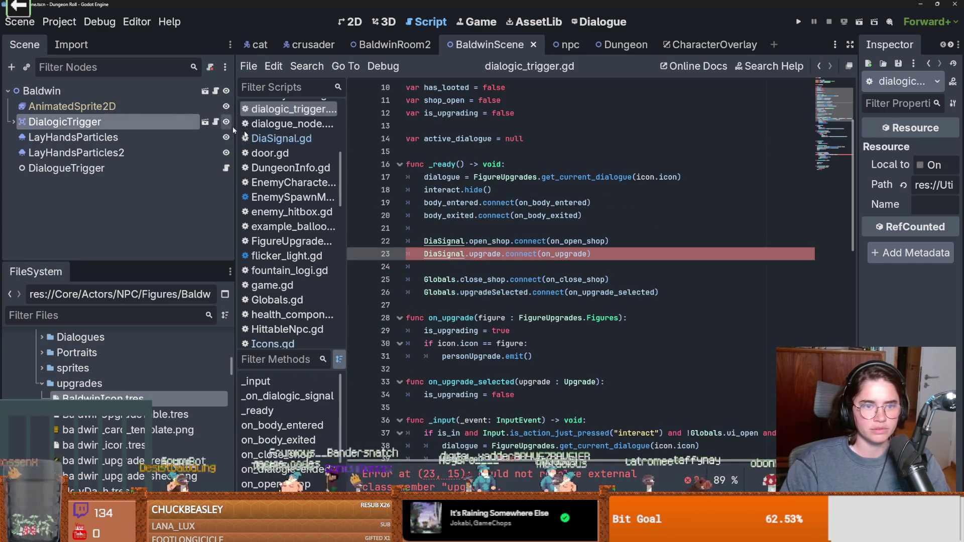
pyautogui.scroll(-2, 497, 265)
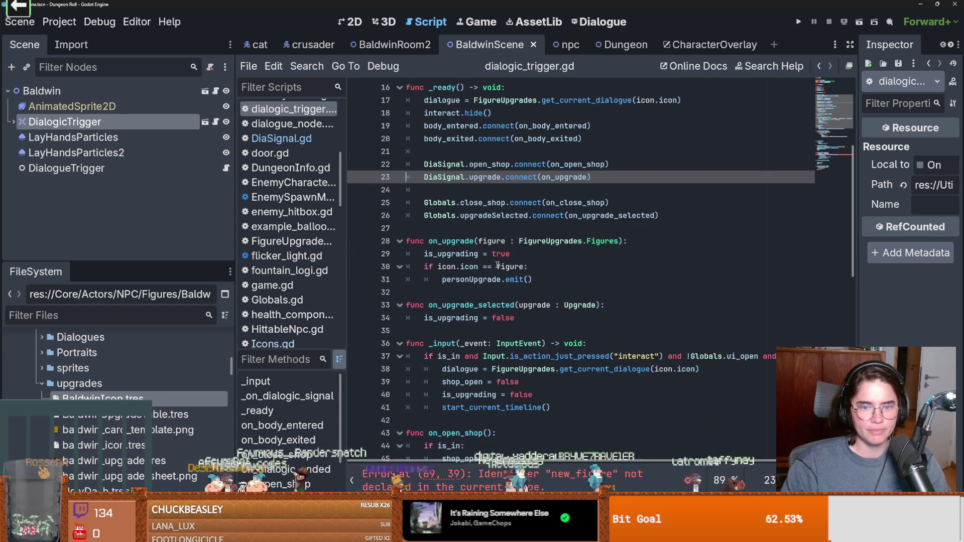
pyautogui.click(509, 242)
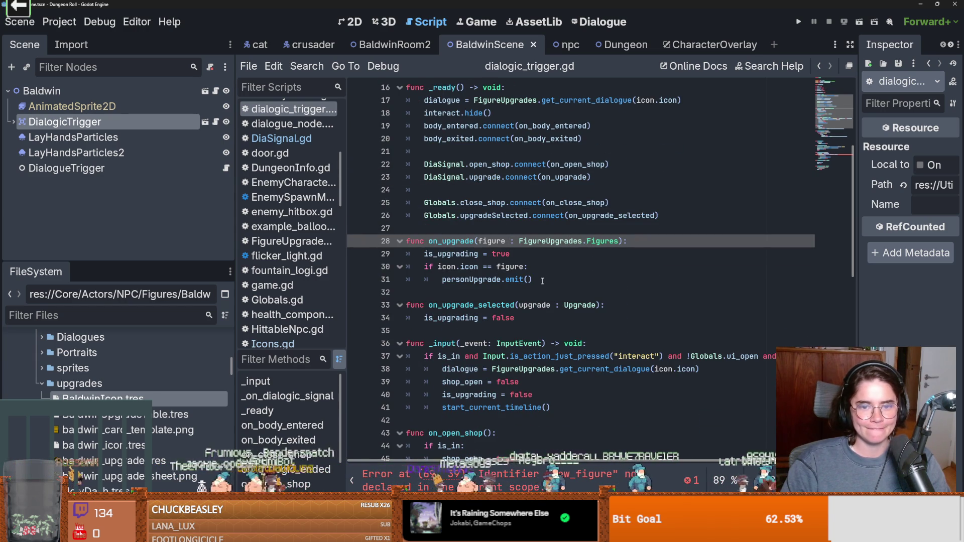
pyautogui.scroll(1, 542, 280)
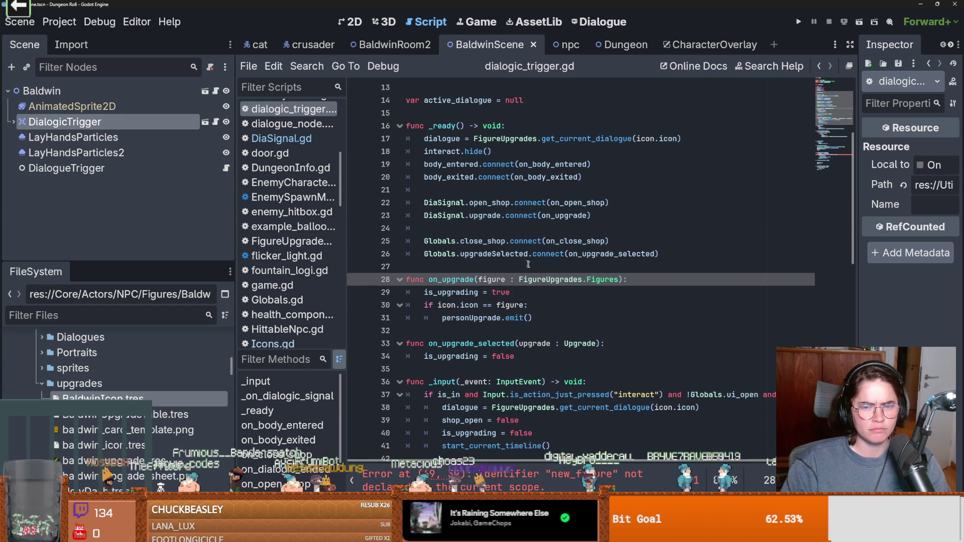
pyautogui.click(547, 279)
pyautogui.doubleClick(492, 279)
pyautogui.click(547, 279)
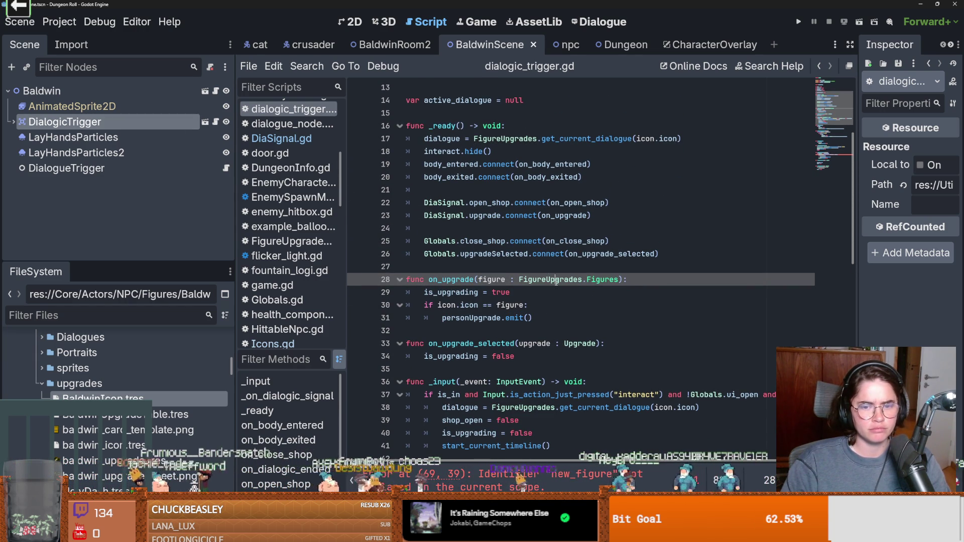
pyautogui.doubleClick(491, 279)
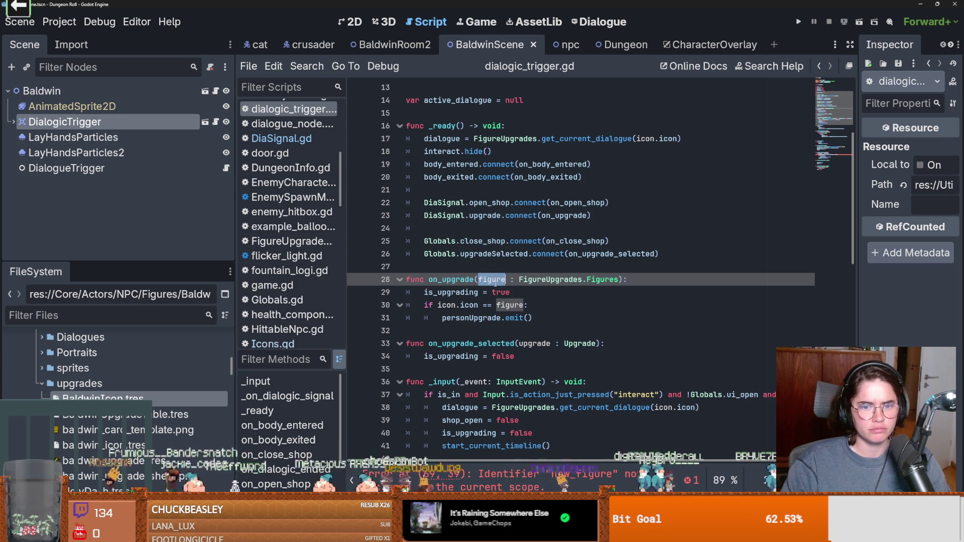
pyautogui.click(216, 91)
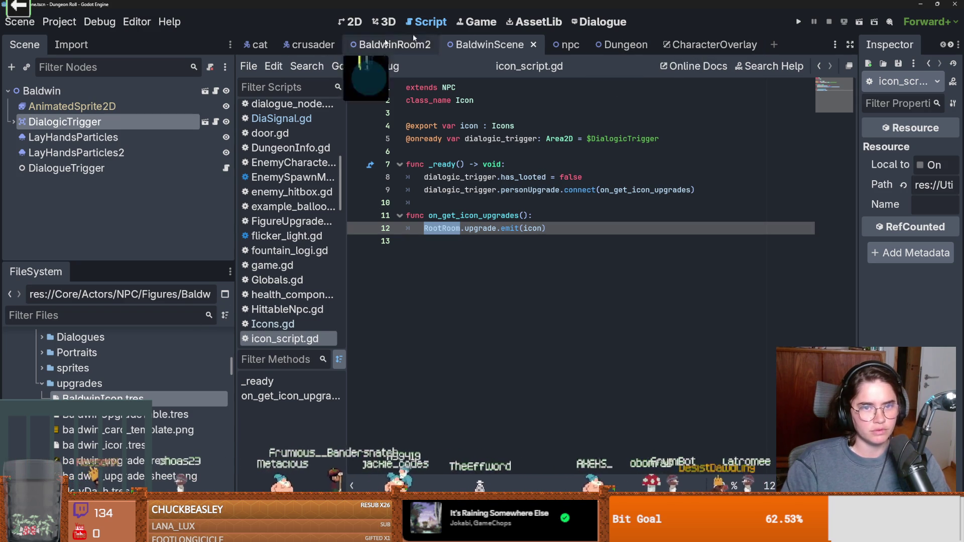
pyautogui.click(713, 45)
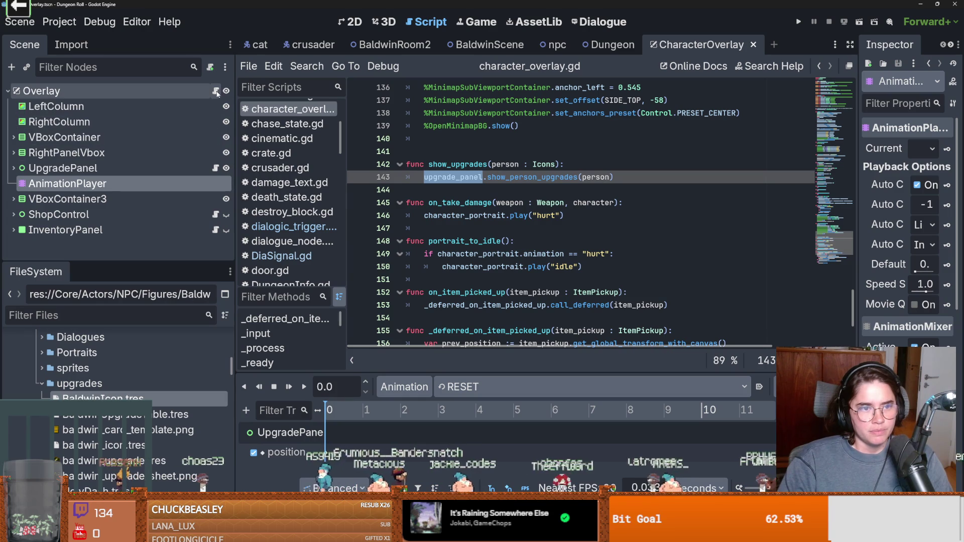
# Change show_person_upgrades' parameter in upgrade_panel.gd to icon : Icon
pyautogui.click(215, 168)
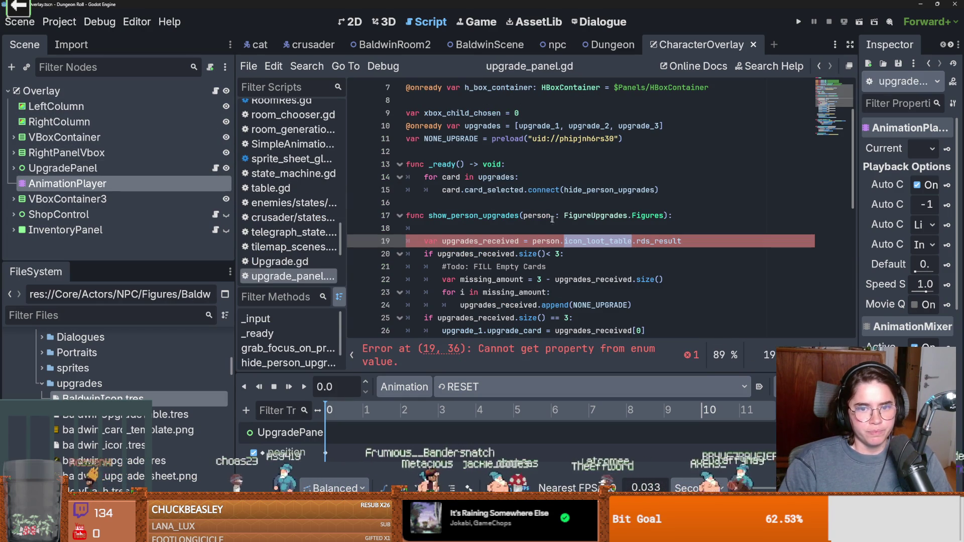
pyautogui.click(536, 215)
pyautogui.doubleClick(603, 214)
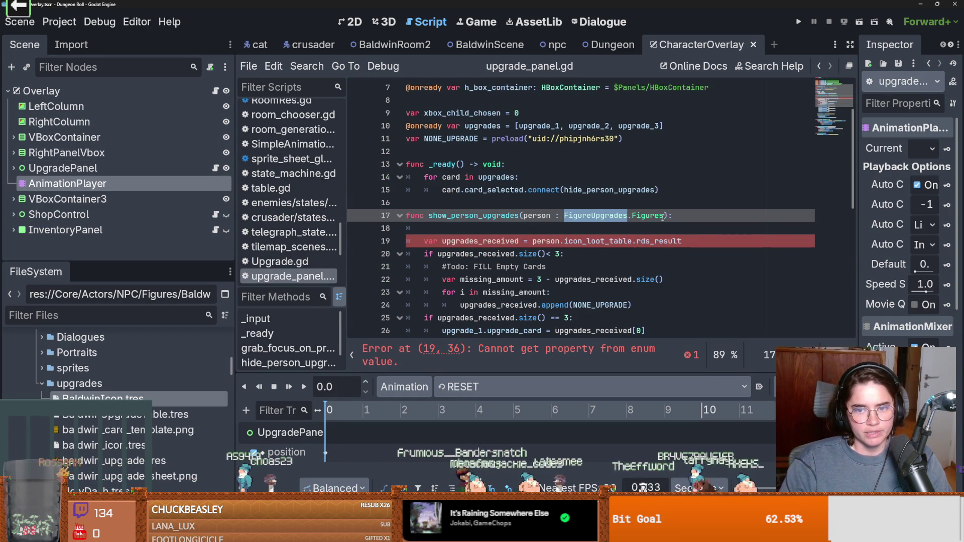
pyautogui.moveTo(668, 215); pyautogui.dragTo(563, 215)
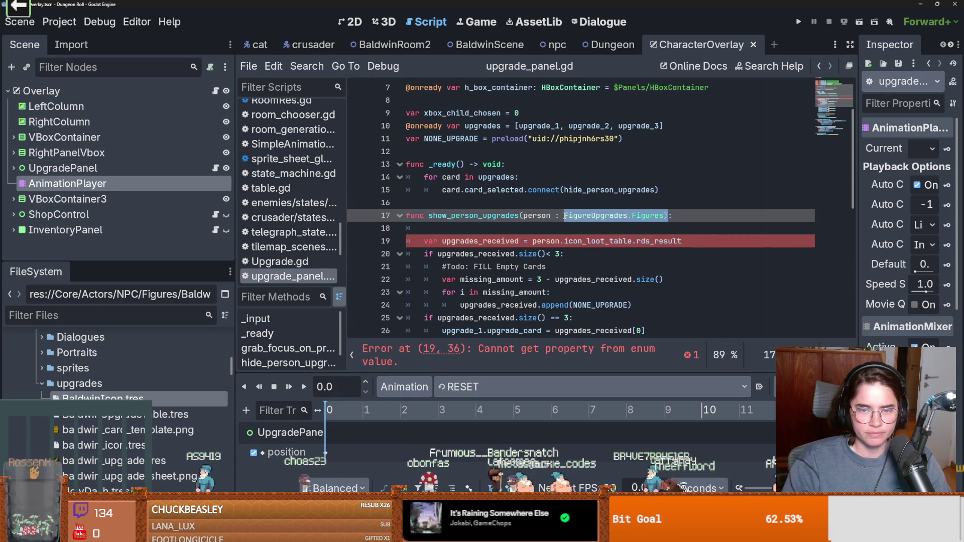
pyautogui.write('Icon')
pyautogui.doubleClick(540, 216)
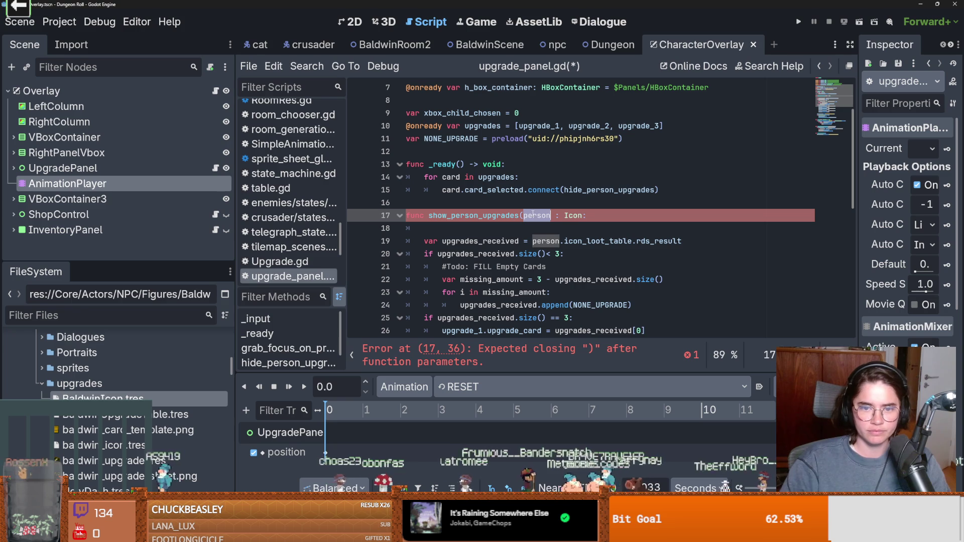
pyautogui.write('icon')
# Use icon instead of person on line 19, restore the closing parenthesis, save, then enlarge a Discord portrait
pyautogui.doubleClick(542, 234)
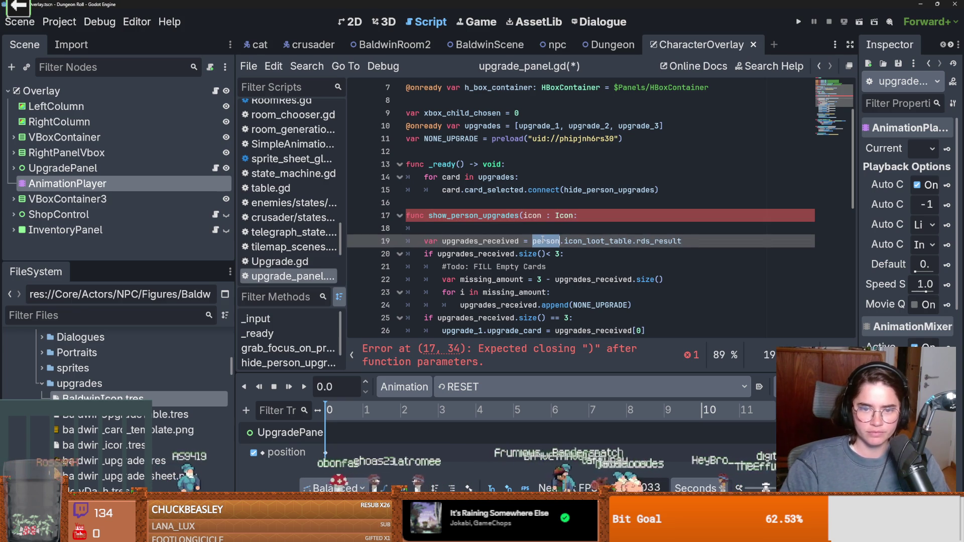
pyautogui.write('ic')
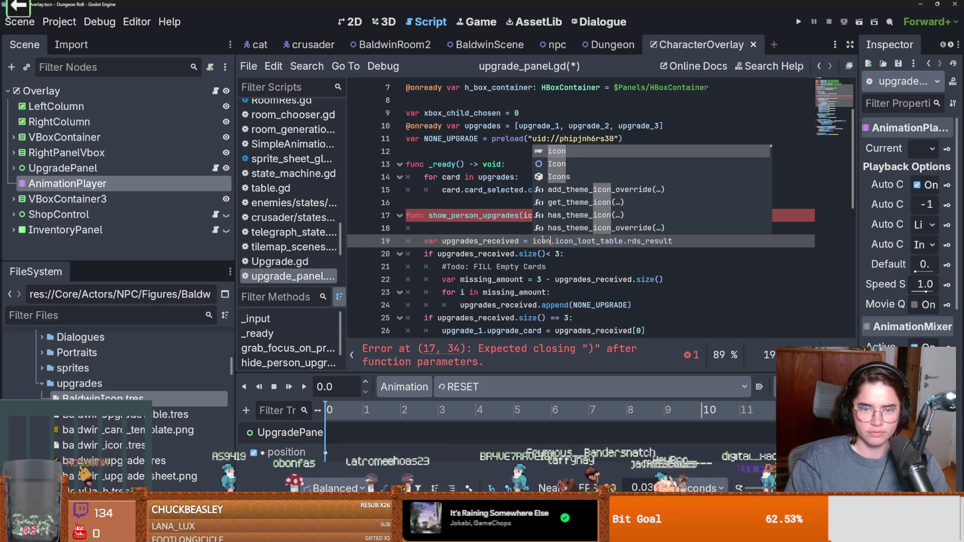
pyautogui.press('Return')
pyautogui.click(575, 215)
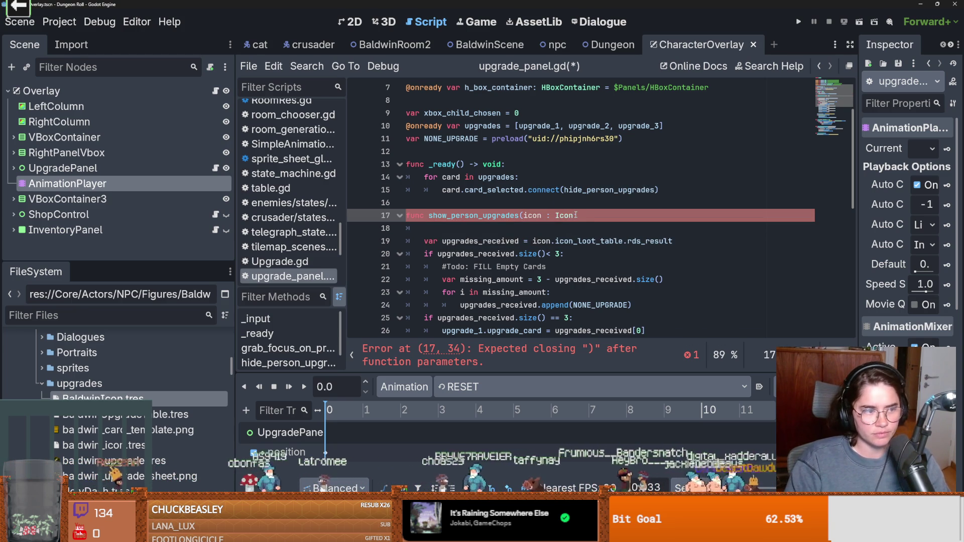
pyautogui.write('):')
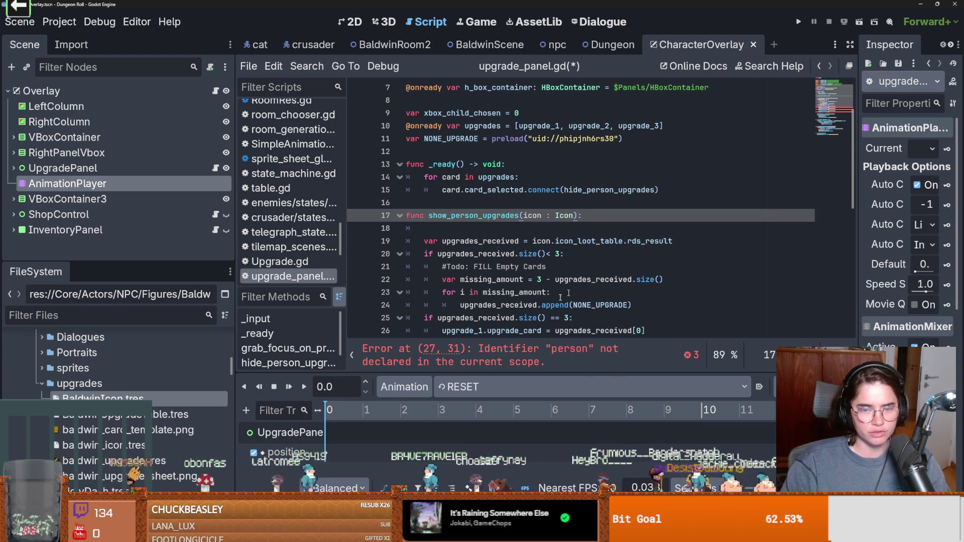
pyautogui.hotkey('ctrl', 's')
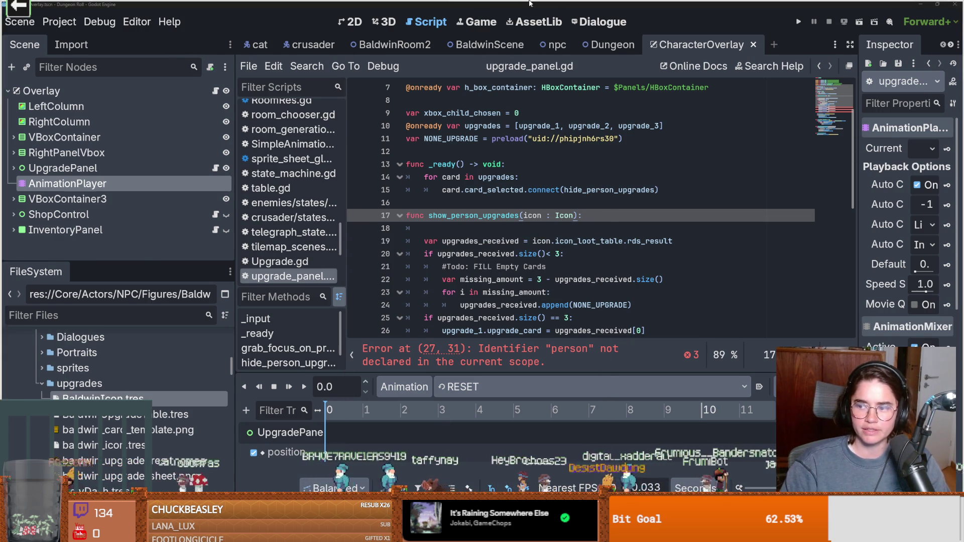
pyautogui.hotkey('alt', 'Tab')
pyautogui.click(231, 385)
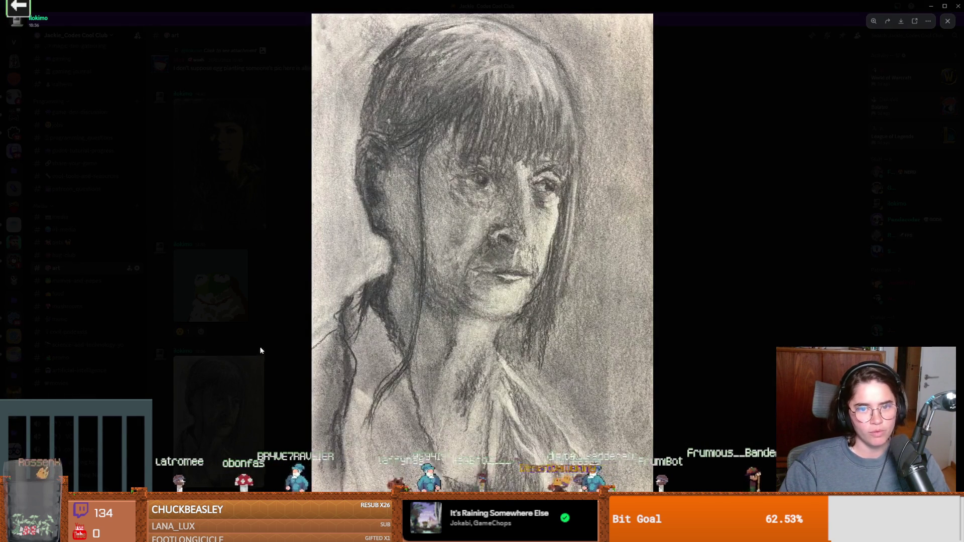
# Enlarge and close the charcoal portrait images posted in Discord's #art channel
pyautogui.click(732, 285)
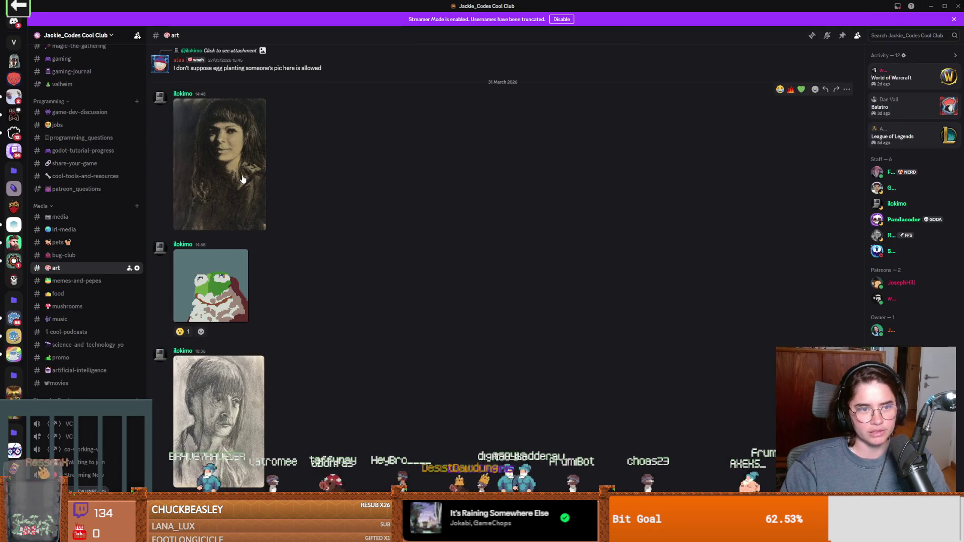
pyautogui.click(218, 421)
pyautogui.click(716, 285)
pyautogui.click(218, 421)
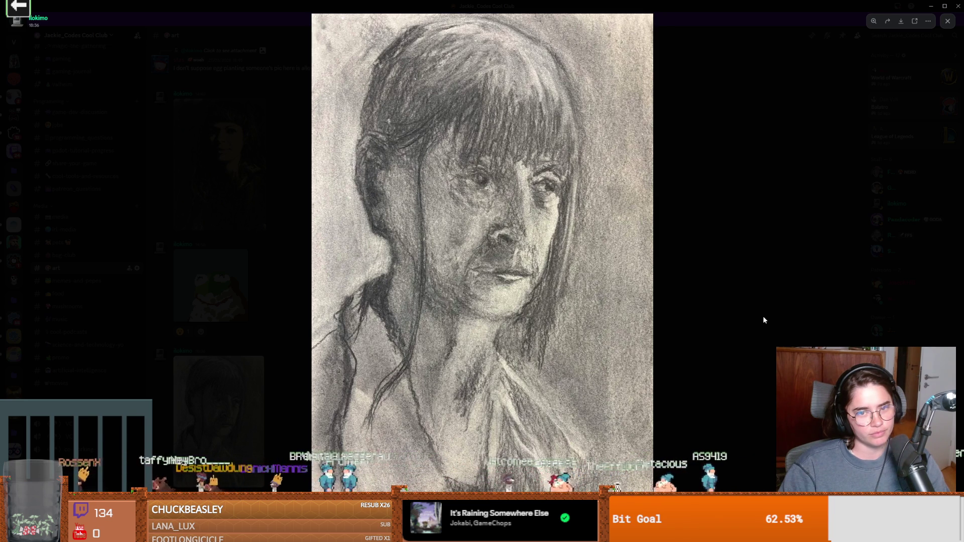
pyautogui.click(763, 315)
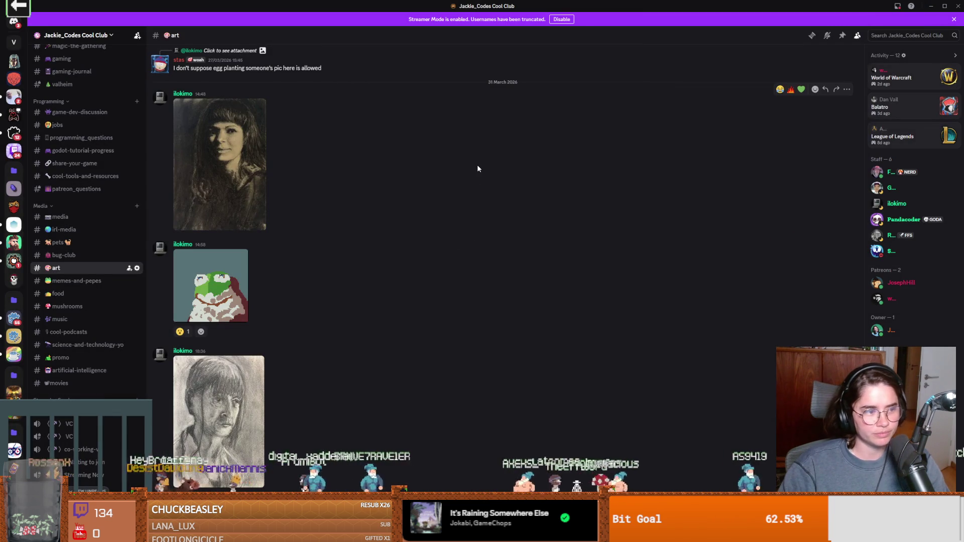
# Delete blank line 18 and swap person for icon in the line 26 update_card call
pyautogui.hotkey('alt', 'Tab')
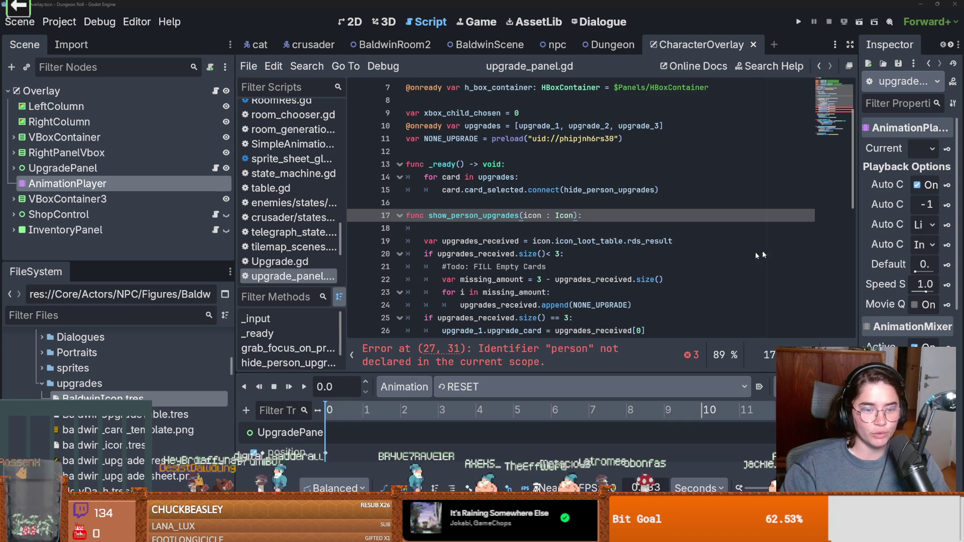
pyautogui.click(566, 228)
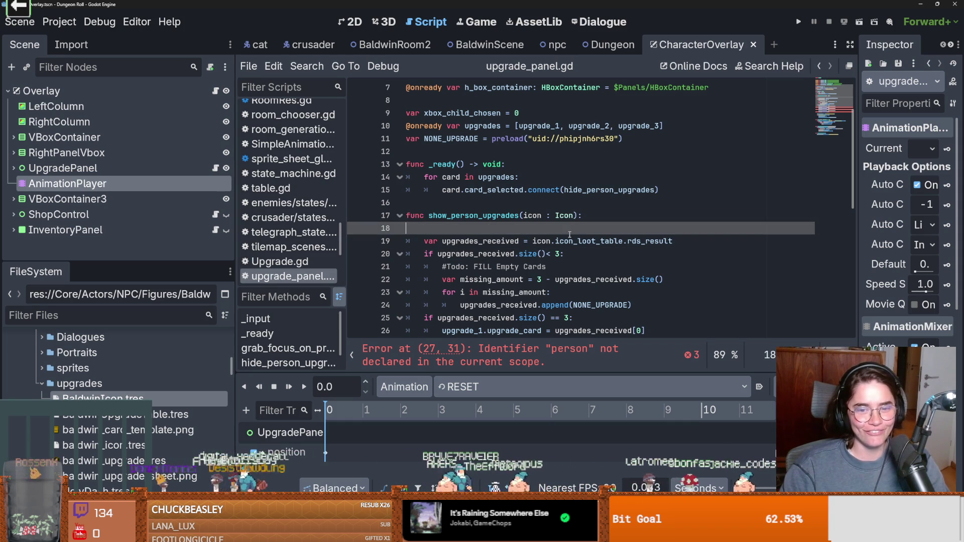
pyautogui.press('BackSpace')
pyautogui.scroll(-2, 539, 284)
pyautogui.doubleClick(554, 254)
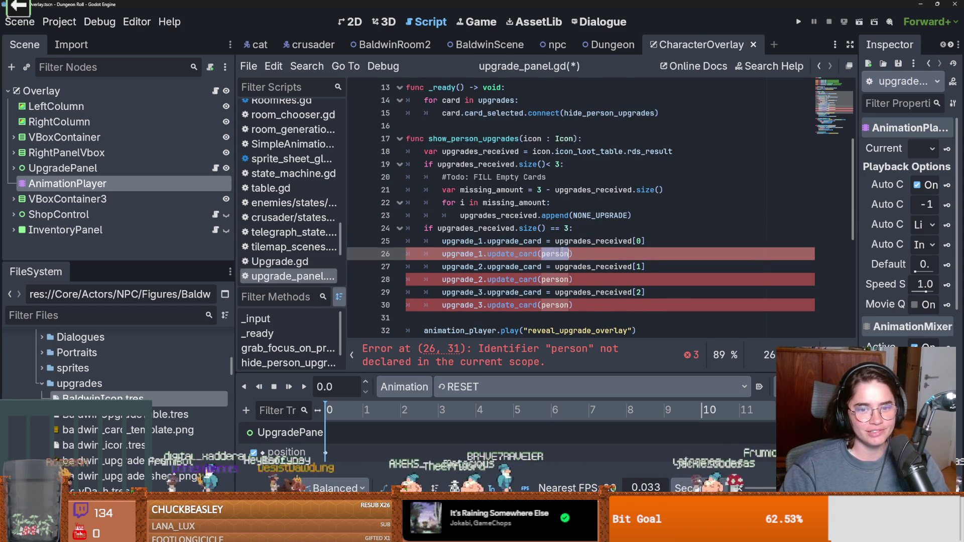
pyautogui.scroll(3, 549, 241)
pyautogui.doubleClick(532, 176)
pyautogui.hotkey('ctrl', 'c')
pyautogui.doubleClick(543, 293)
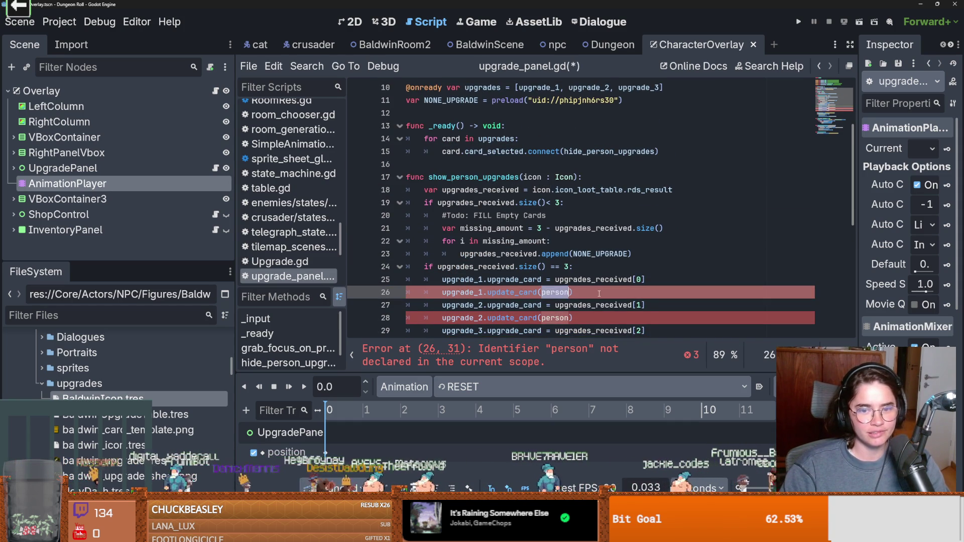
pyautogui.hotkey('ctrl', 'v')
# Replace person with icon on lines 28 and 30 and save the script
pyautogui.scroll(-3, 543, 292)
pyautogui.doubleClick(554, 279)
pyautogui.hotkey('ctrl', 'v')
pyautogui.doubleClick(559, 304)
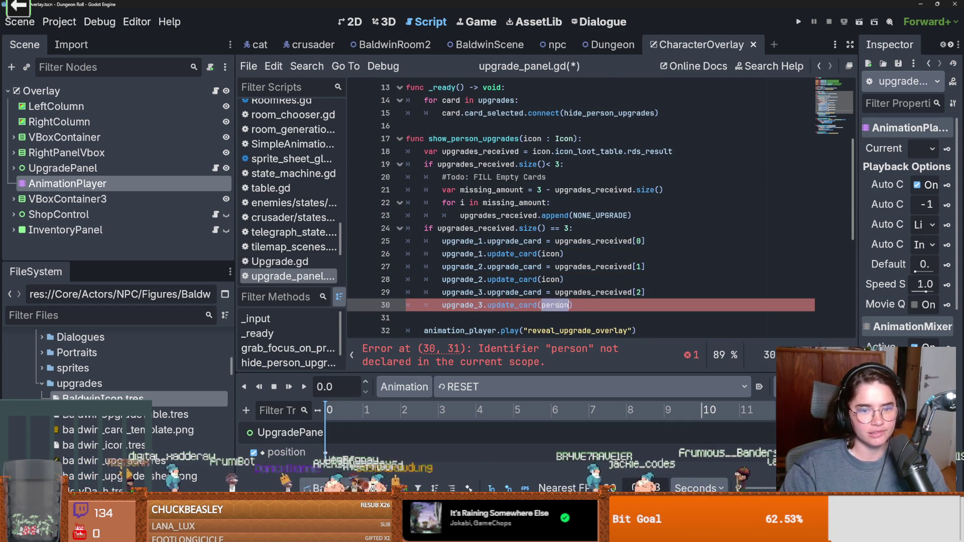
pyautogui.hotkey('ctrl', 'v')
pyautogui.hotkey('ctrl', 's')
pyautogui.scroll(3, 588, 292)
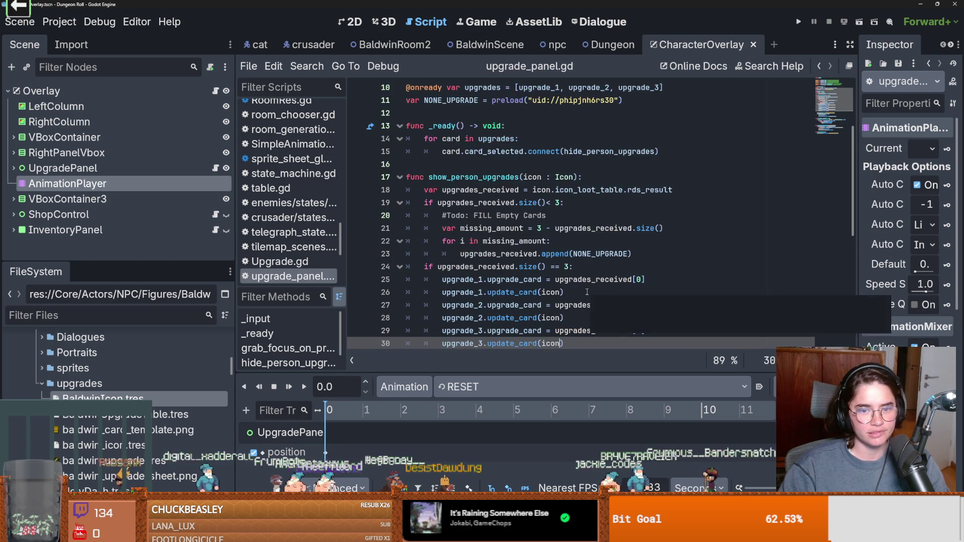
pyautogui.scroll(-3, 587, 291)
pyautogui.doubleClick(529, 241)
pyautogui.hotkey('ctrl', 's')
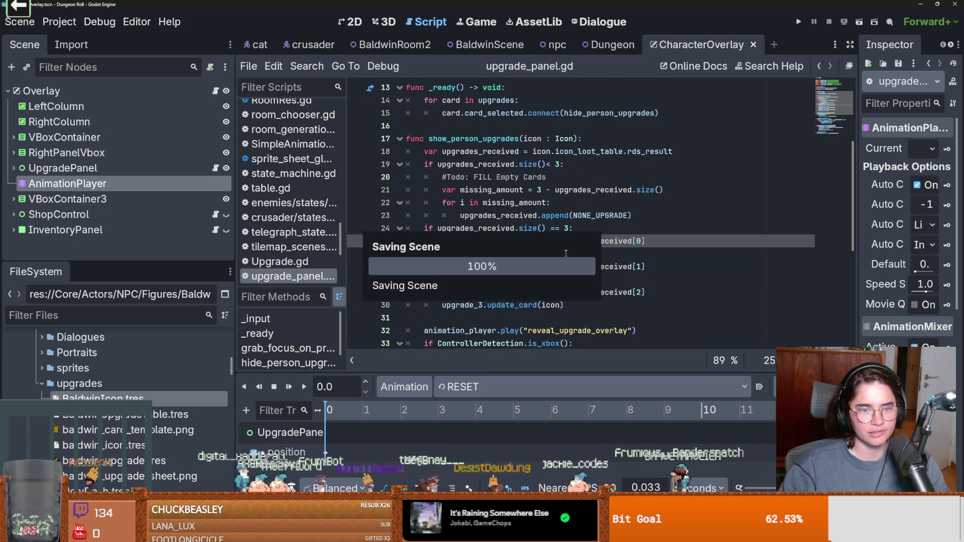
pyautogui.scroll(2, 566, 257)
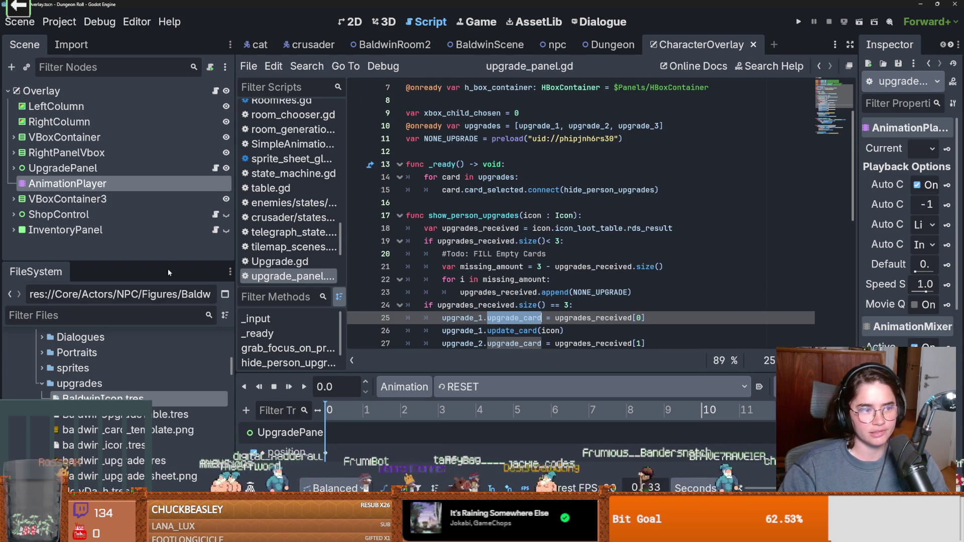
pyautogui.moveTo(162, 262); pyautogui.dragTo(162, 298)
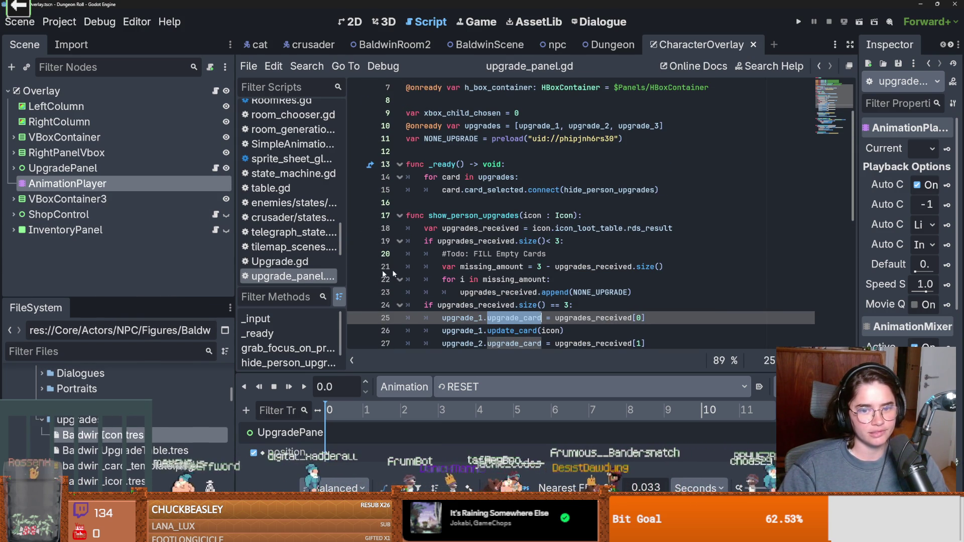
# Assign BaldwinUpgradeTable.tres as BaldwinIcon.tres's Icon Loot Table and save
pyautogui.doubleClick(534, 216)
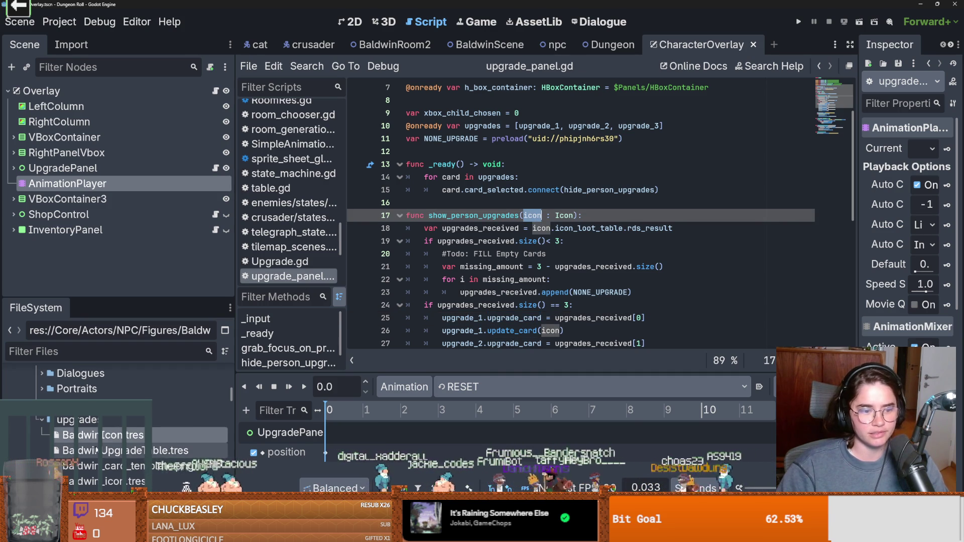
pyautogui.click(103, 482)
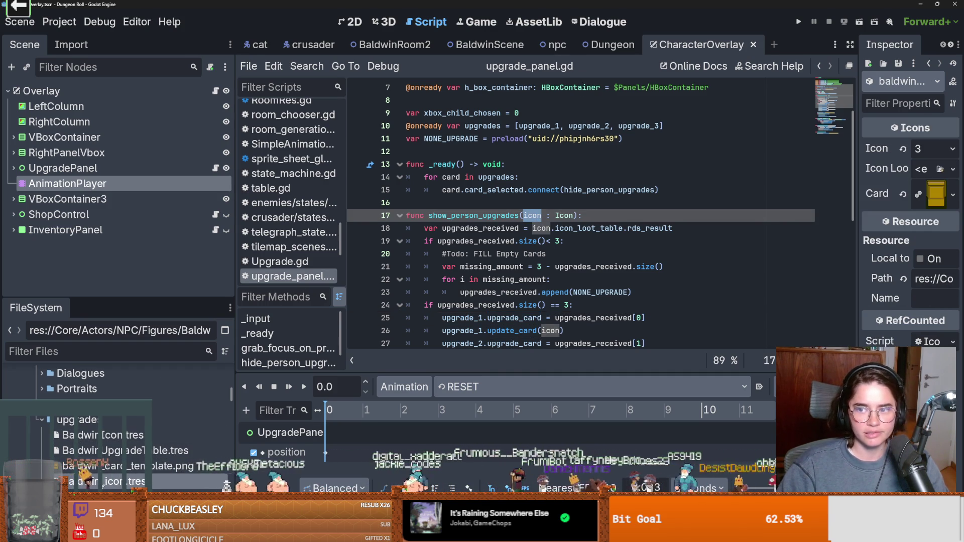
pyautogui.moveTo(857, 253); pyautogui.dragTo(667, 253)
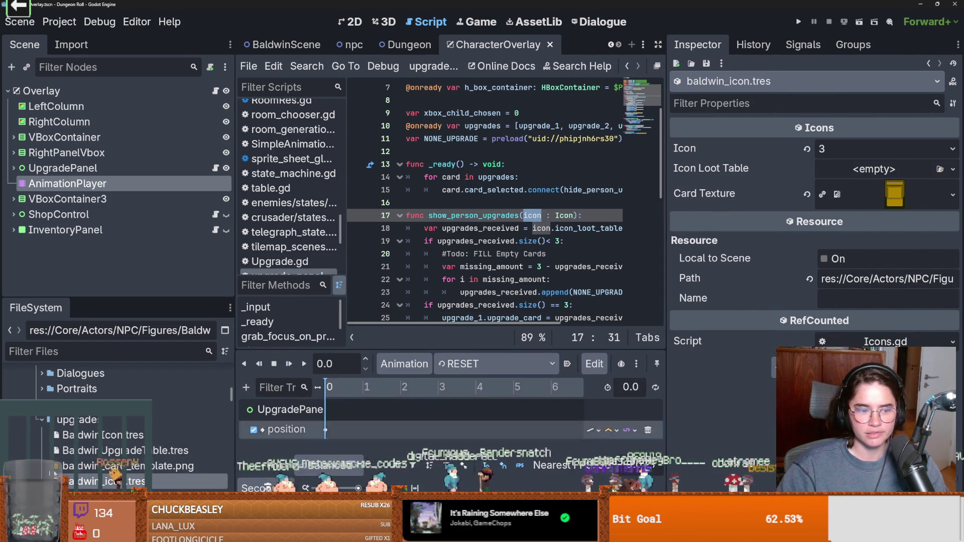
pyautogui.moveTo(103, 450)
pyautogui.mouseDown()
pyautogui.moveTo(602, 226)
pyautogui.moveTo(878, 150)
pyautogui.moveTo(877, 169)
pyautogui.mouseUp()
pyautogui.hotkey('ctrl', 's')
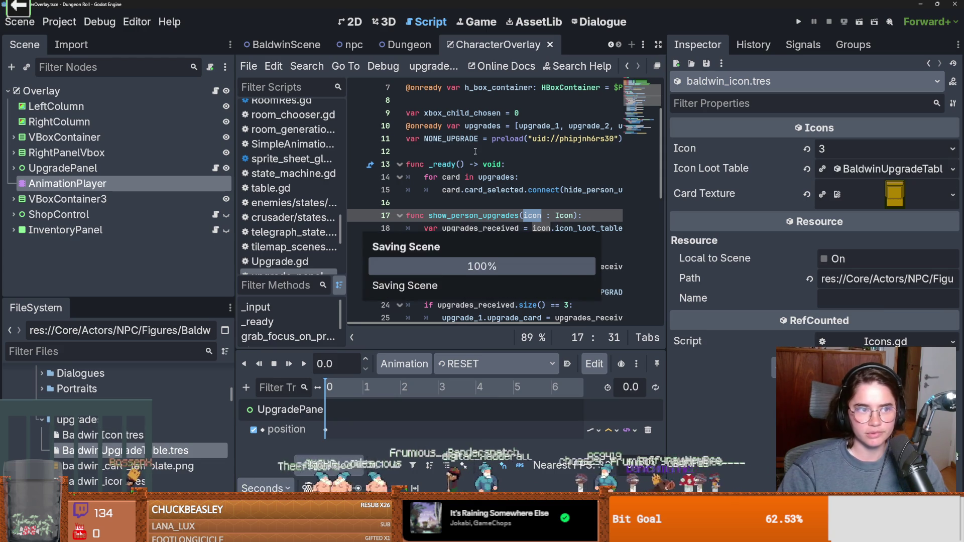
# In BaldwinScene, set the DialogicTrigger's New Figure to Baldwin and open dialogic_trigger.gd
pyautogui.click(286, 44)
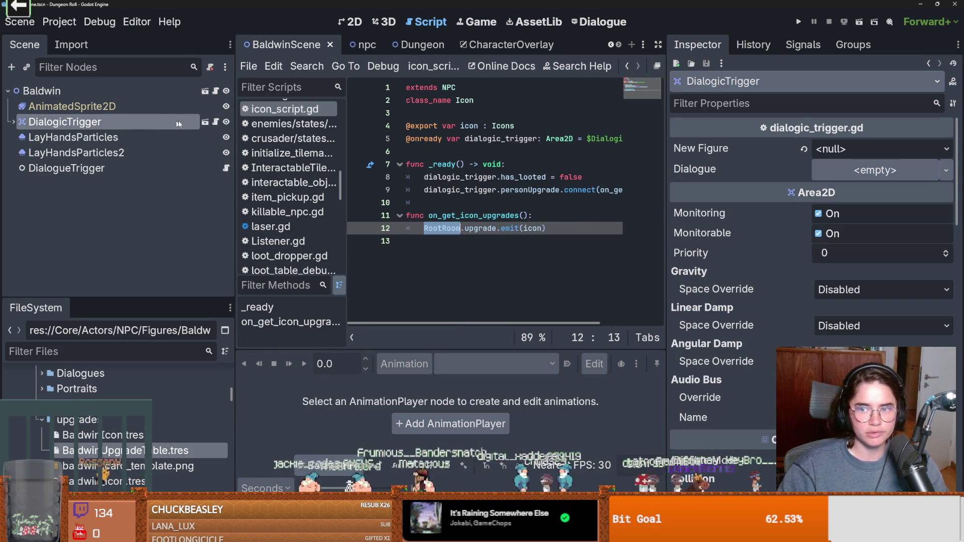
pyautogui.click(859, 149)
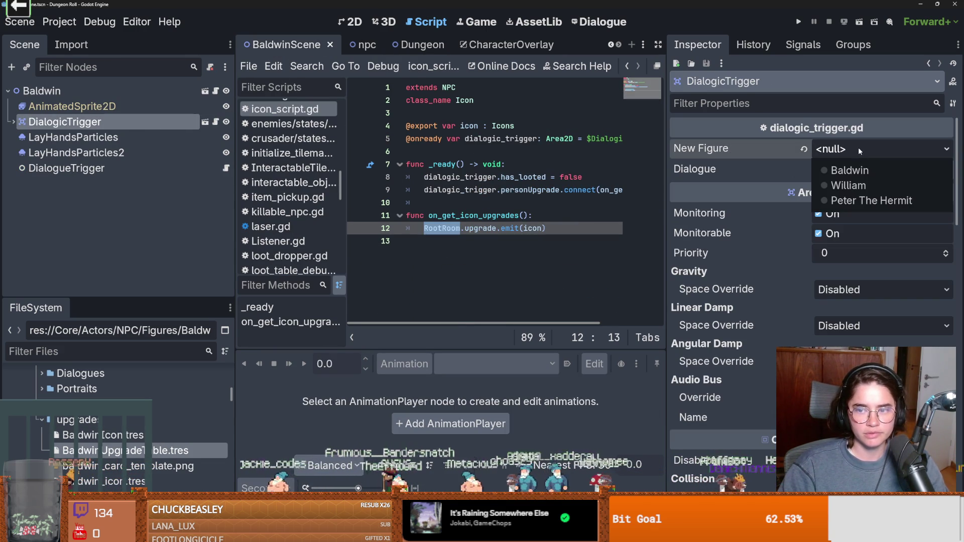
pyautogui.click(858, 171)
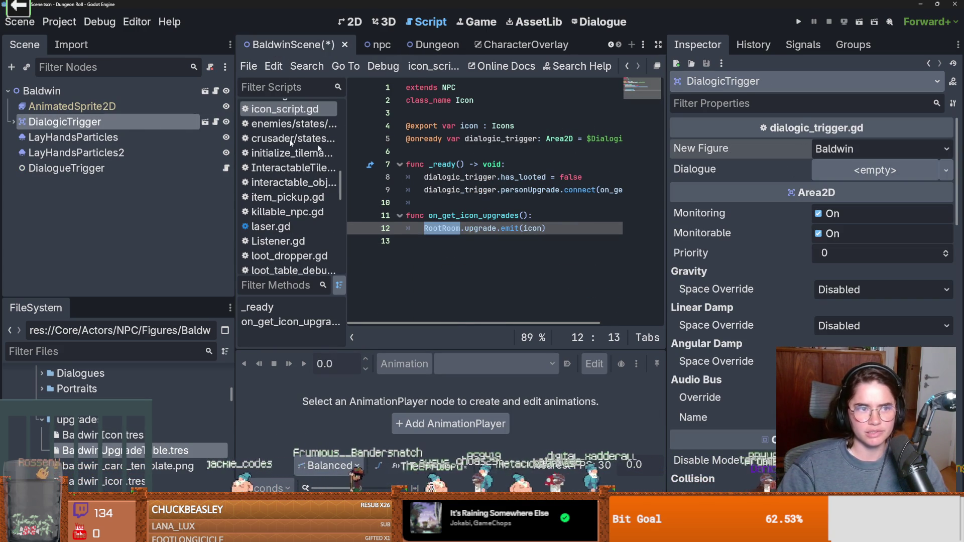
pyautogui.click(215, 122)
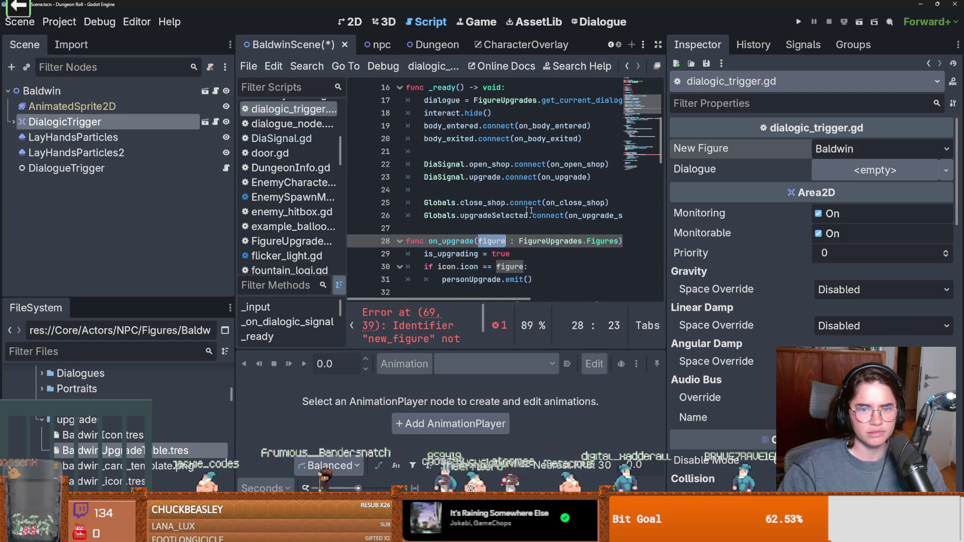
# Investigate the new_figure error, checking dialogue_ended's parameters and the dialogue and icon declarations
pyautogui.scroll(-4, 300, 214)
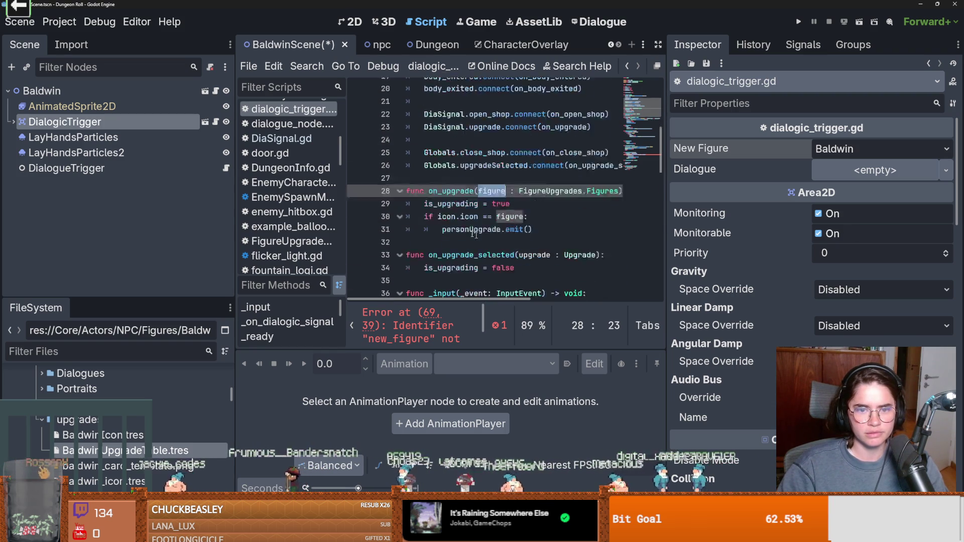
pyautogui.moveTo(234, 211); pyautogui.dragTo(15, 169)
pyautogui.scroll(-11, 493, 200)
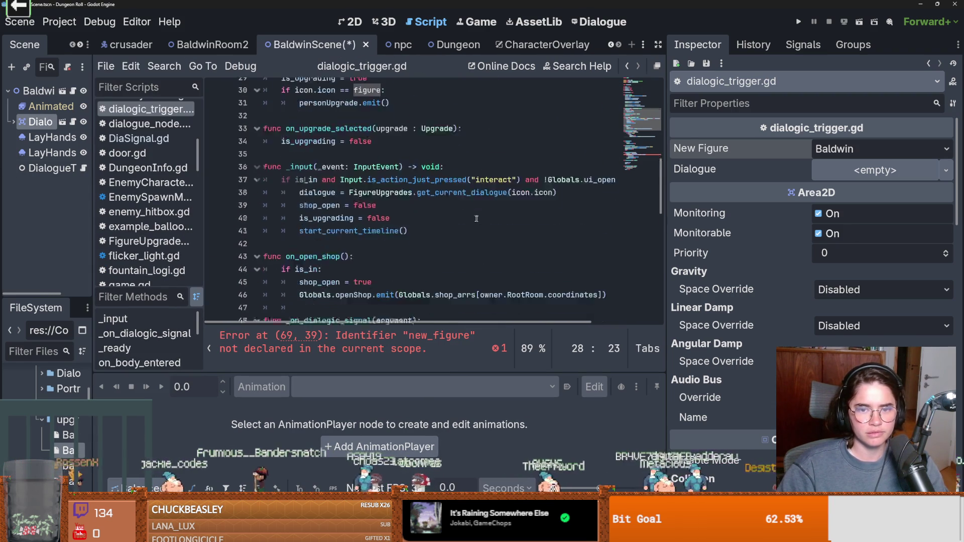
pyautogui.doubleClick(445, 190)
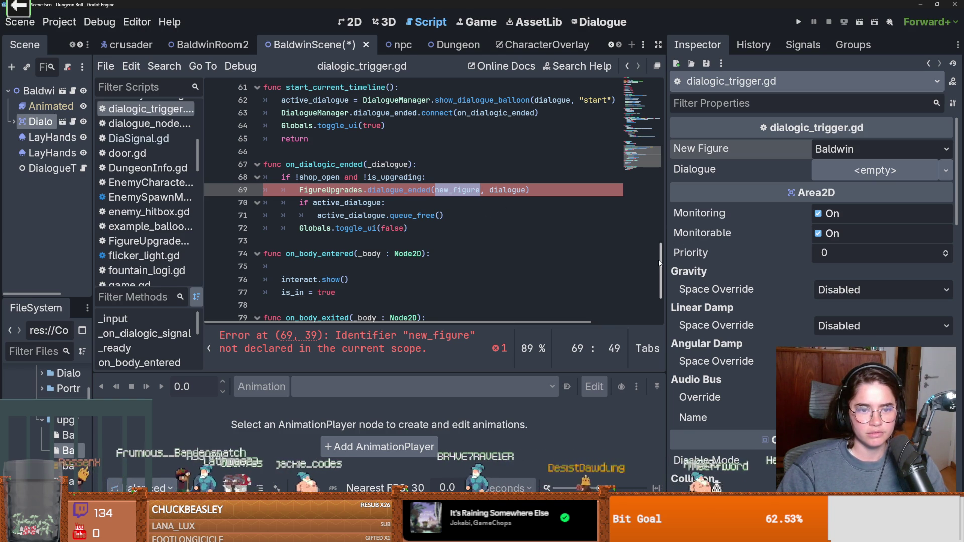
pyautogui.keyDown('ctrl'); pyautogui.click(400, 189); pyautogui.keyUp('ctrl')
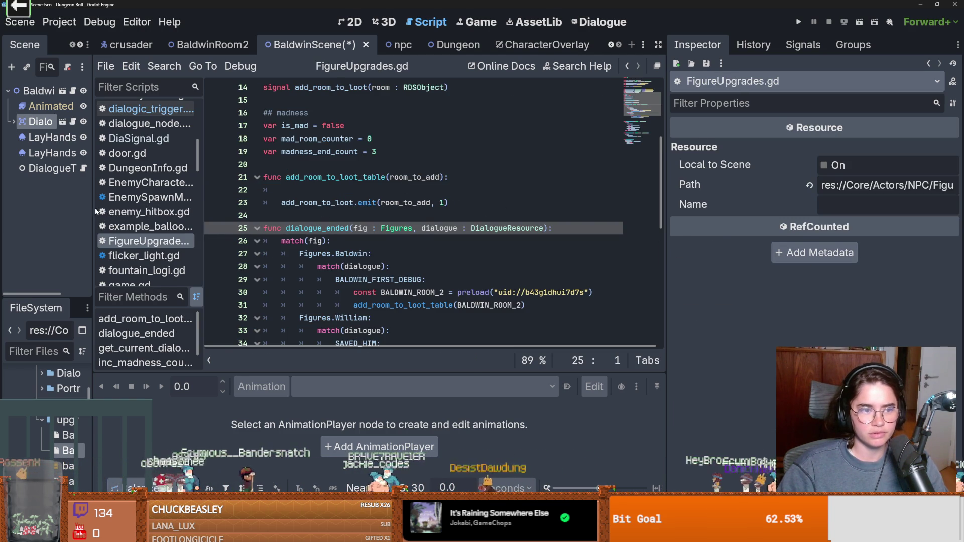
pyautogui.moveTo(94, 211); pyautogui.dragTo(185, 124)
pyautogui.click(165, 124)
pyautogui.scroll(15, 469, 150)
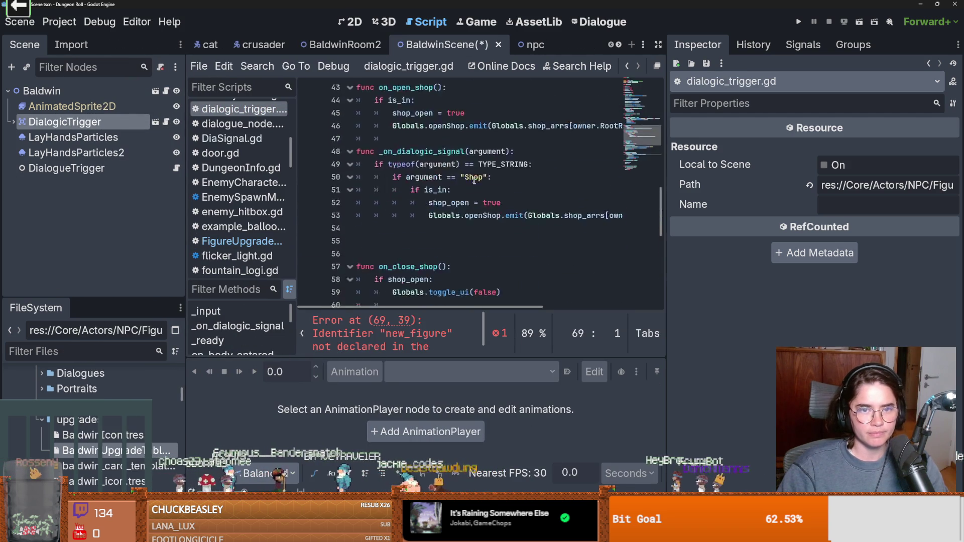
pyautogui.click(465, 139)
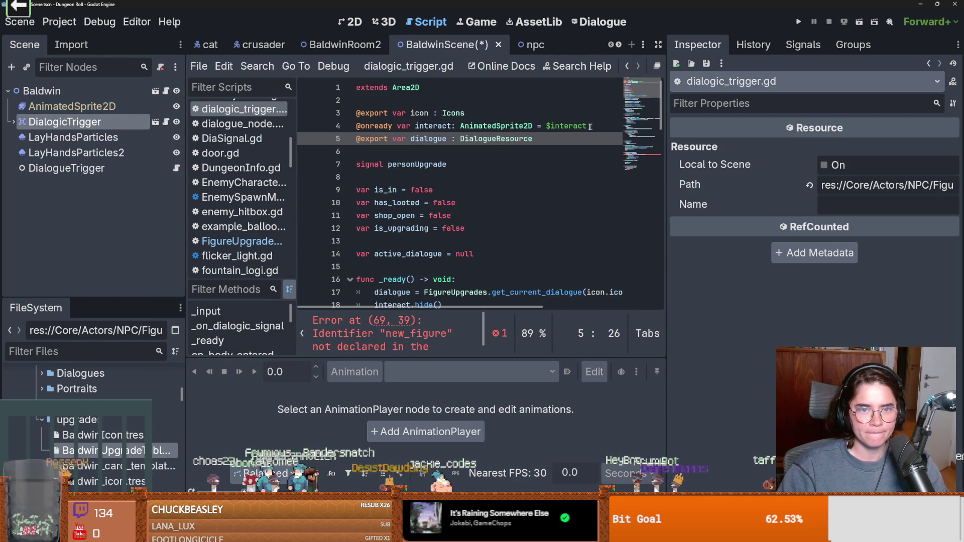
pyautogui.click(428, 114)
pyautogui.scroll(-15, 502, 226)
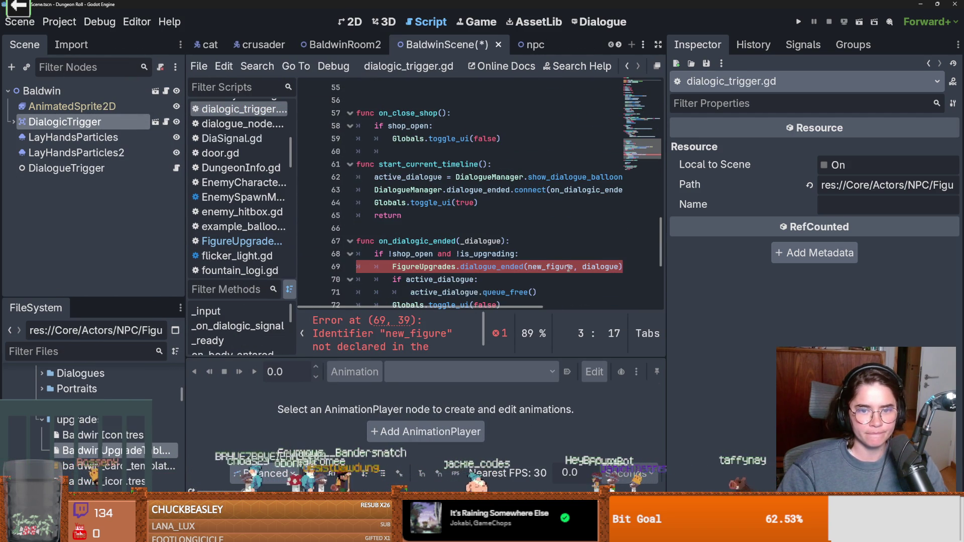
# Replace new_figure on line 69 with icon.icon and save
pyautogui.doubleClick(561, 266)
pyautogui.write('icon.')
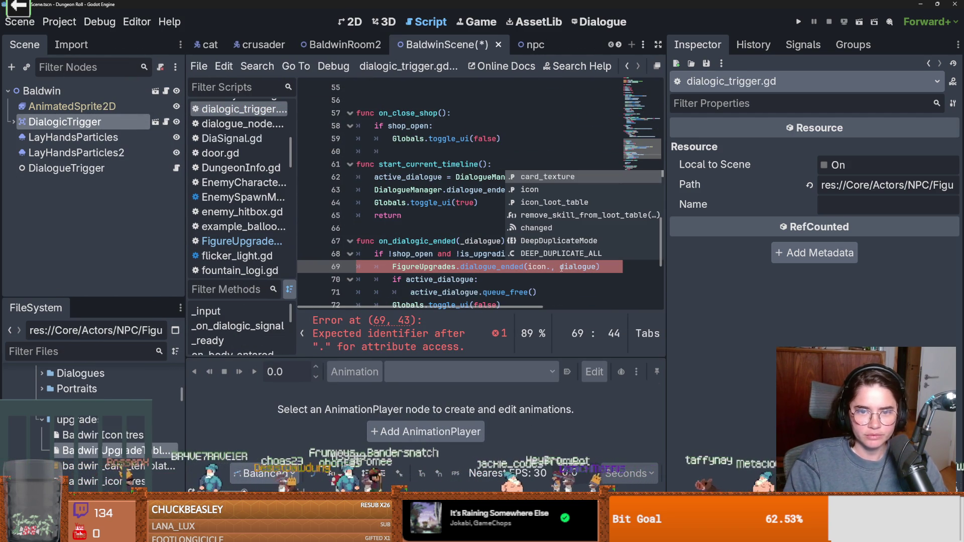
pyautogui.press('Down')
pyautogui.press('Return')
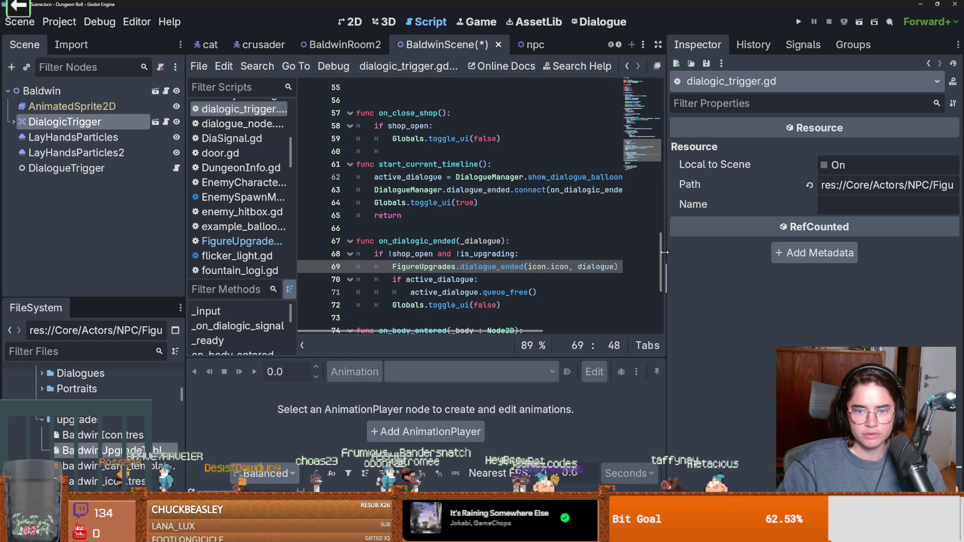
pyautogui.scroll(15, 740, 236)
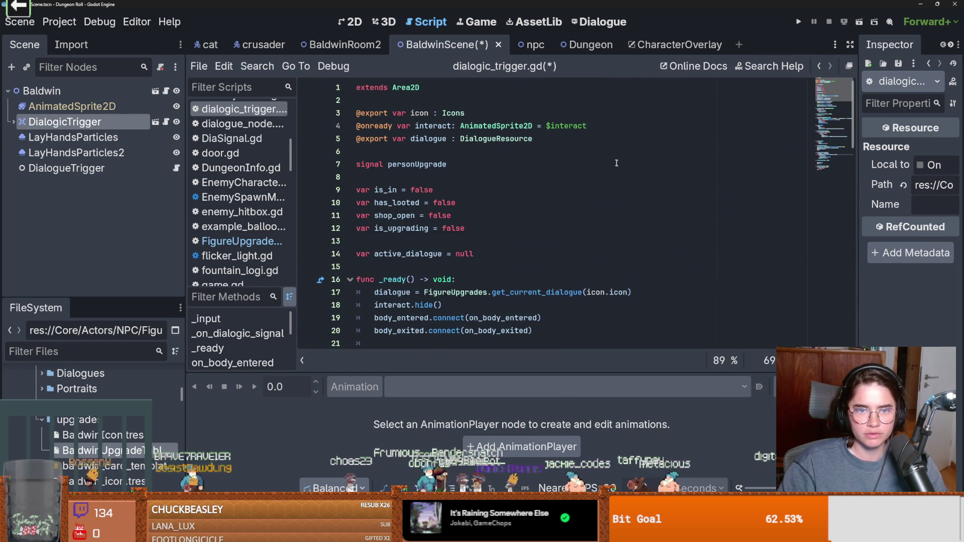
pyautogui.hotkey('ctrl', 's')
pyautogui.hotkey('ctrl', 'F1')
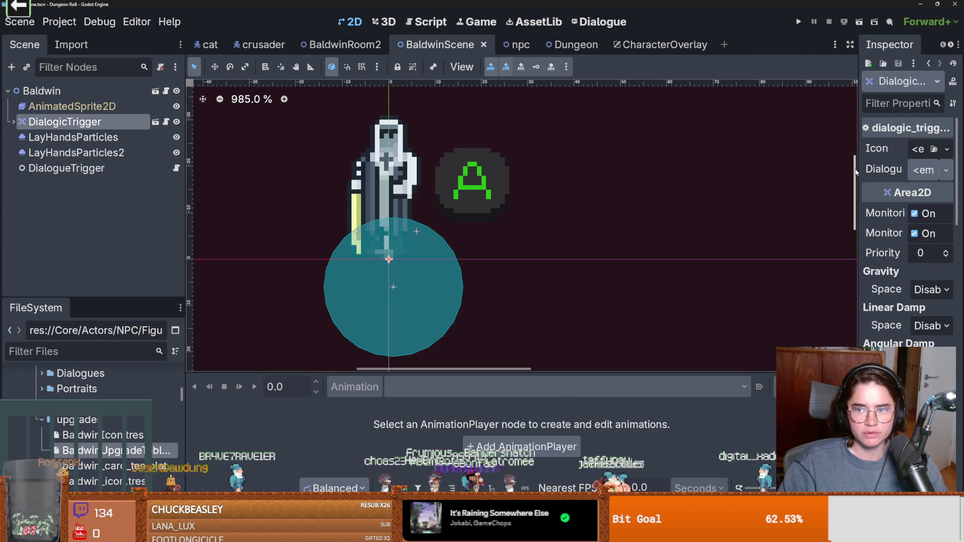
pyautogui.moveTo(856, 172); pyautogui.dragTo(650, 172)
# Quick Load baldwin_first_debug as the DialogicTrigger's Dialogue
pyautogui.click(894, 171)
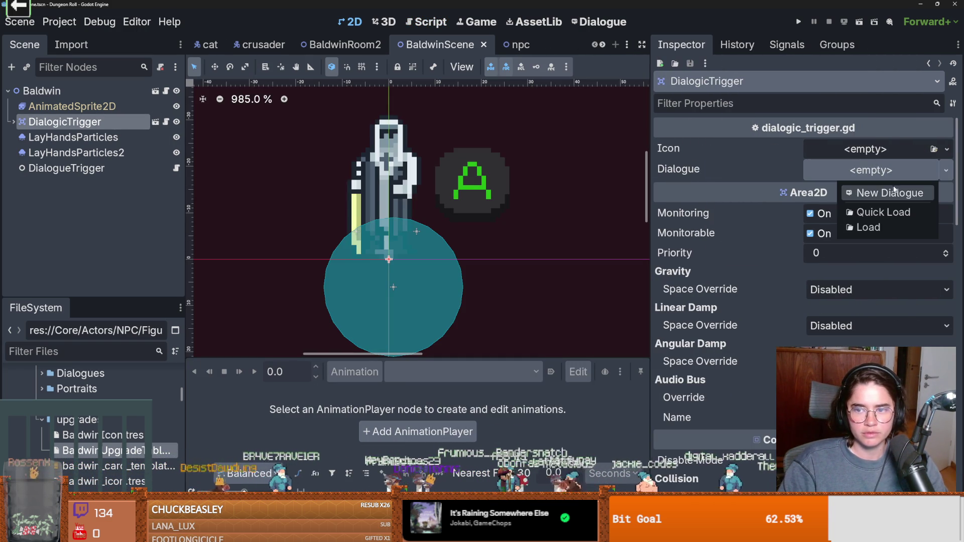
pyautogui.click(920, 181)
pyautogui.click(946, 171)
pyautogui.click(883, 212)
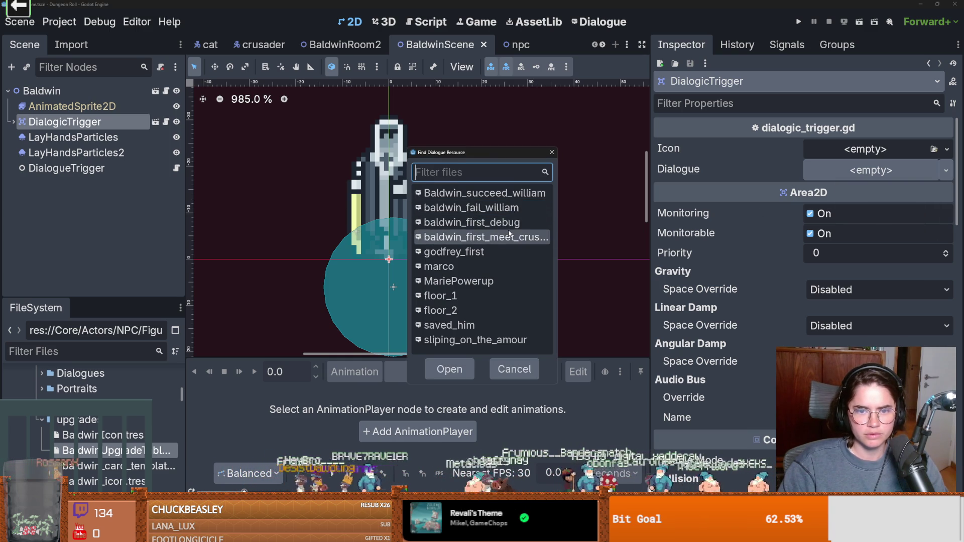
pyautogui.click(472, 222)
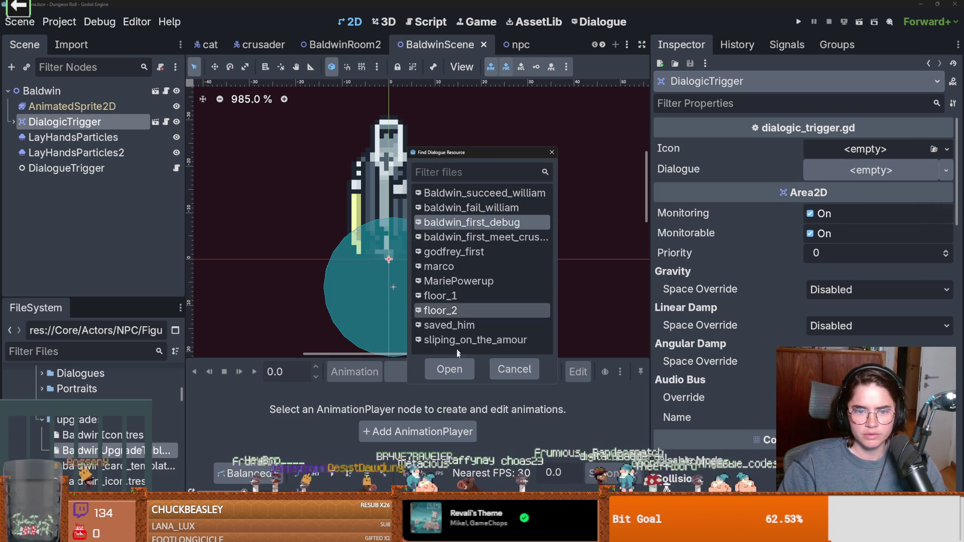
pyautogui.click(449, 369)
# Set the trigger's Icon to BaldwinIcon.tres and save BaldwinScene
pyautogui.click(946, 149)
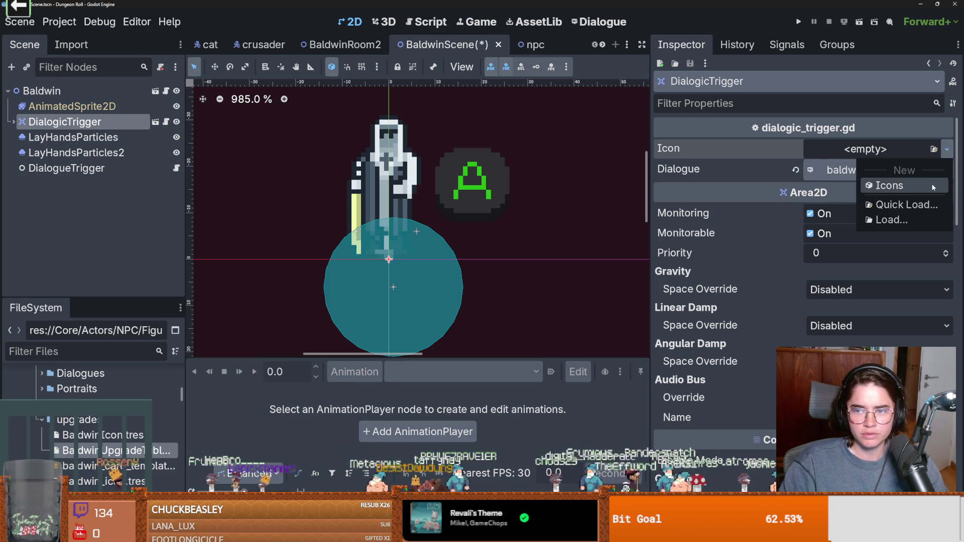
pyautogui.click(914, 187)
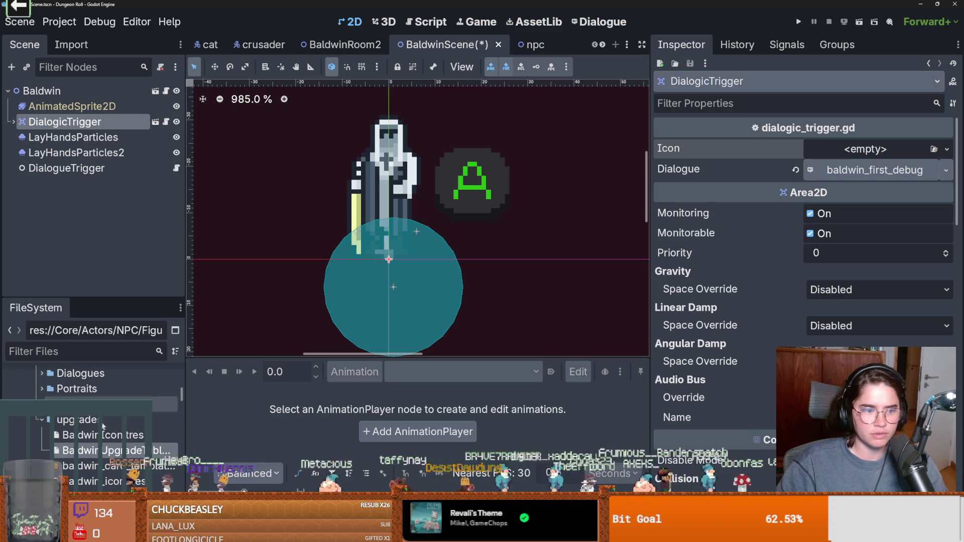
pyautogui.moveTo(105, 435)
pyautogui.mouseDown()
pyautogui.moveTo(873, 170)
pyautogui.moveTo(871, 146)
pyautogui.mouseUp()
pyautogui.hotkey('ctrl', 's')
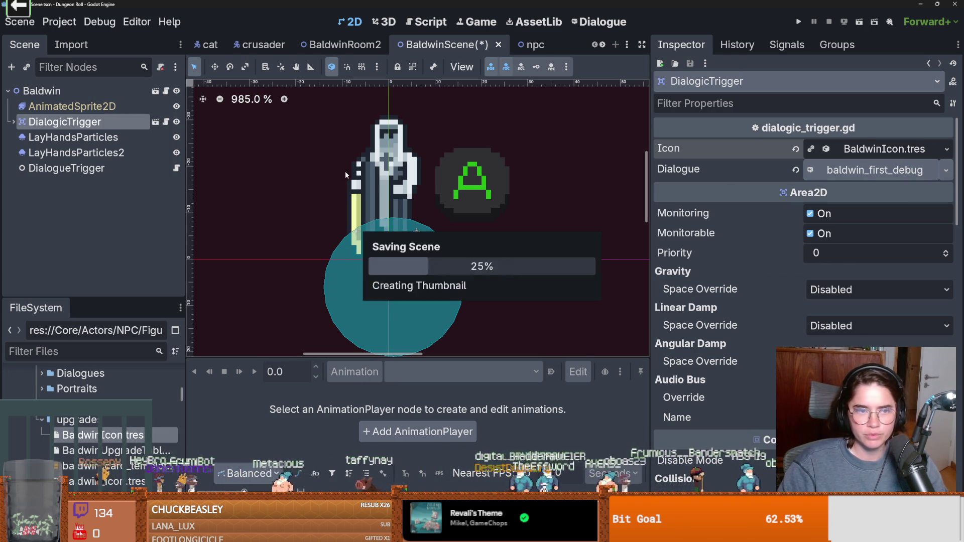
pyautogui.click(165, 121)
pyautogui.scroll(-4, 457, 213)
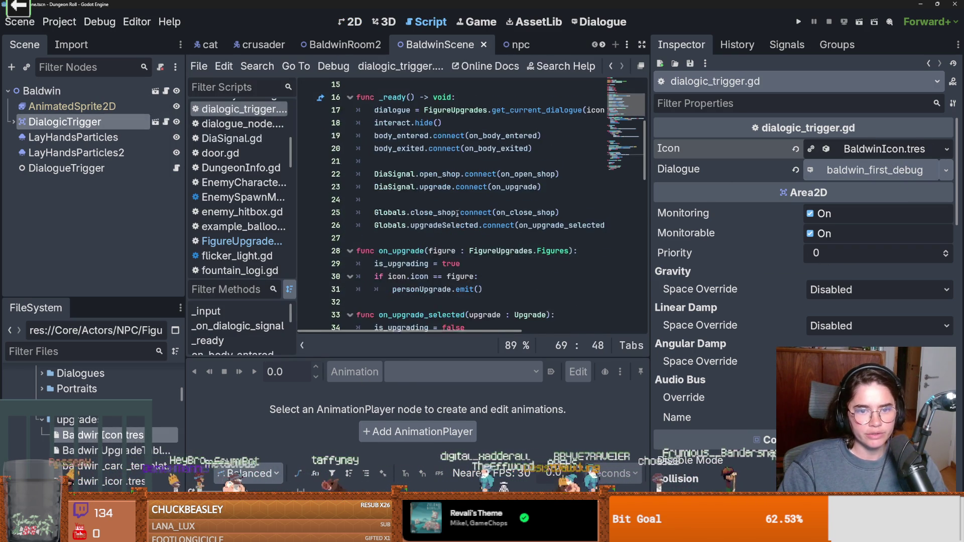
pyautogui.scroll(-2, 432, 231)
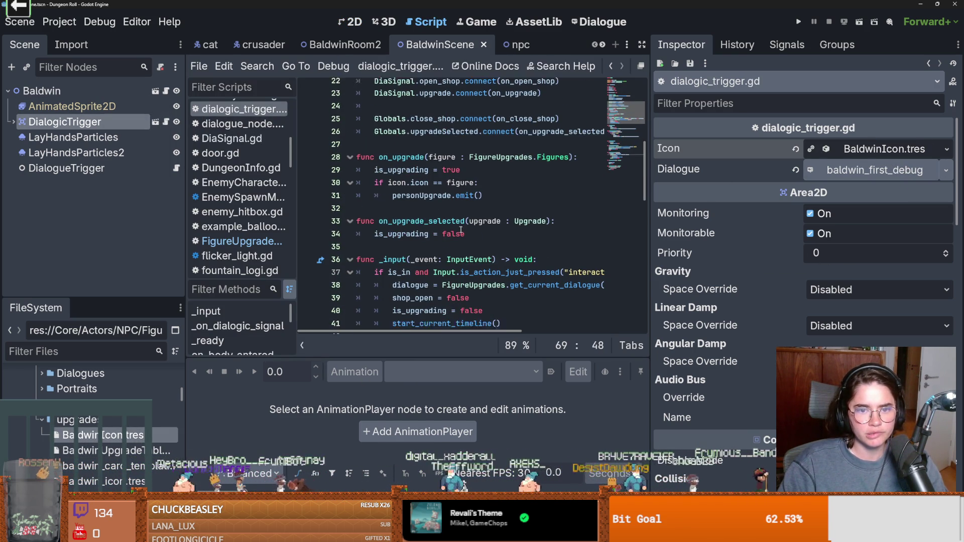
pyautogui.scroll(4, 449, 229)
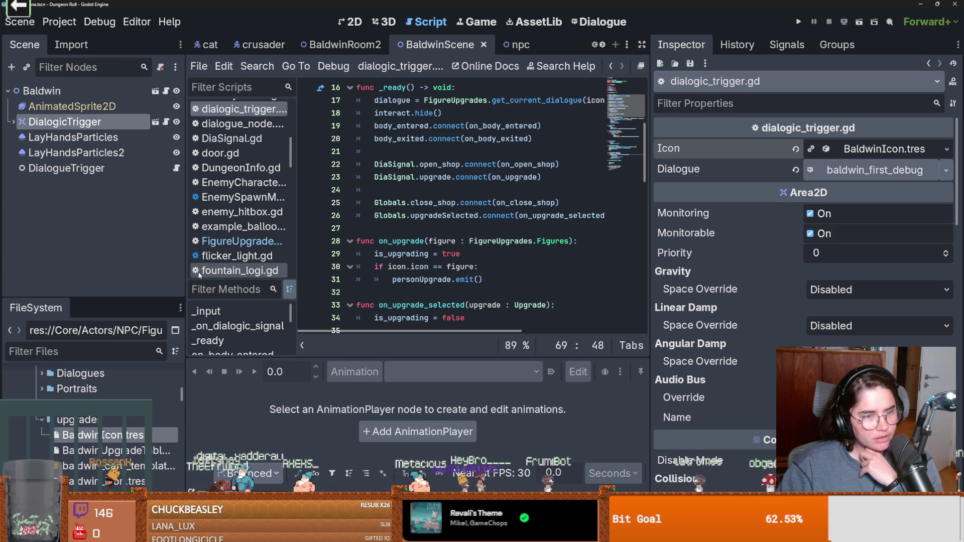
pyautogui.moveTo(186, 256)
pyautogui.mouseDown()
pyautogui.moveTo(87, 256)
pyautogui.moveTo(165, 256)
pyautogui.mouseUp()
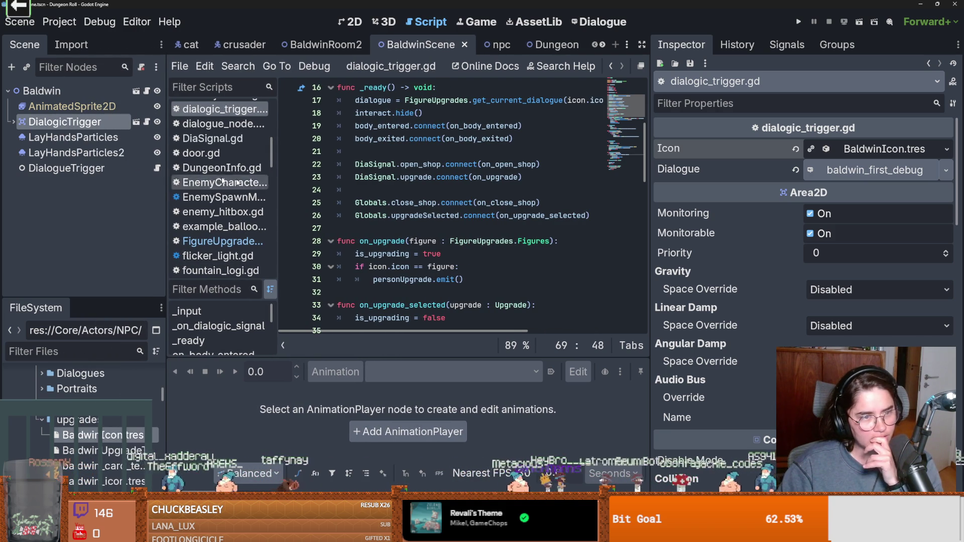
pyautogui.rightClick(105, 153)
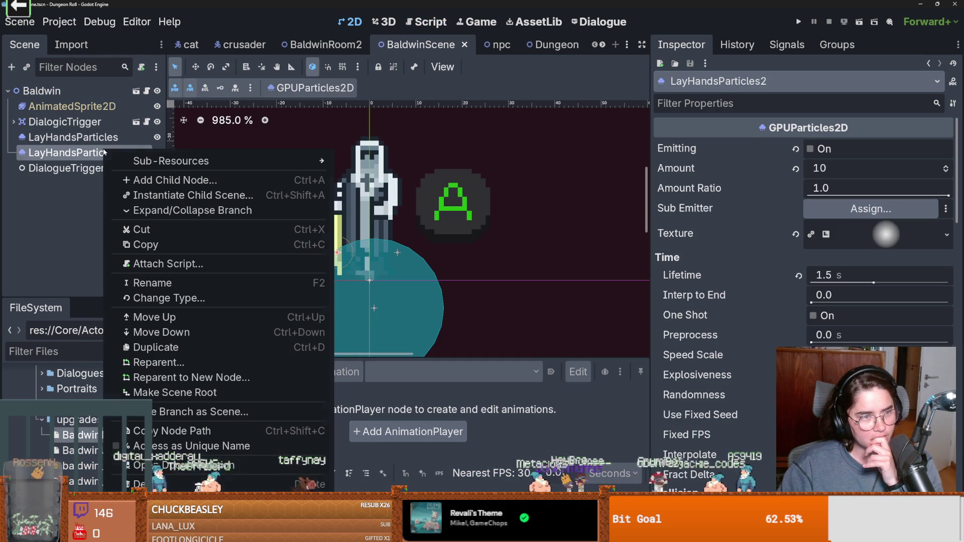
pyautogui.scroll(1, 462, 248)
pyautogui.click(462, 249)
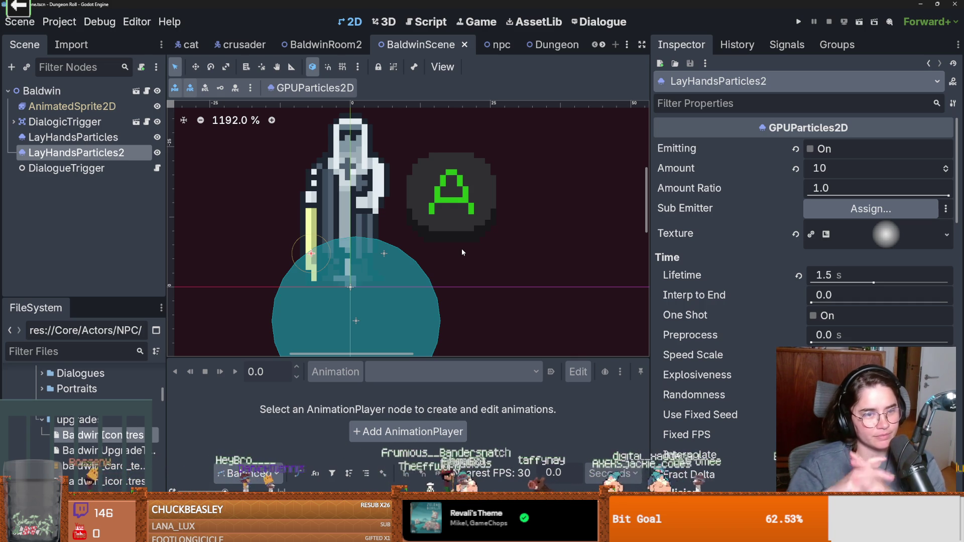
pyautogui.hotkey('ctrl', 's')
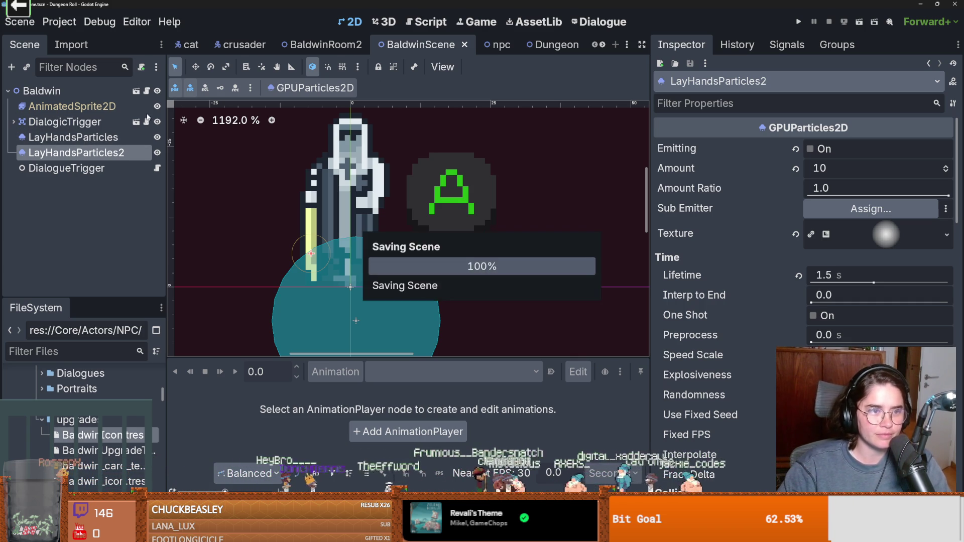
pyautogui.click(146, 122)
# Highlight personUpgrade's uses in dialogic_trigger.gd, then check icon in icon_script.gd's emit(icon)
pyautogui.scroll(3, 444, 241)
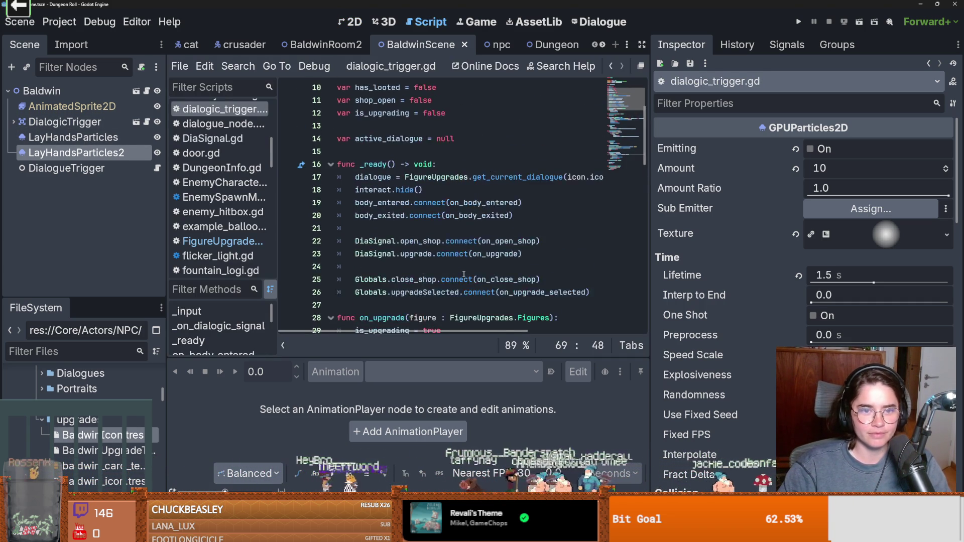
pyautogui.scroll(-2, 427, 206)
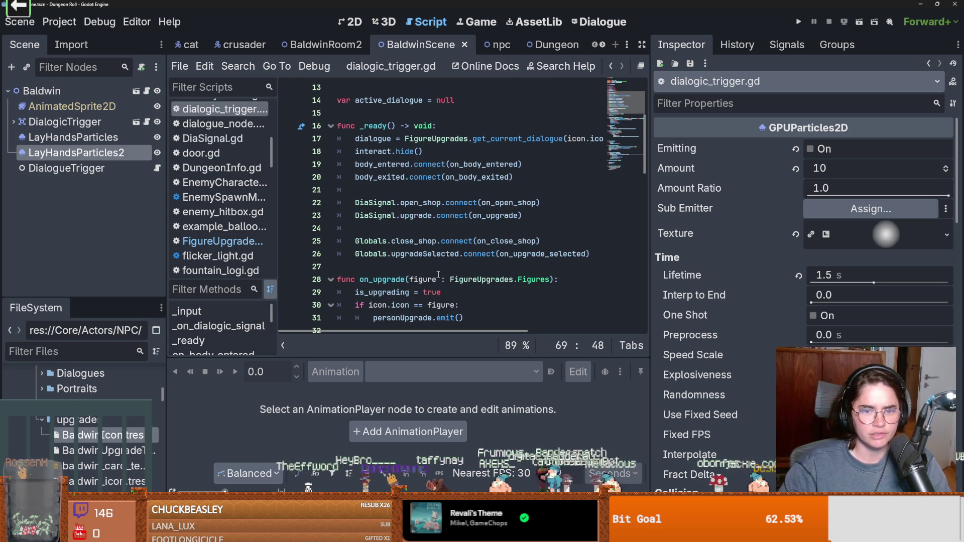
pyautogui.scroll(-1, 448, 232)
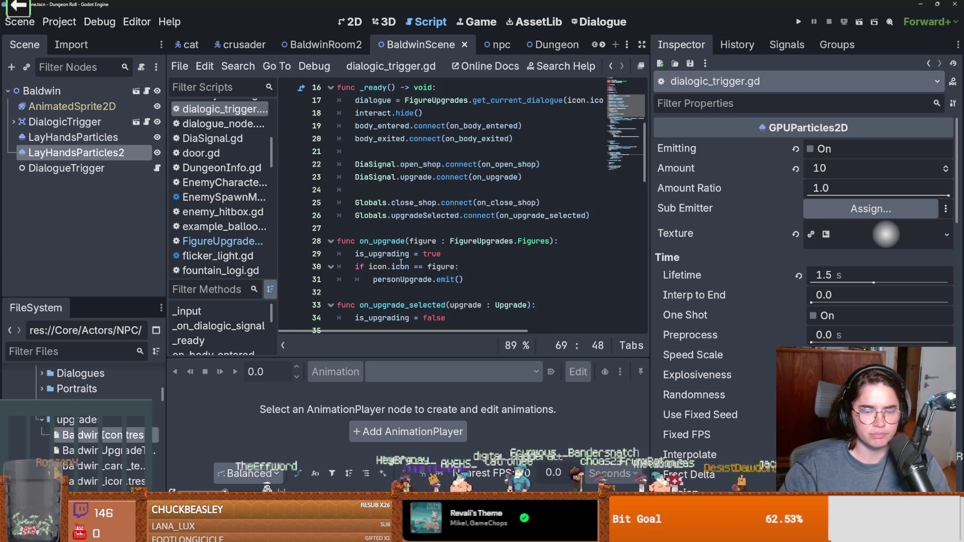
pyautogui.doubleClick(411, 274)
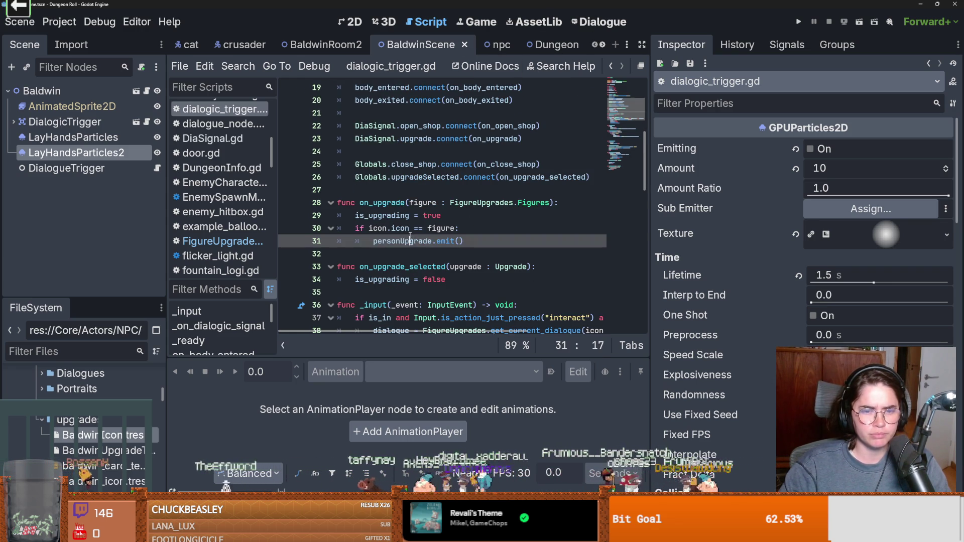
pyautogui.scroll(3, 437, 264)
pyautogui.scroll(2, 417, 216)
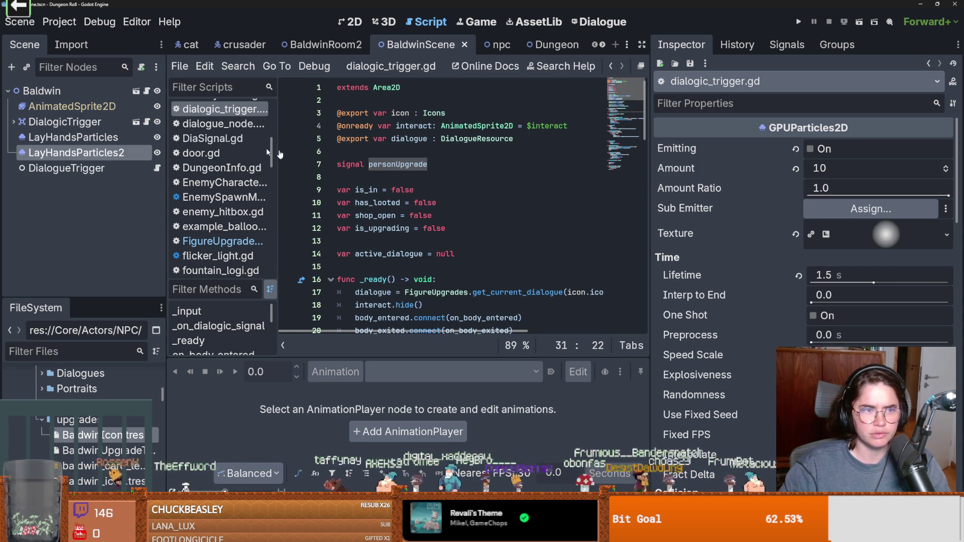
pyautogui.click(146, 91)
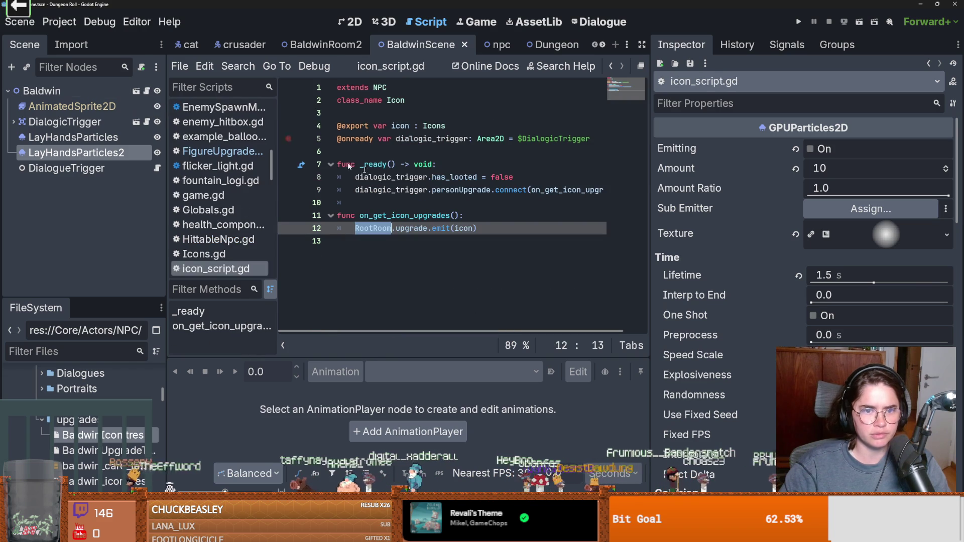
pyautogui.doubleClick(463, 228)
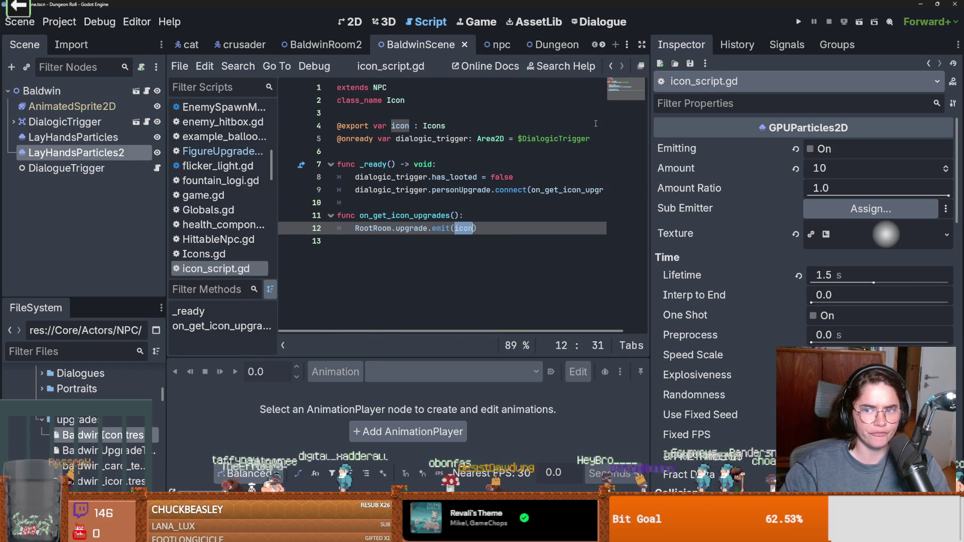
pyautogui.moveTo(650, 278); pyautogui.dragTo(643, 278)
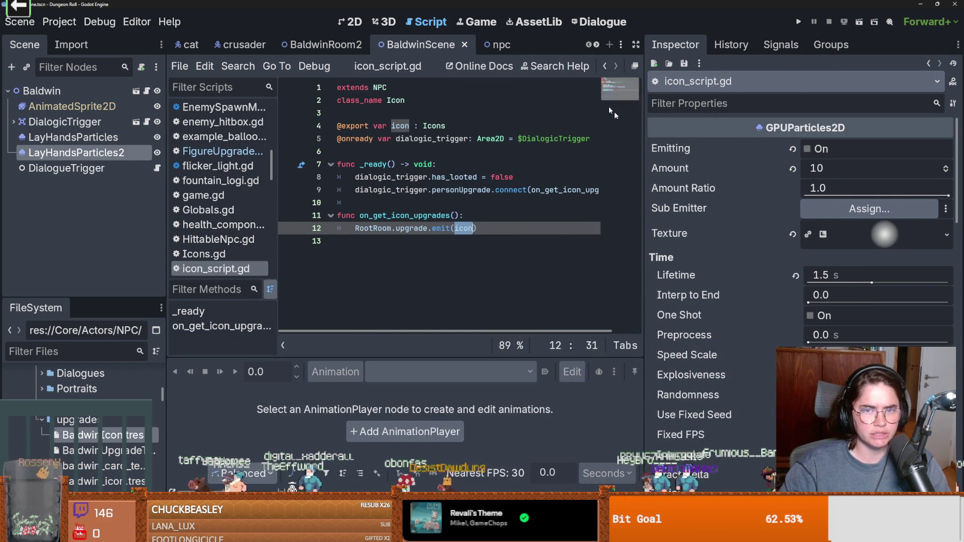
pyautogui.click(599, 24)
# Select both choice blocks in the sample dialogue, then open floor_2
pyautogui.moveTo(584, 201); pyautogui.dragTo(298, 200)
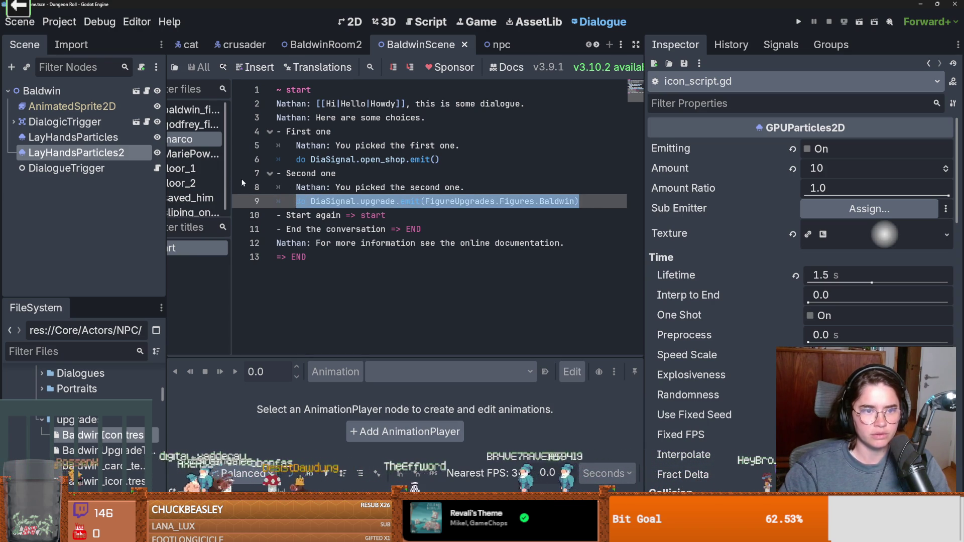
pyautogui.moveTo(593, 199)
pyautogui.mouseDown()
pyautogui.moveTo(281, 188)
pyautogui.moveTo(256, 132)
pyautogui.mouseUp()
pyautogui.hotkey('ctrl', 'c')
pyautogui.click(211, 184)
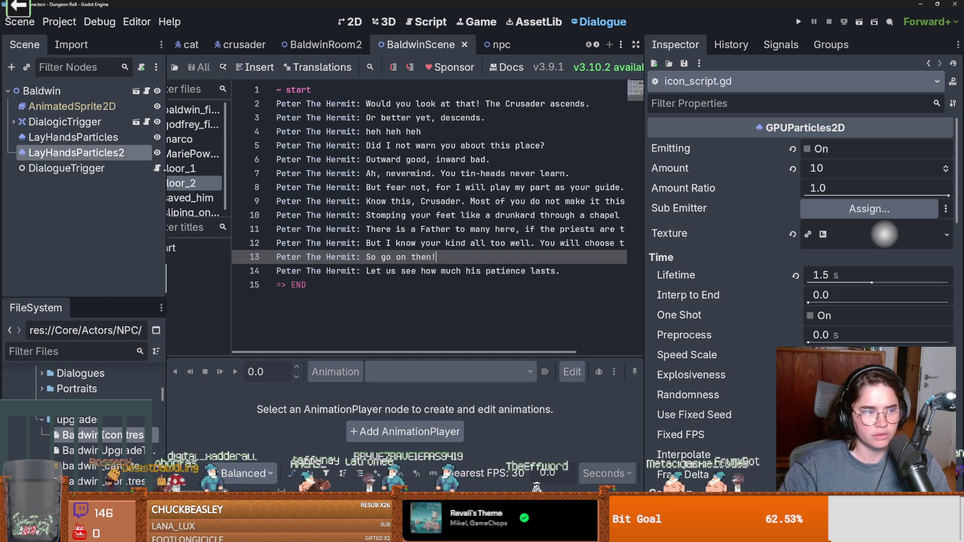
pyautogui.moveTo(167, 168); pyautogui.dragTo(72, 166)
pyautogui.moveTo(181, 180); pyautogui.dragTo(275, 182)
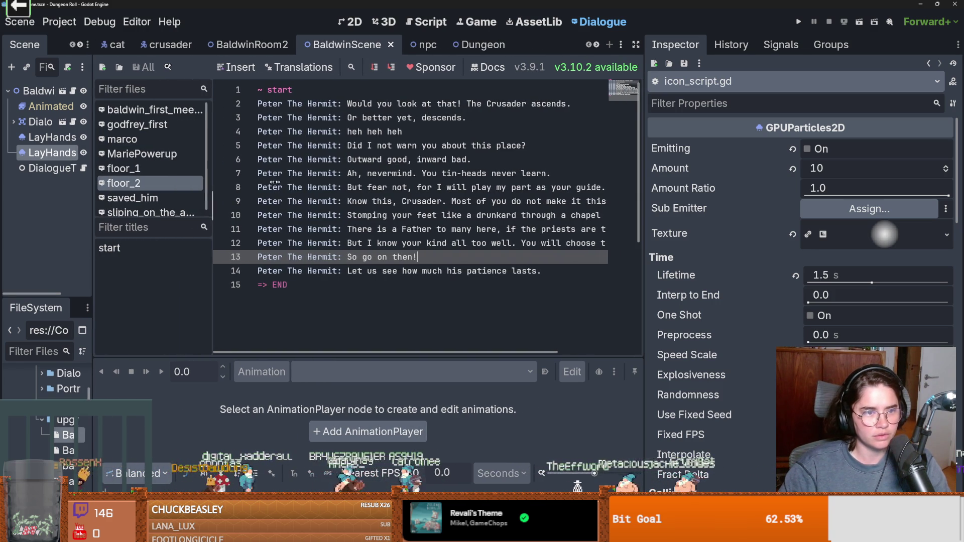
pyautogui.scroll(-1, 167, 184)
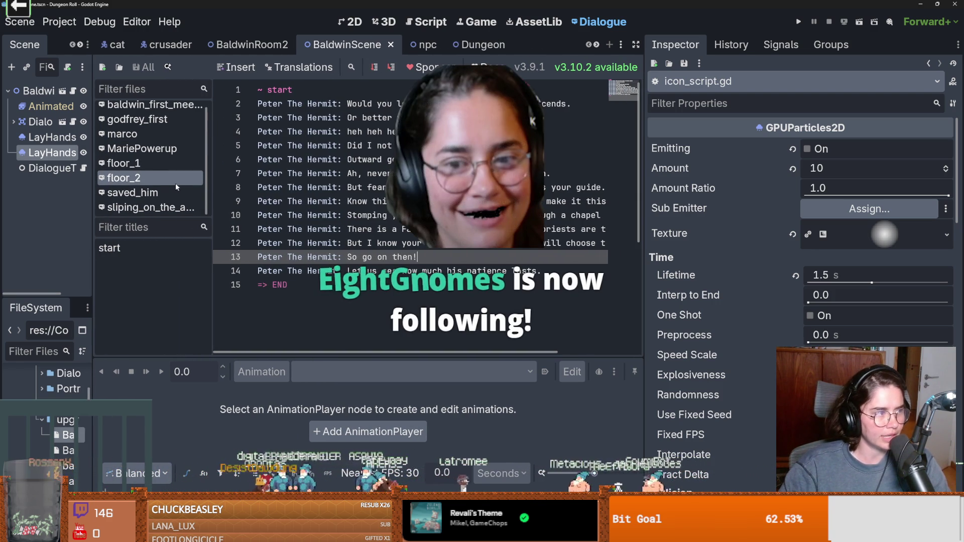
pyautogui.scroll(1, 166, 196)
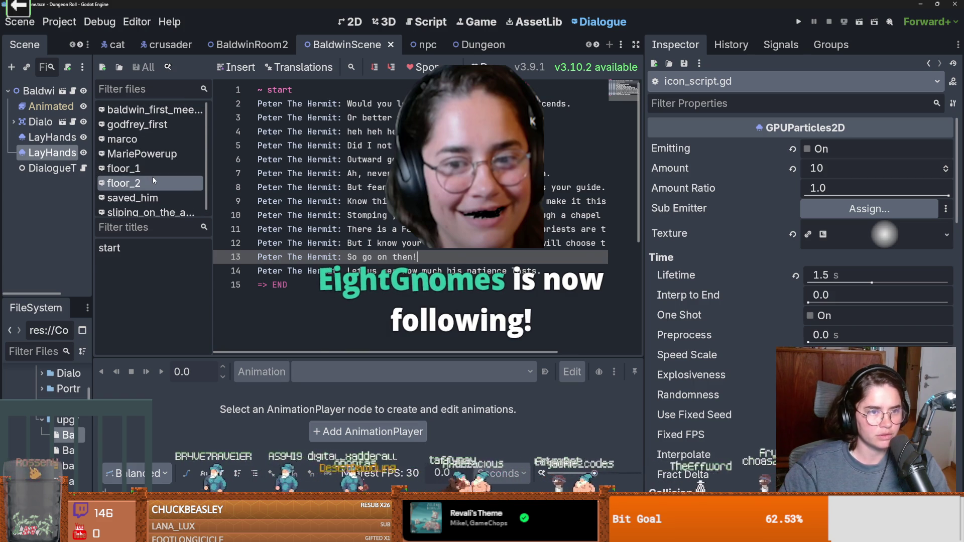
# Open baldwin_first_meeting and scroll through its dialogue
pyautogui.click(165, 115)
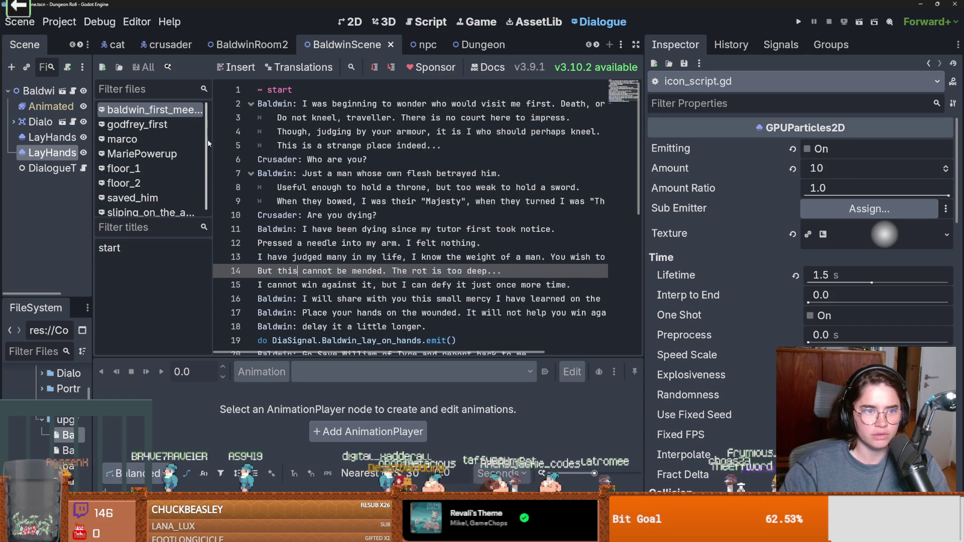
pyautogui.moveTo(94, 369); pyautogui.dragTo(223, 366)
pyautogui.scroll(-3, 139, 401)
pyautogui.scroll(-2, 139, 419)
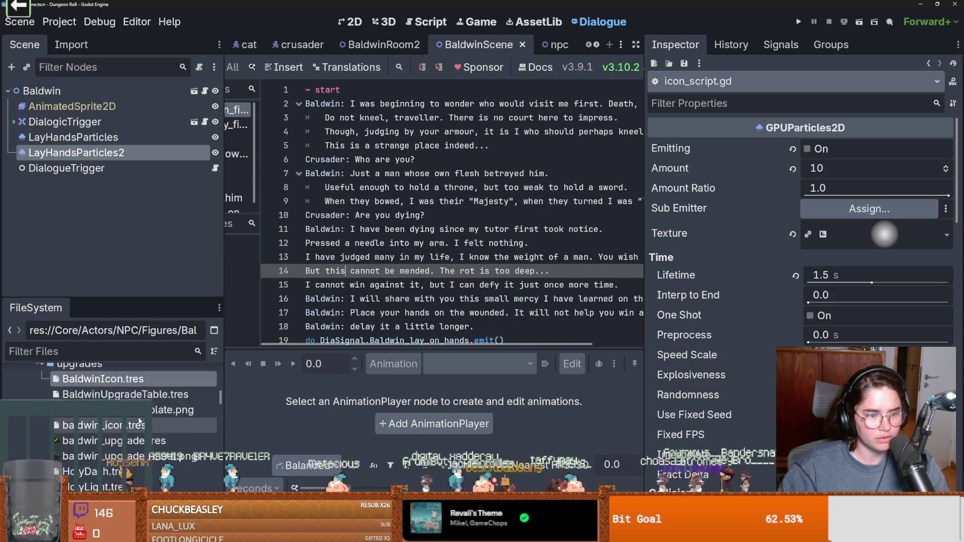
pyautogui.scroll(6, 139, 424)
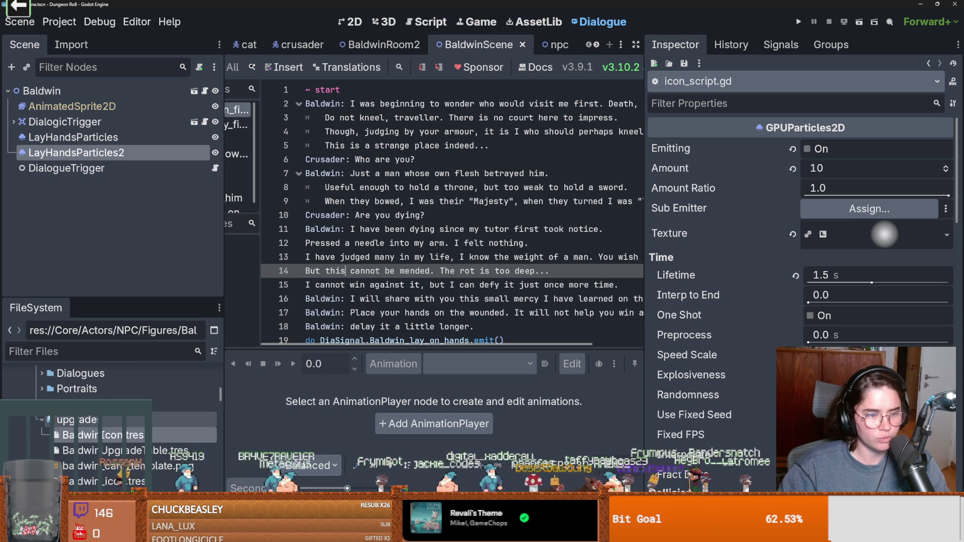
# In baldwin_first_debug, paste the copied choice blocks over 'Baldwin: yo' and add a line under start
pyautogui.doubleClick(139, 404)
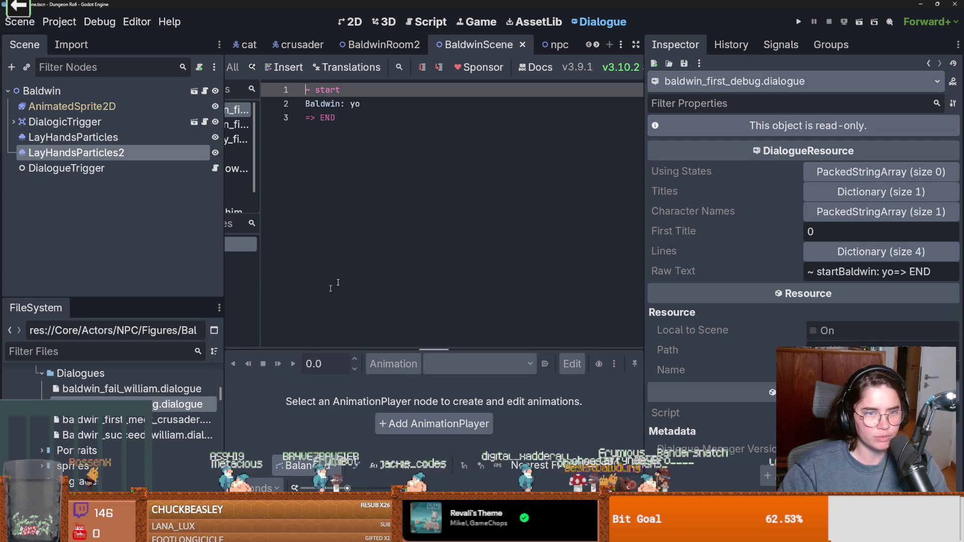
pyautogui.tripleClick(372, 103)
pyautogui.hotkey('ctrl', 'v')
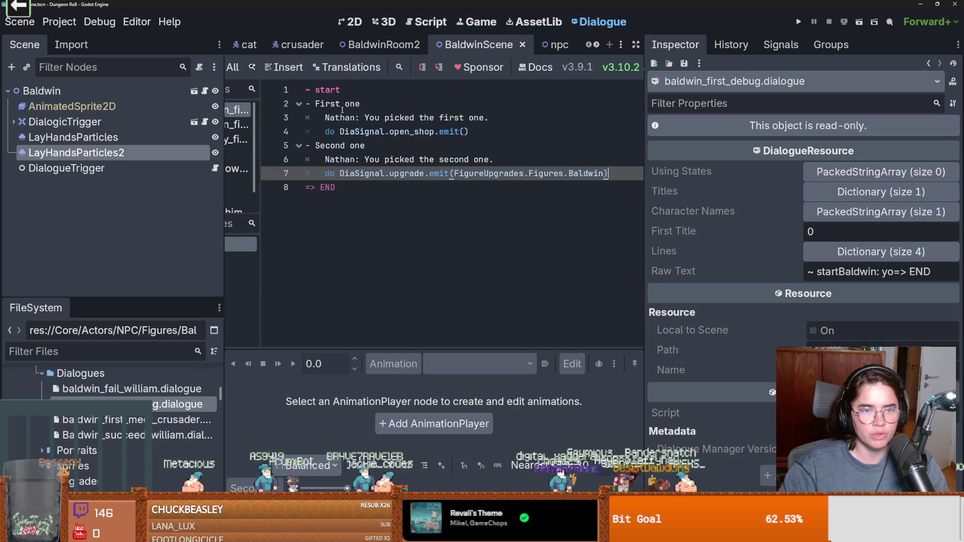
pyautogui.click(345, 117)
pyautogui.click(347, 89)
pyautogui.press('Return')
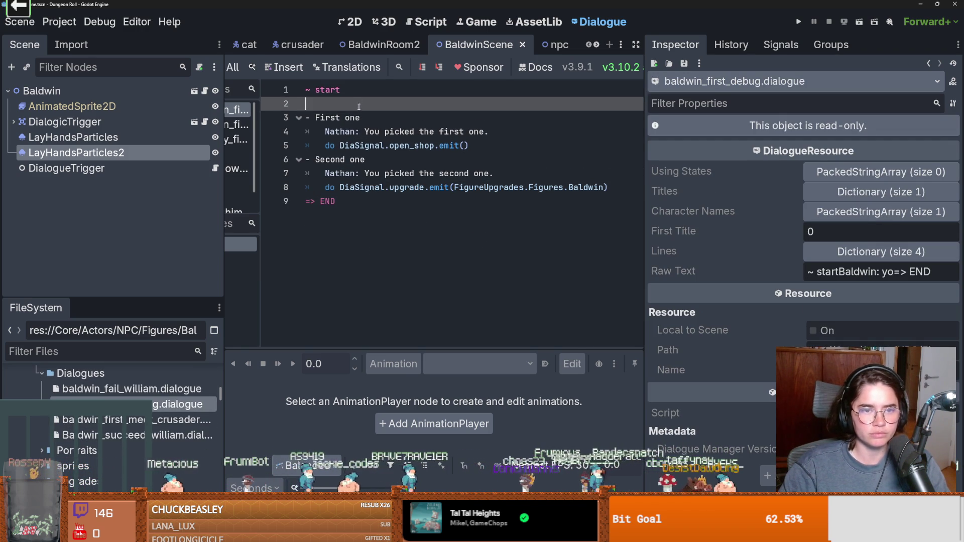
# Change both choices' speaker from Nathan to Baldwin
pyautogui.doubleClick(341, 131)
pyautogui.write('Baldwin')
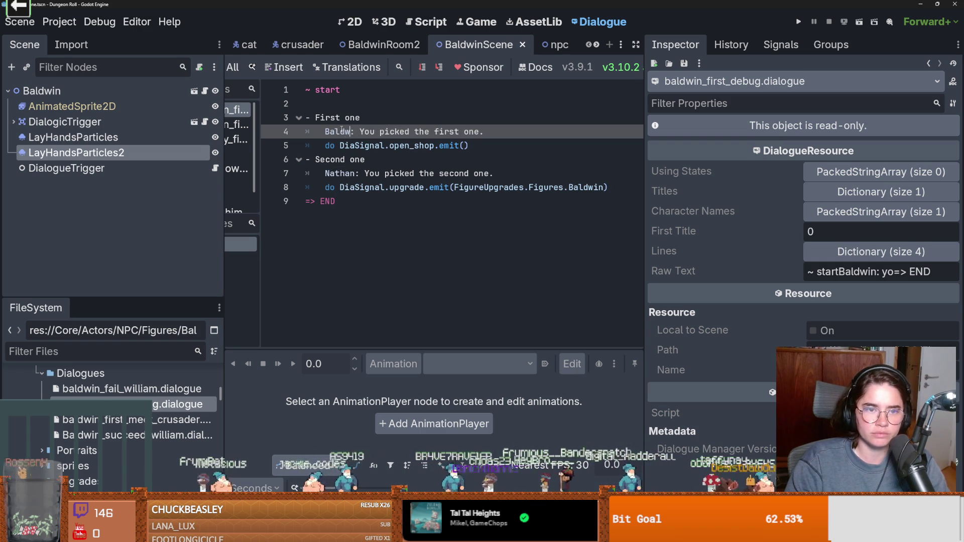
pyautogui.click(329, 173)
pyautogui.doubleClick(329, 174)
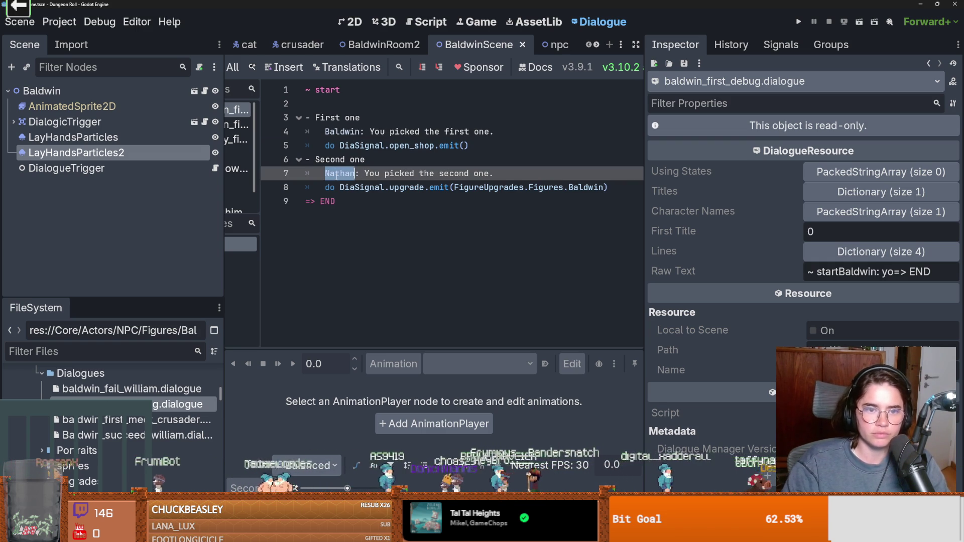
pyautogui.write('Bal')
pyautogui.write('dwin')
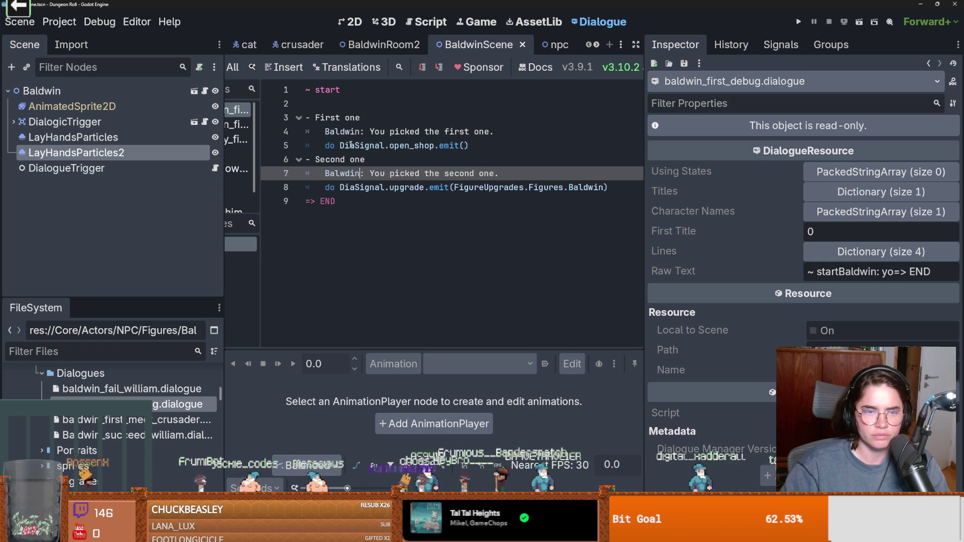
# Add Baldwin's opening line 'i am a linux beep boop' under start
pyautogui.moveTo(507, 133); pyautogui.dragTo(330, 133)
pyautogui.hotkey('ctrl', 'c')
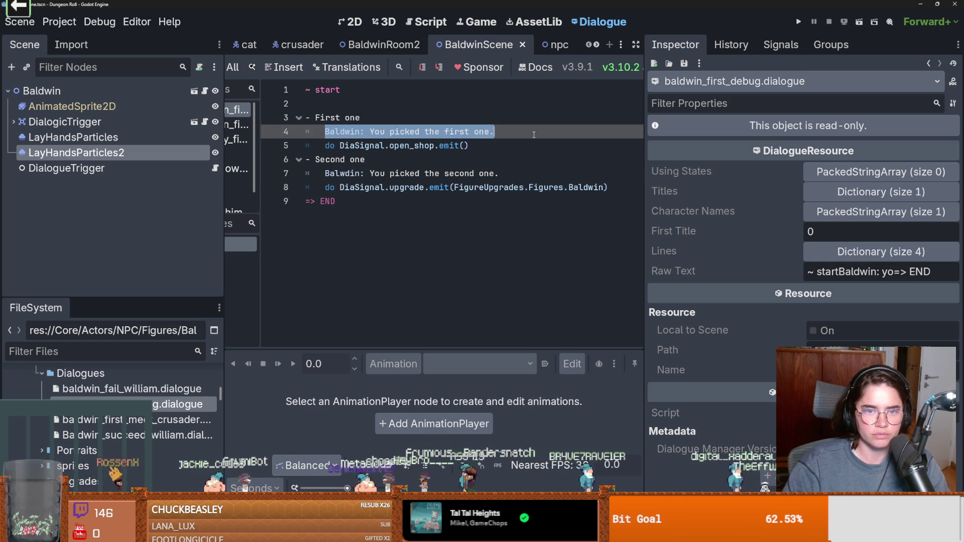
pyautogui.click(351, 104)
pyautogui.press('Return')
pyautogui.hotkey('ctrl', 'v')
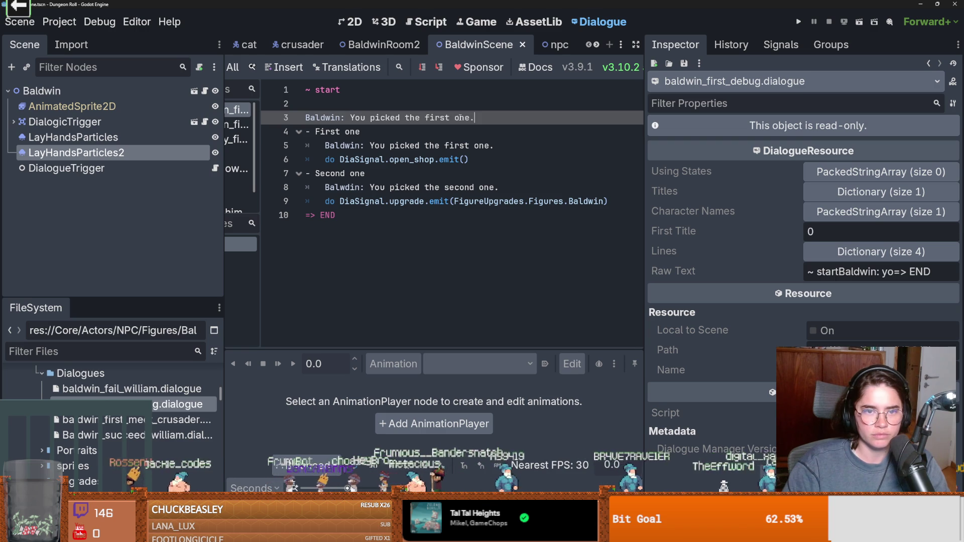
pyautogui.moveTo(474, 118); pyautogui.dragTo(350, 117)
pyautogui.press('BackSpace')
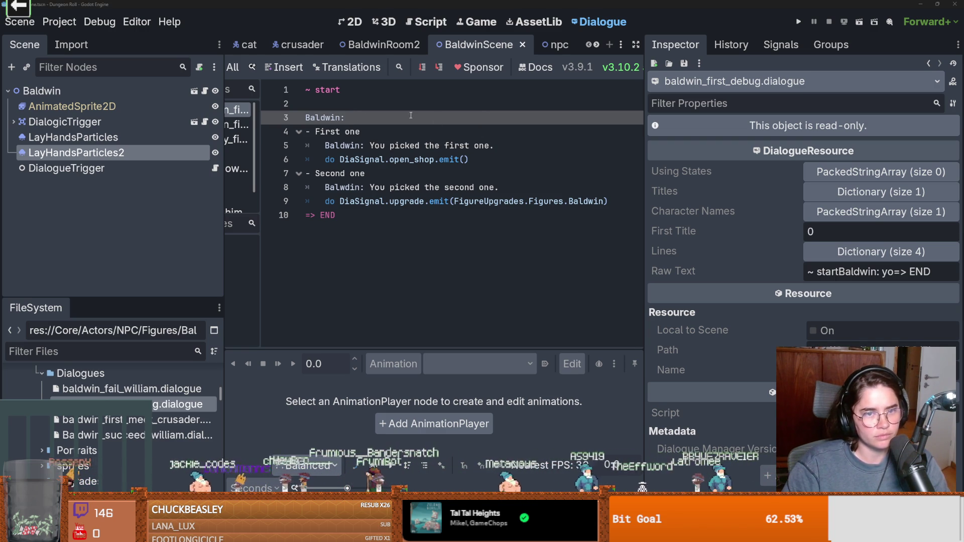
pyautogui.write('i am a linux beep boop')
pyautogui.click(358, 109)
pyautogui.press('BackSpace')
# Relabel the choices 'Open Shop' and 'Baldwin Upgrades' and save the dialogue
pyautogui.click(365, 132)
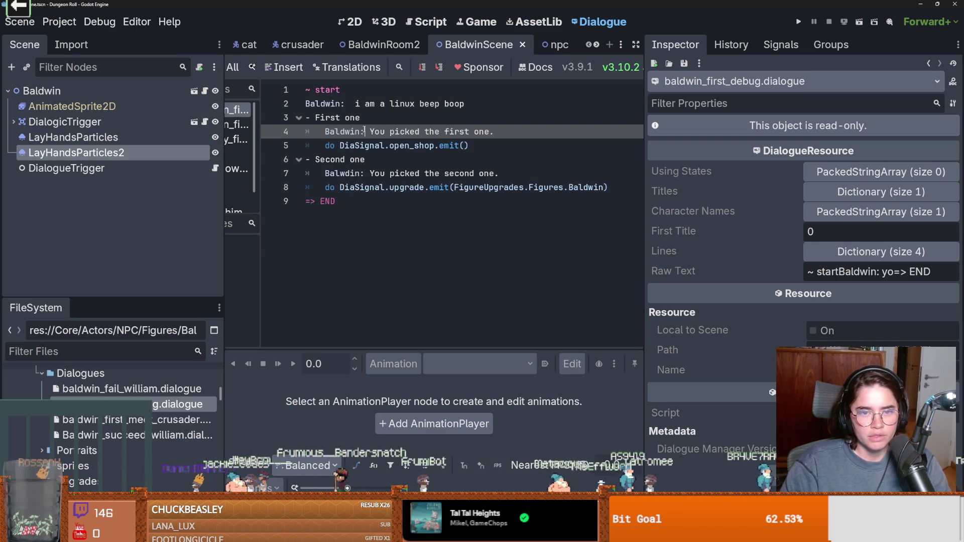
pyautogui.moveTo(348, 145); pyautogui.dragTo(441, 146)
pyautogui.click(440, 146)
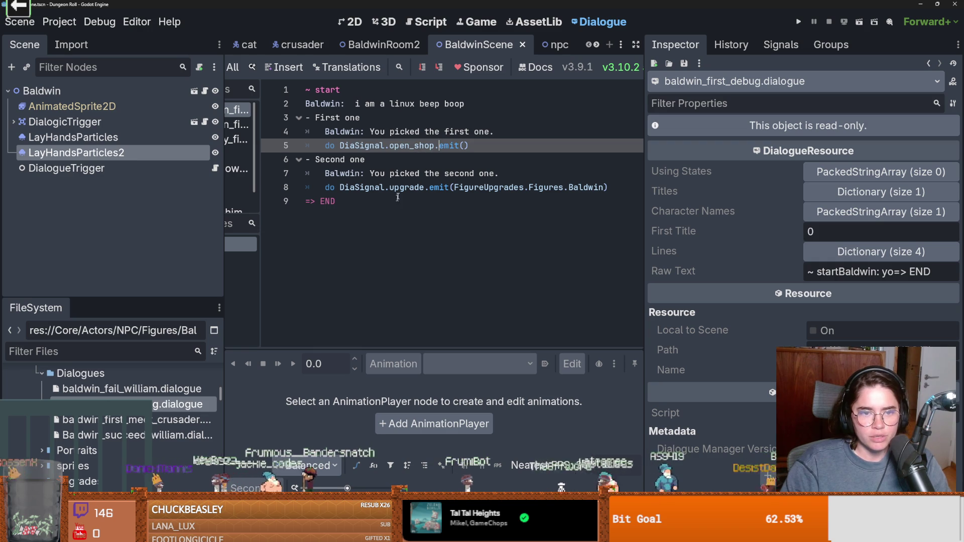
pyautogui.moveTo(361, 118); pyautogui.dragTo(315, 117)
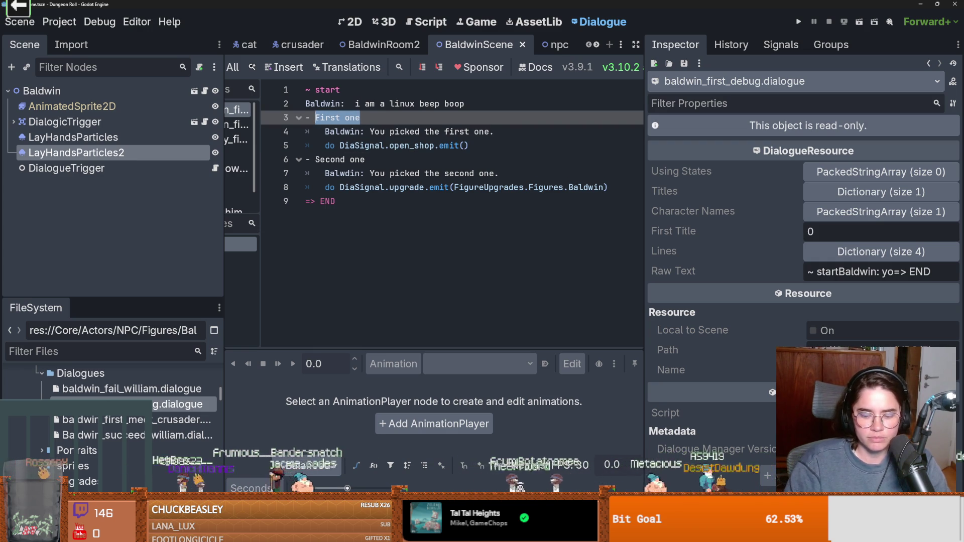
pyautogui.write('Open Shop')
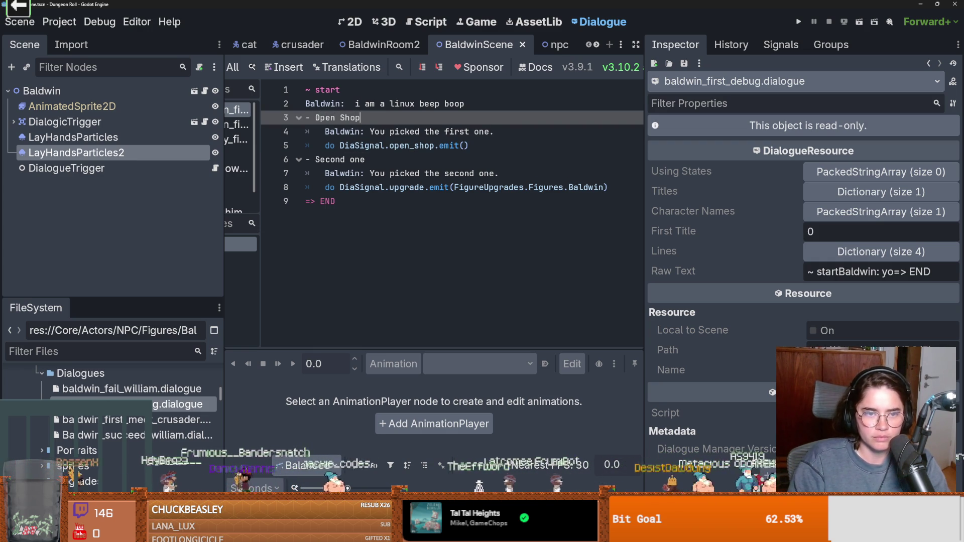
pyautogui.moveTo(364, 160); pyautogui.dragTo(314, 159)
pyautogui.write('Bal')
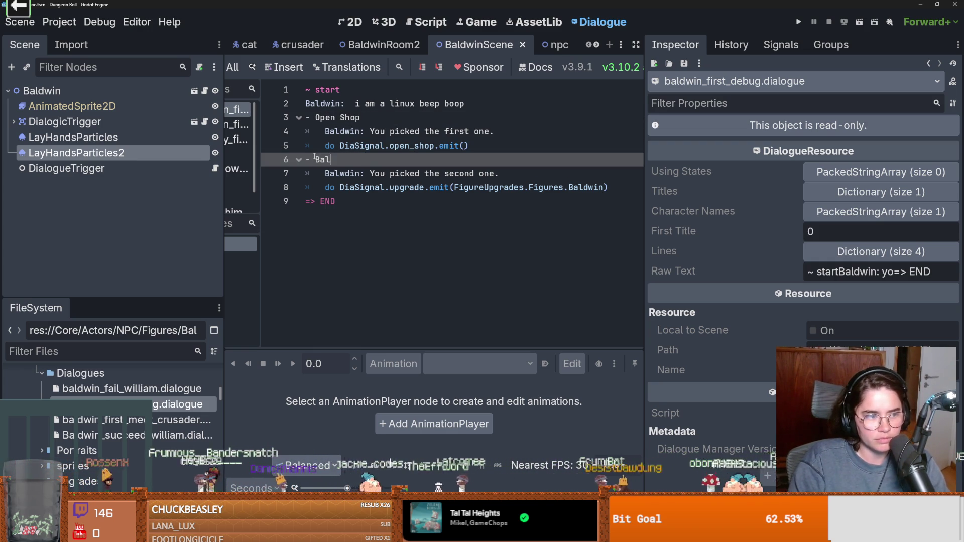
pyautogui.write('dwin Up')
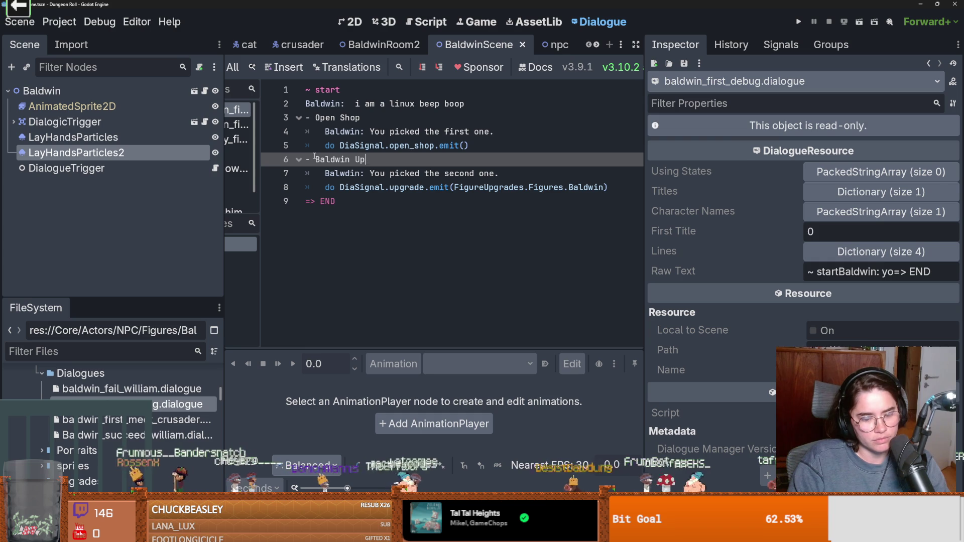
pyautogui.write('grades')
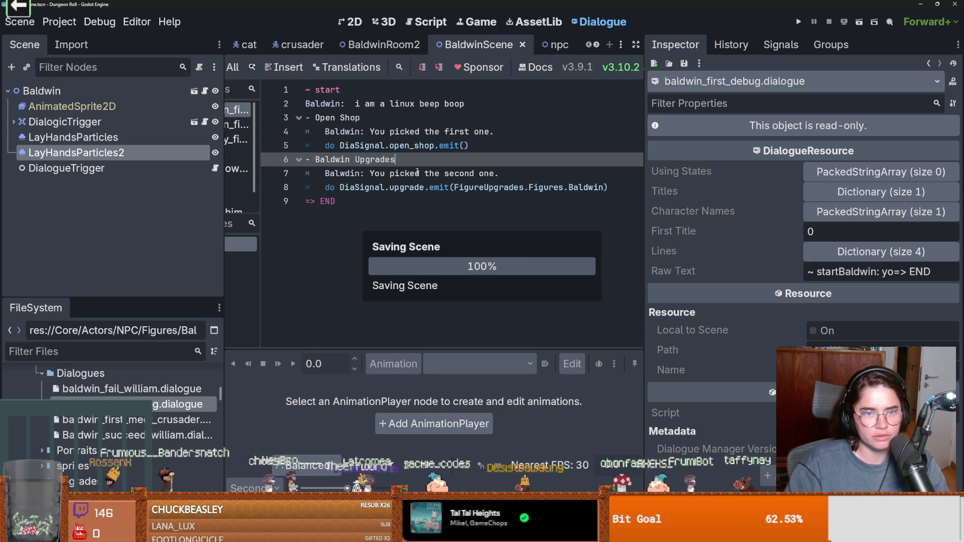
pyautogui.hotkey('ctrl', 's')
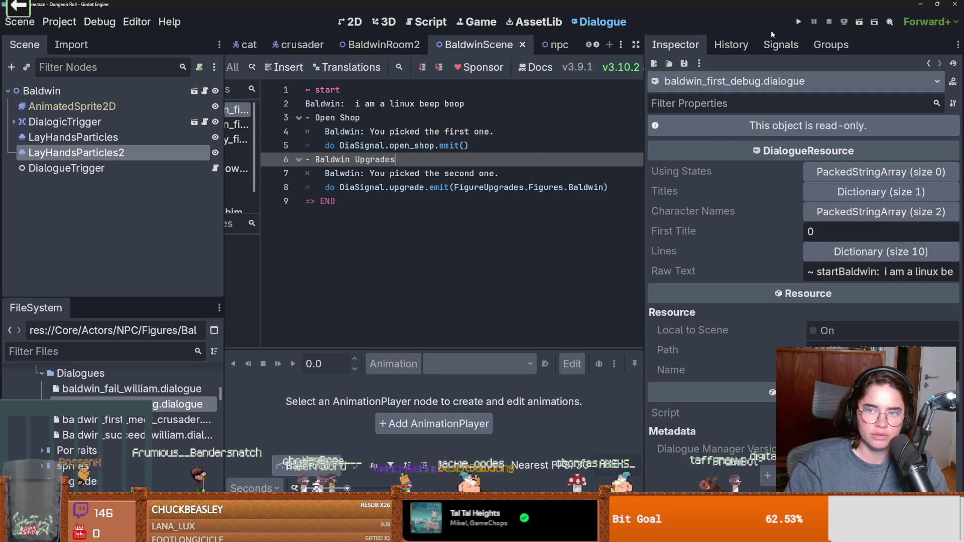
# Run the game, then try renaming npc.gd's class to KillableNPC, revert it and save
pyautogui.click(798, 22)
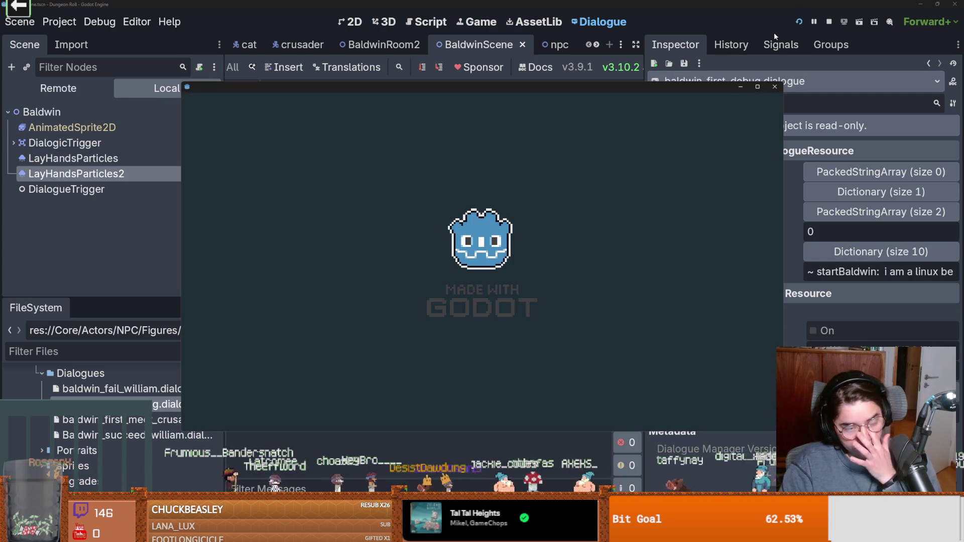
pyautogui.click(753, 71)
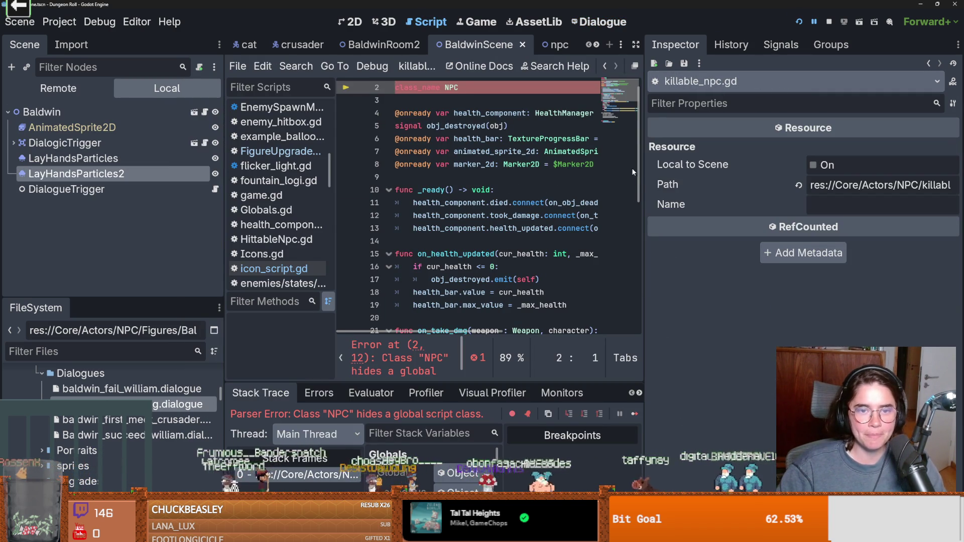
pyautogui.moveTo(709, 205); pyautogui.dragTo(834, 205)
pyautogui.scroll(1, 453, 101)
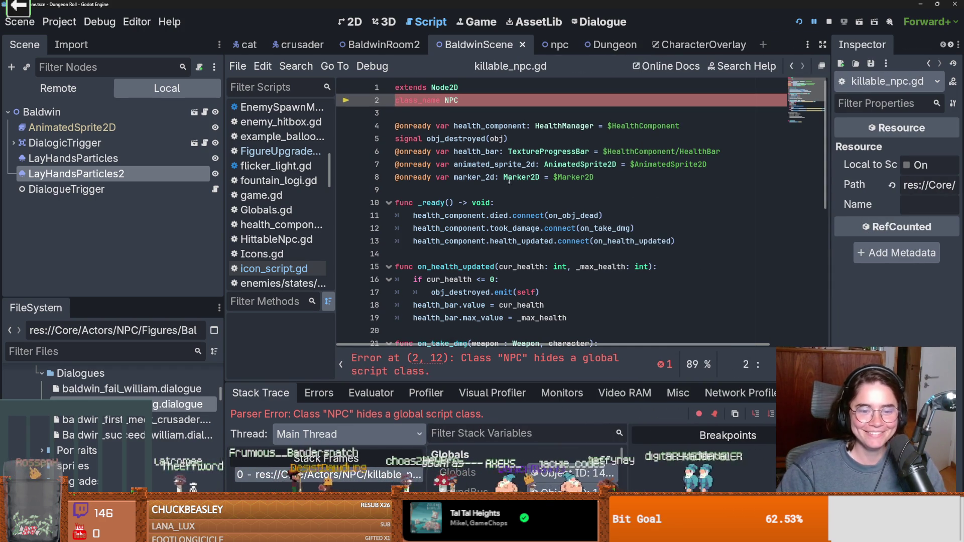
pyautogui.doubleClick(452, 101)
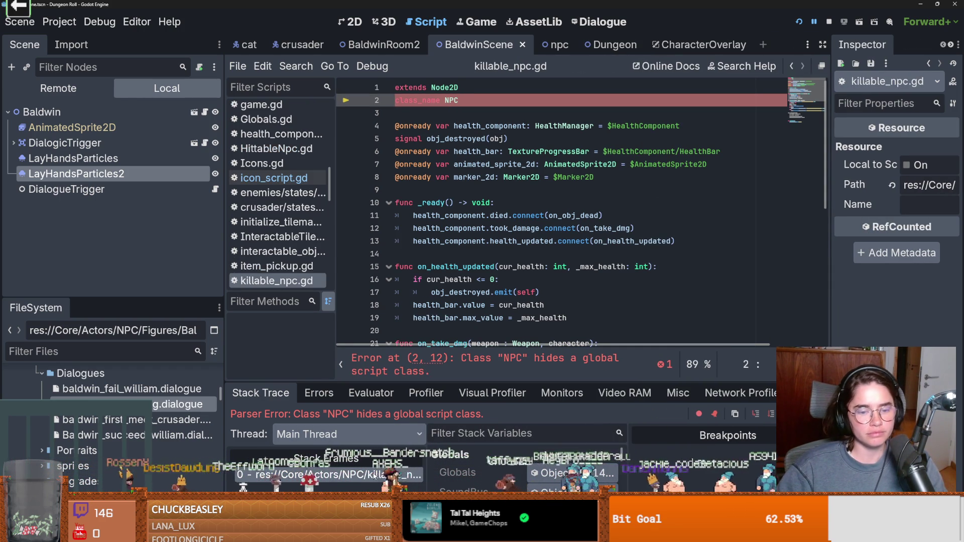
pyautogui.click(471, 219)
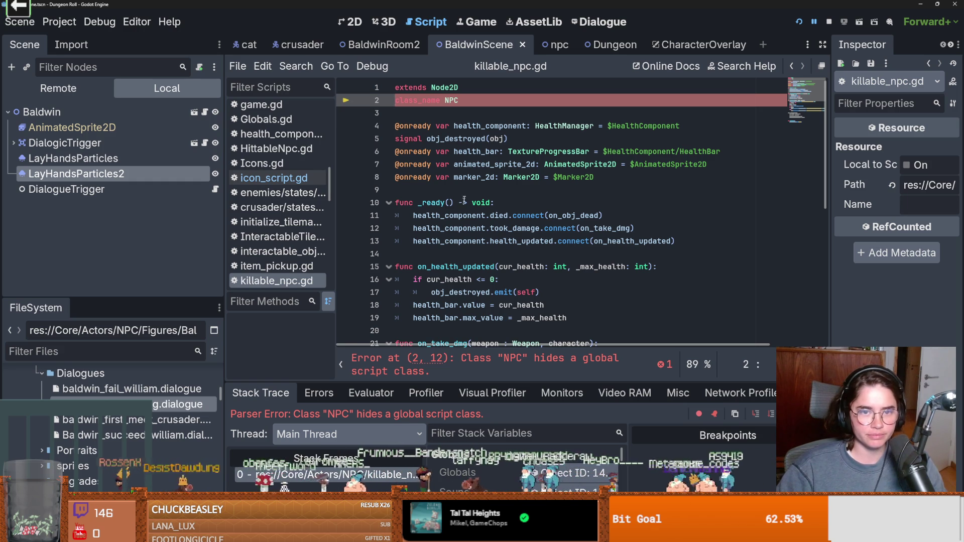
pyautogui.click(445, 101)
pyautogui.write('Killable')
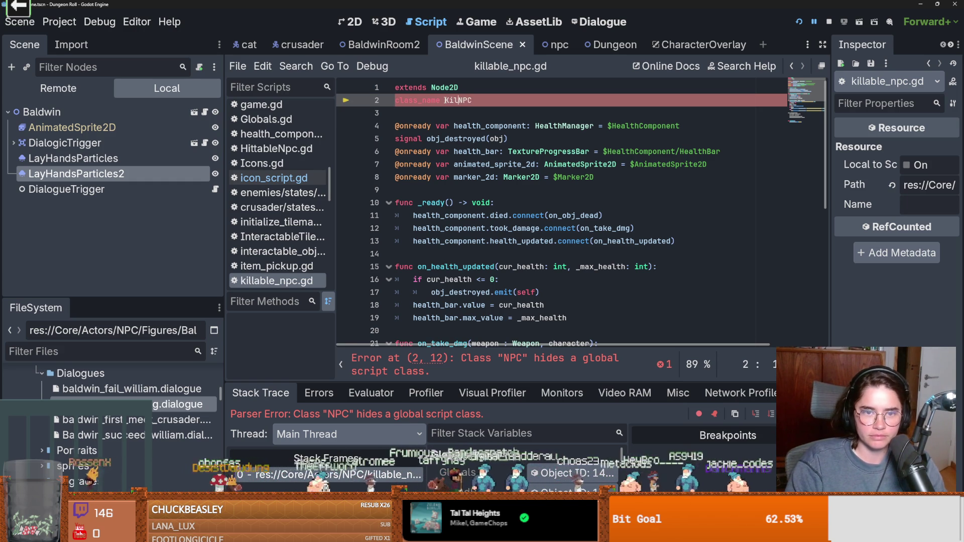
pyautogui.hotkey('ctrl', 'z')
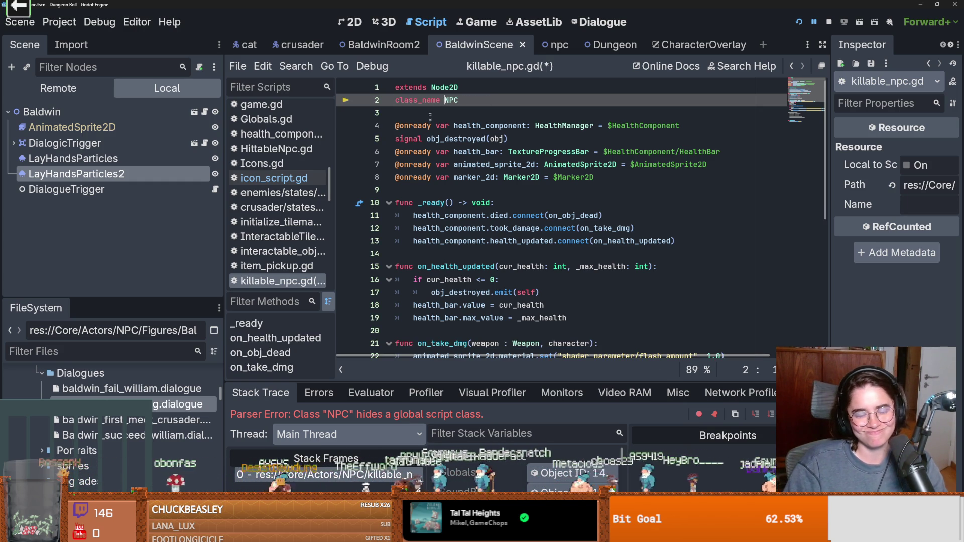
pyautogui.hotkey('ctrl', 's')
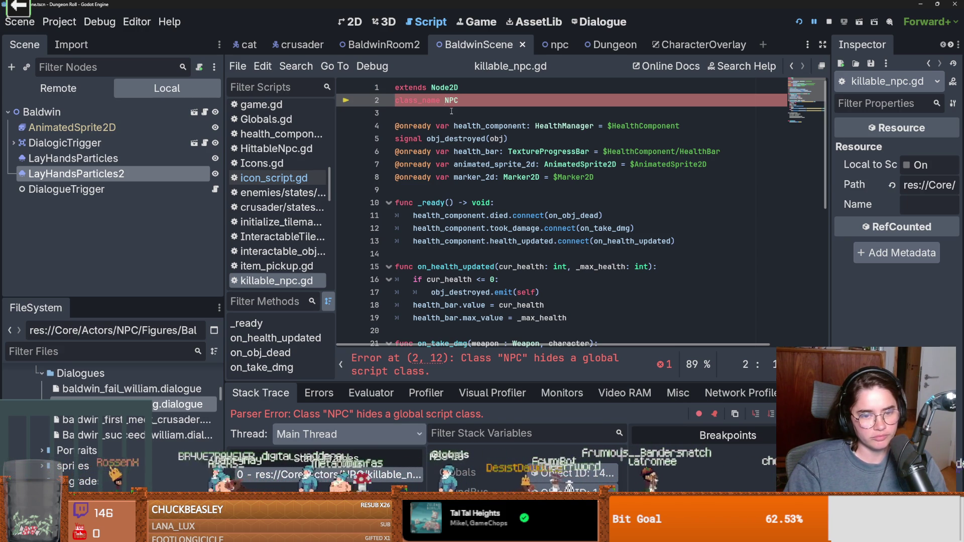
# Rename the NPC class in npc.gd to NPCPerson, make icon_script.gd extend it, and rerun
pyautogui.click(204, 112)
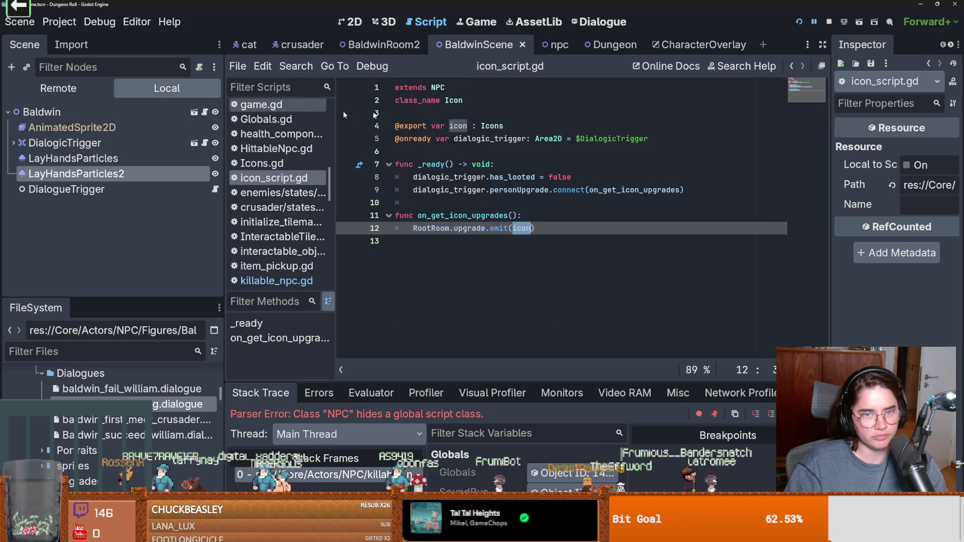
pyautogui.keyDown('ctrl'); pyautogui.click(437, 89); pyautogui.keyUp('ctrl')
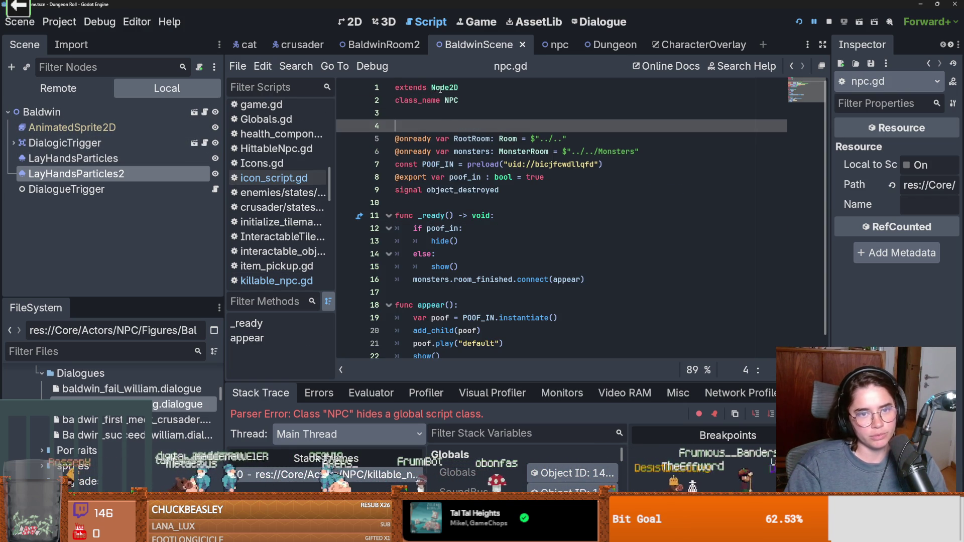
pyautogui.doubleClick(456, 100)
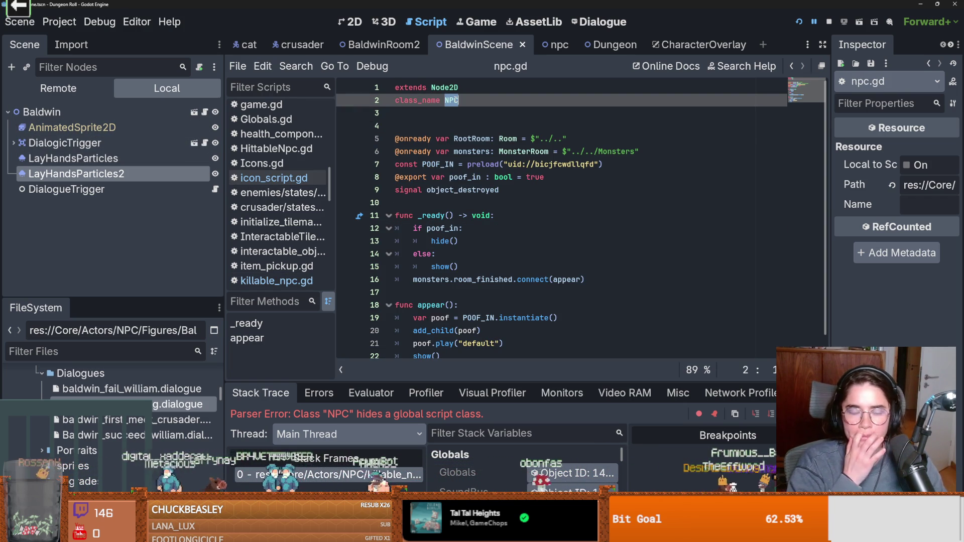
pyautogui.click(448, 117)
pyautogui.press('BackSpace')
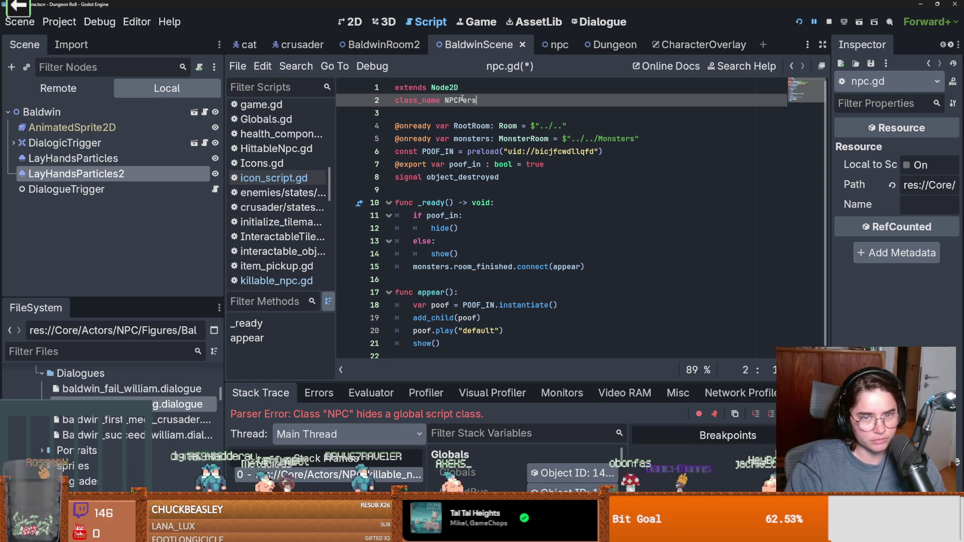
pyautogui.click(273, 178)
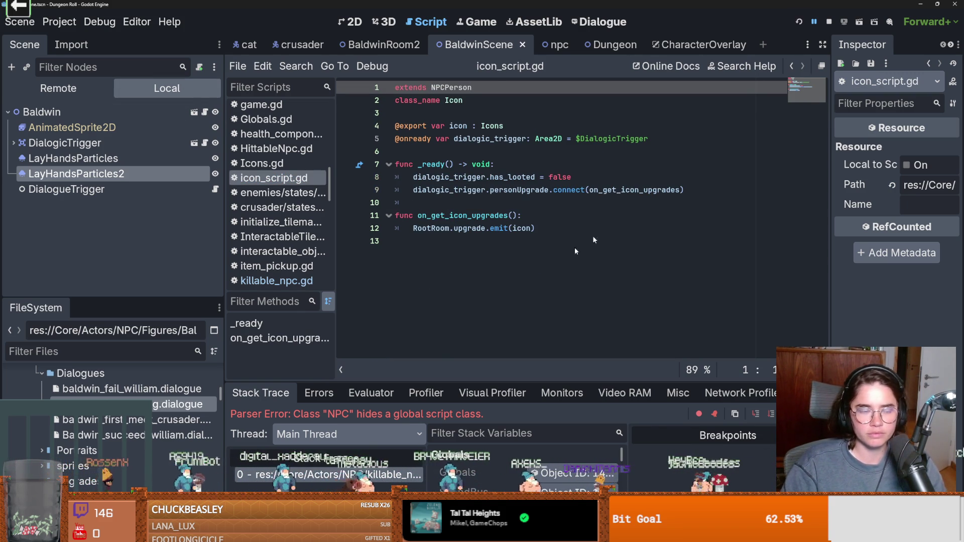
pyautogui.press('F5')
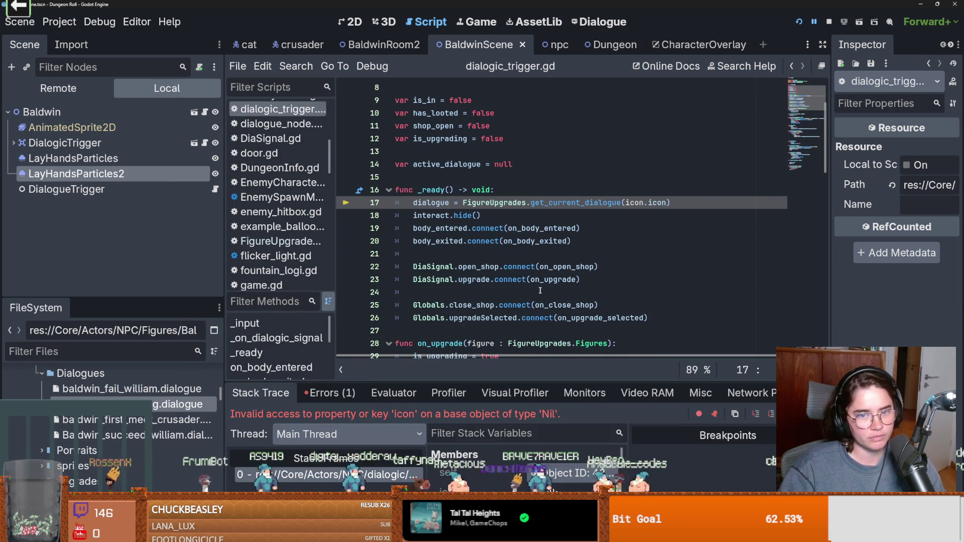
# Retype icon on dialogic_trigger.gd line 17 and follow it to its declaration in Icons.gd
pyautogui.scroll(2, 540, 290)
pyautogui.scroll(-1, 540, 290)
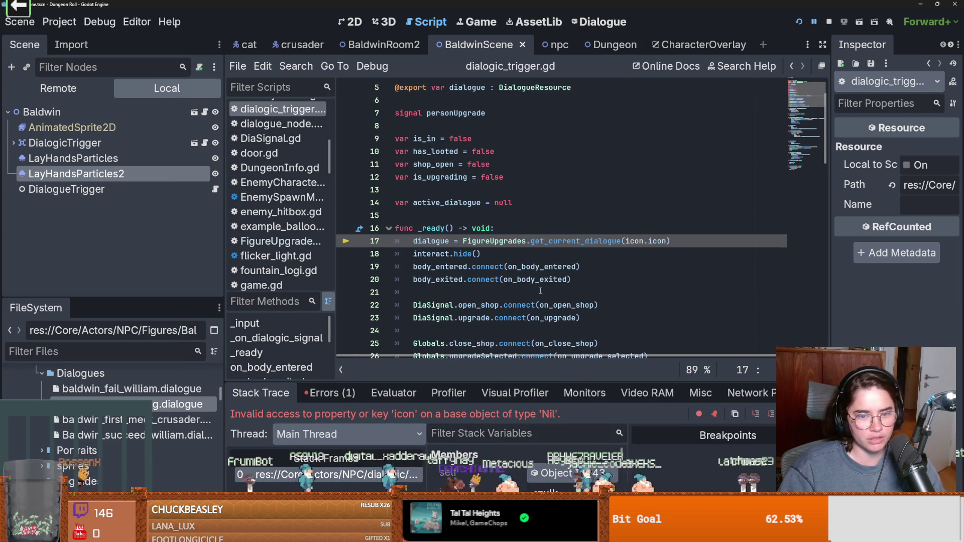
pyautogui.click(539, 291)
pyautogui.doubleClick(547, 241)
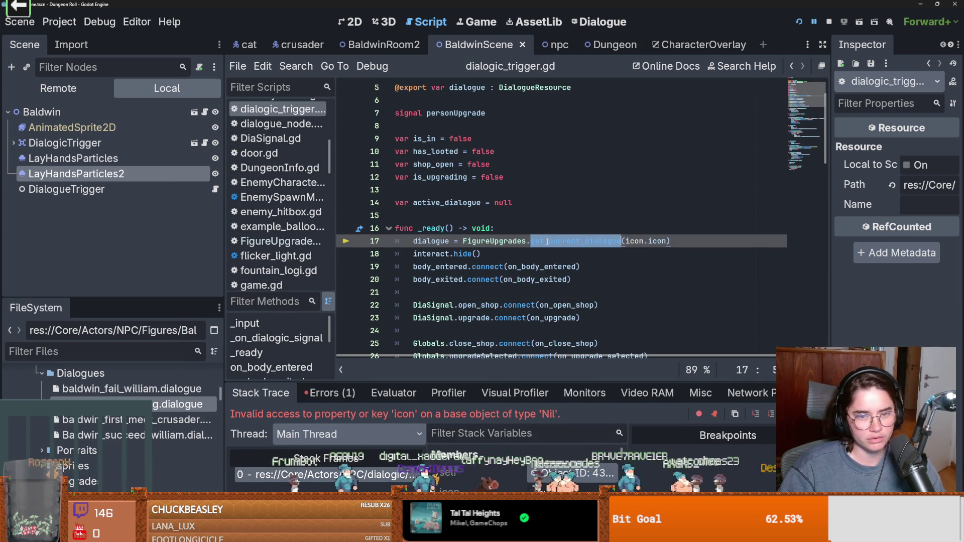
pyautogui.moveTo(519, 246)
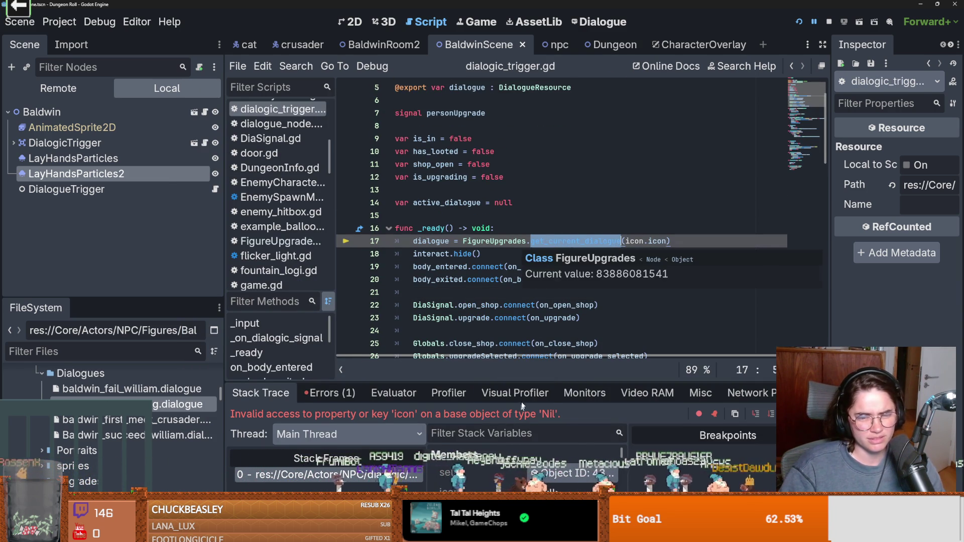
pyautogui.doubleClick(657, 242)
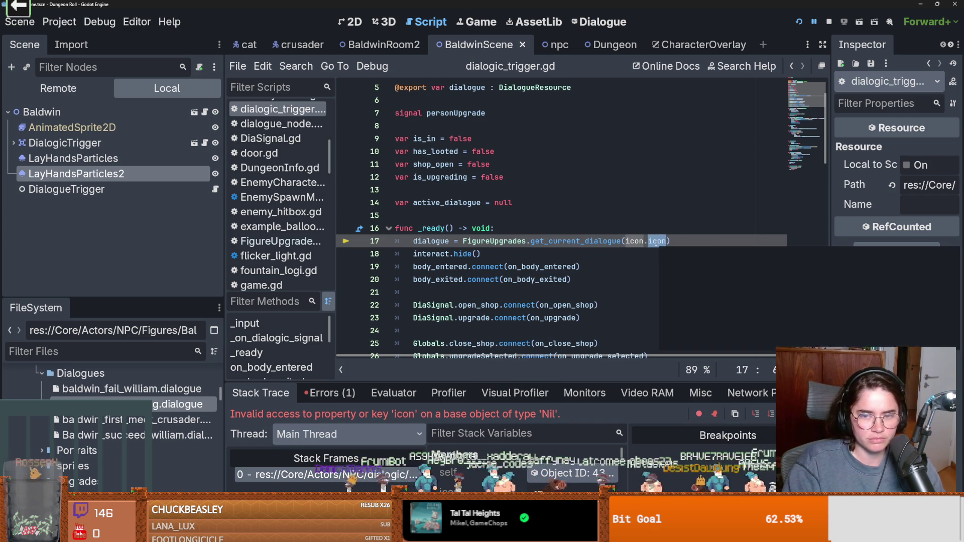
pyautogui.write('ficon : Icons')
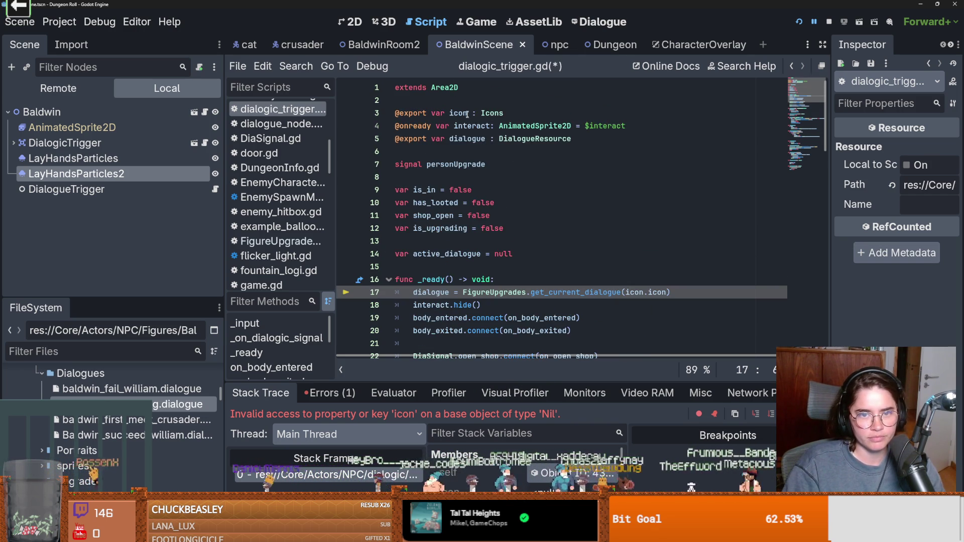
pyautogui.keyDown('ctrl'); pyautogui.click(658, 241); pyautogui.keyUp('ctrl')
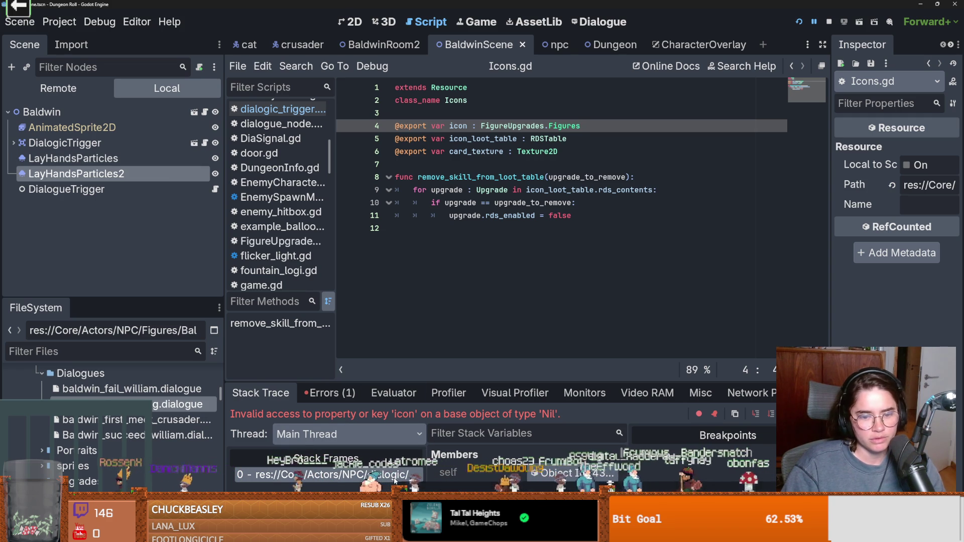
pyautogui.hotkey('ctrl', 'End')
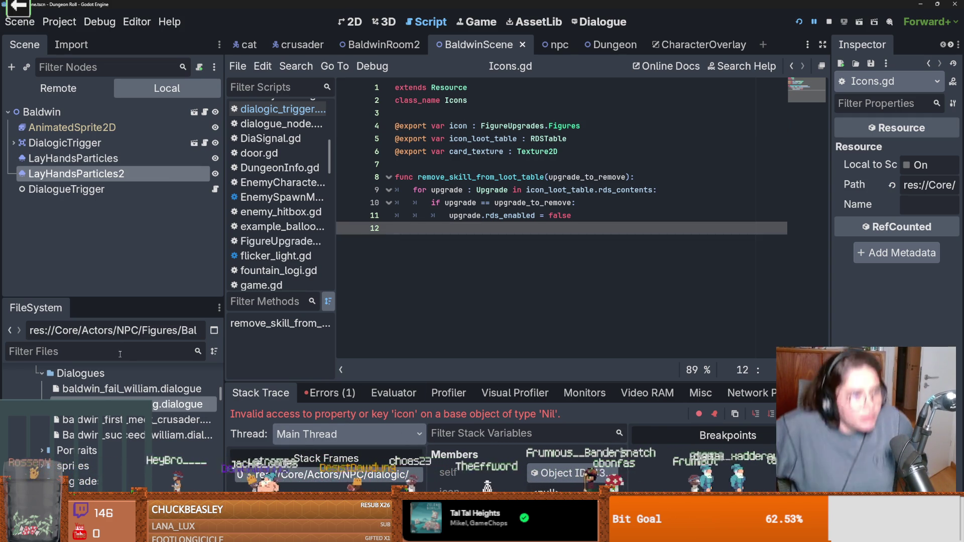
pyautogui.click(120, 354)
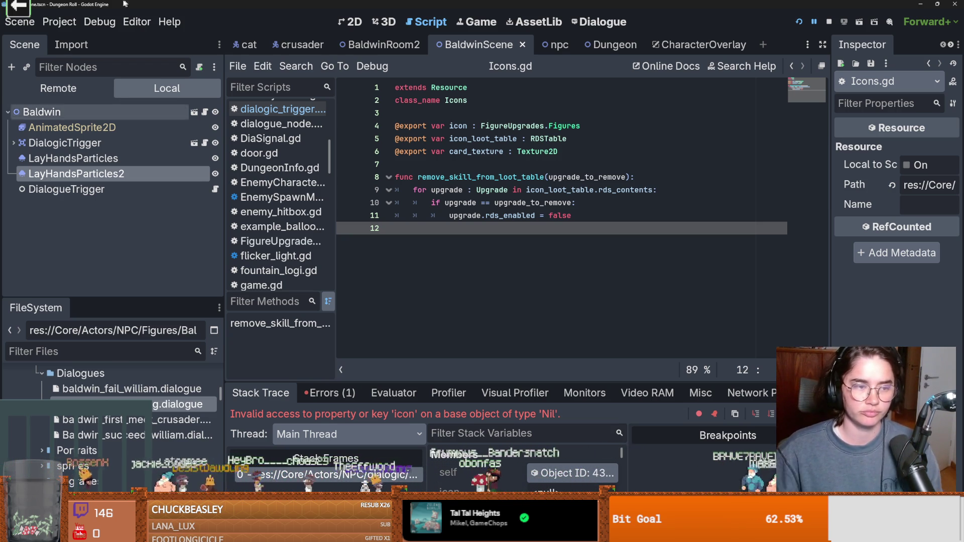
# Widen and heighten the FileSystem dock and scroll up to its Favorites
pyautogui.moveTo(141, 303)
pyautogui.mouseDown()
pyautogui.moveTo(191, 271)
pyautogui.moveTo(163, 270)
pyautogui.moveTo(206, 271)
pyautogui.mouseUp()
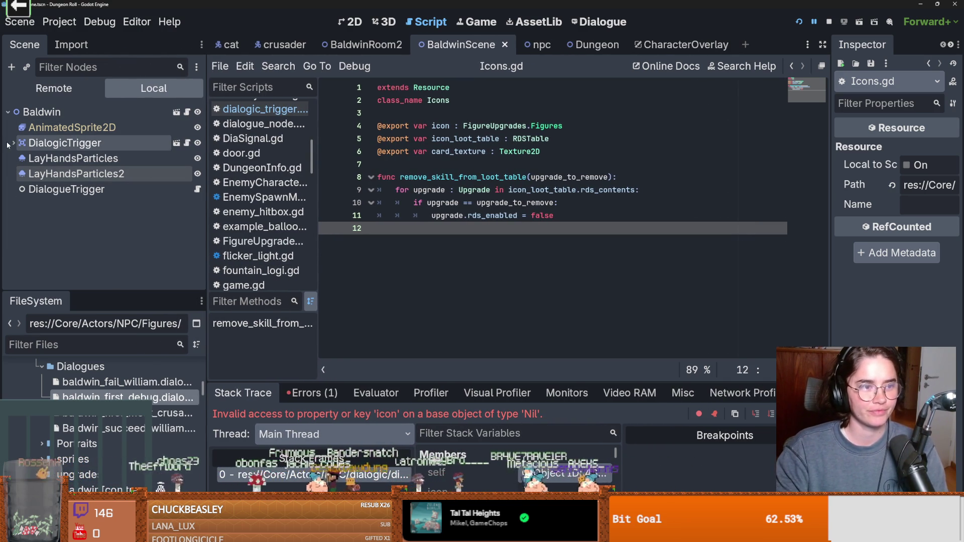
pyautogui.moveTo(206, 192); pyautogui.dragTo(242, 192)
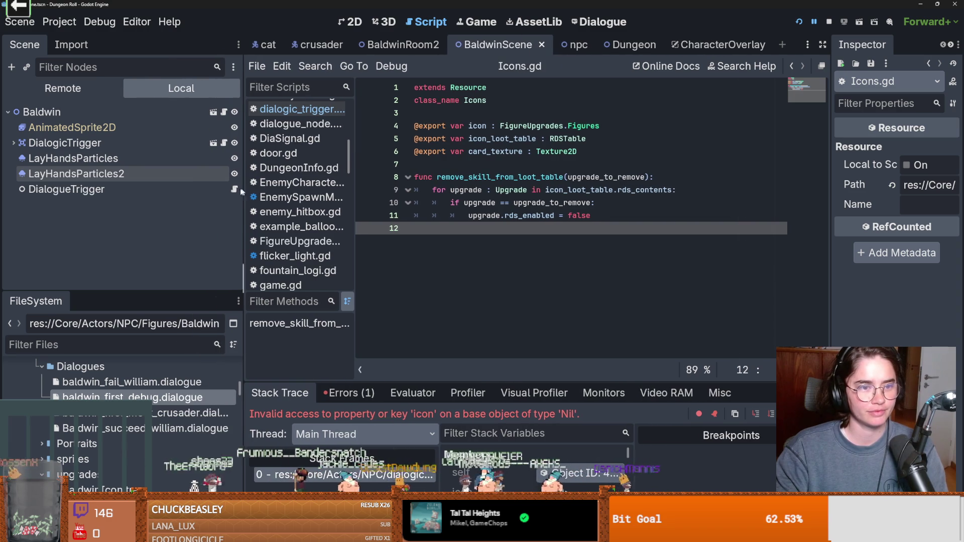
pyautogui.moveTo(129, 300); pyautogui.dragTo(75, 224)
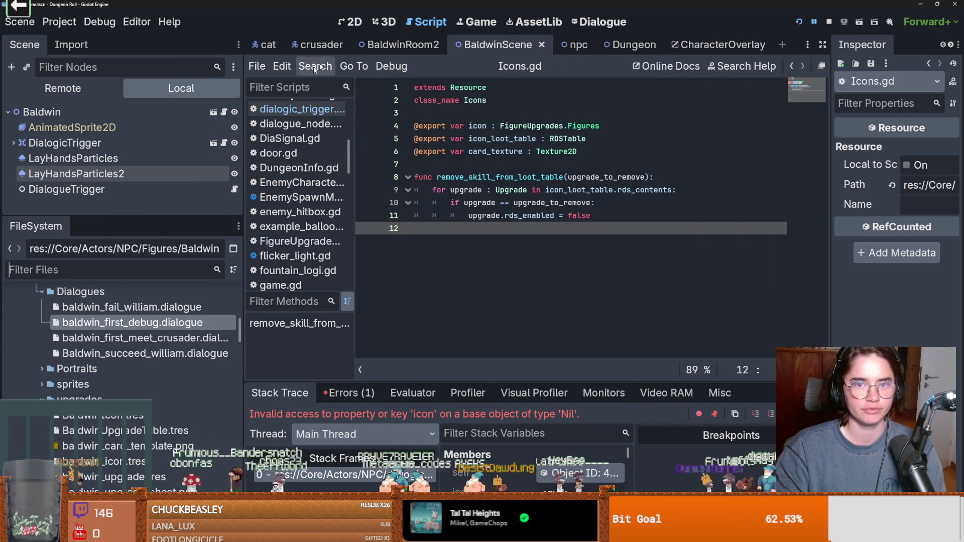
pyautogui.scroll(10, 228, 291)
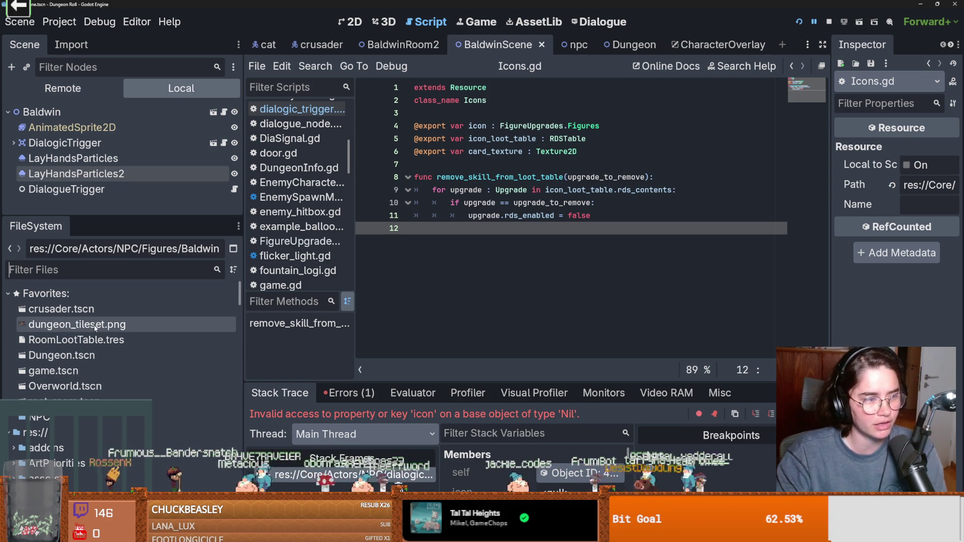
# Open the peter_the_hermit scene from the Dungeon room and select its DialogicTrigger node
pyautogui.doubleClick(57, 357)
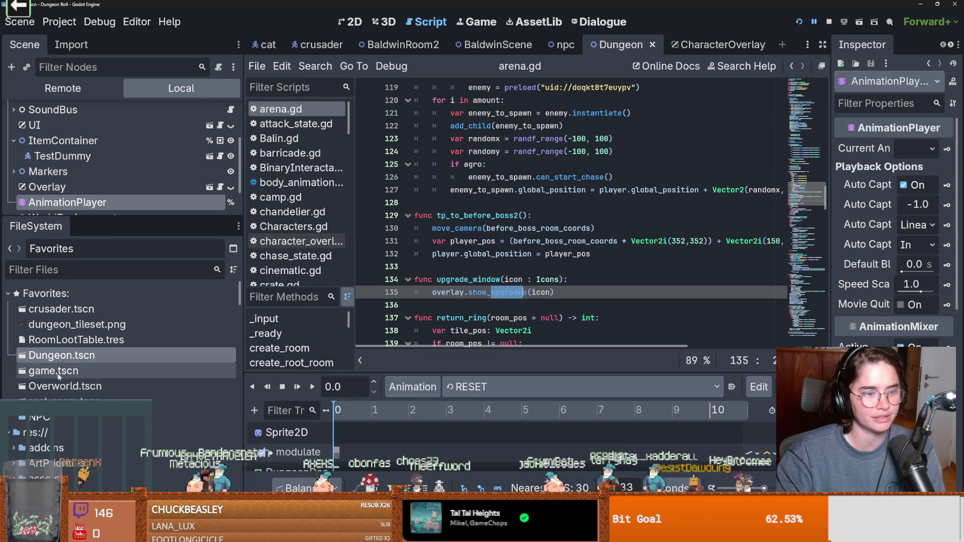
pyautogui.doubleClick(60, 401)
pyautogui.scroll(1, 633, 244)
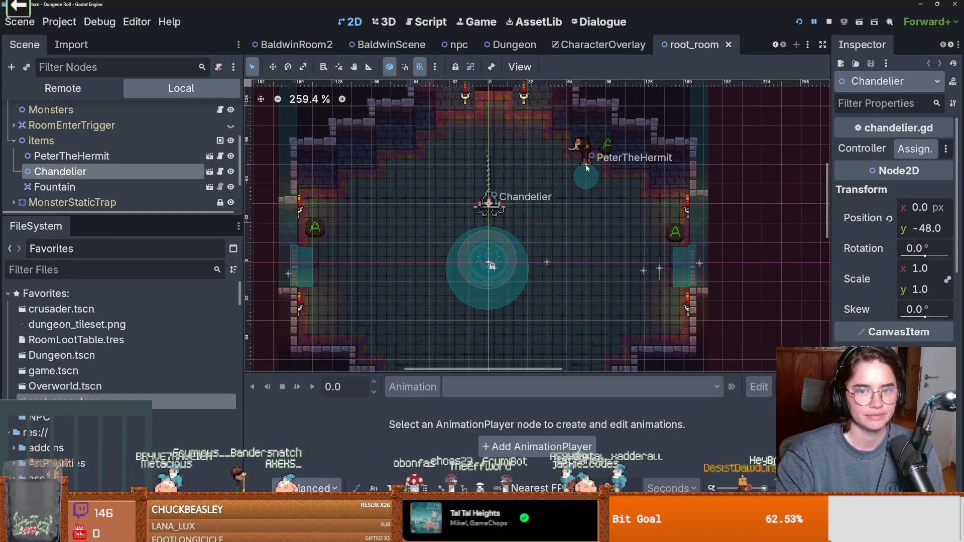
pyautogui.hscroll(3, 634, 243)
pyautogui.click(107, 157)
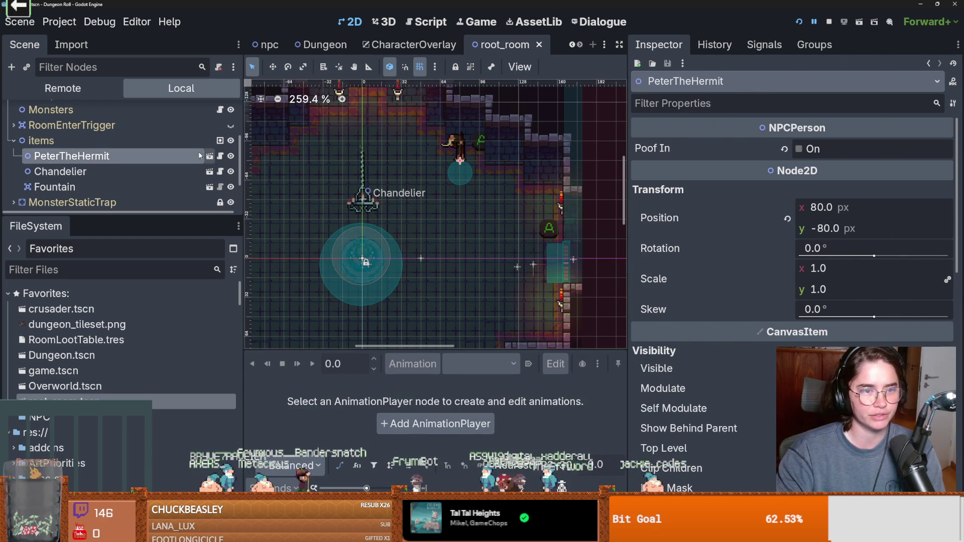
pyautogui.click(209, 156)
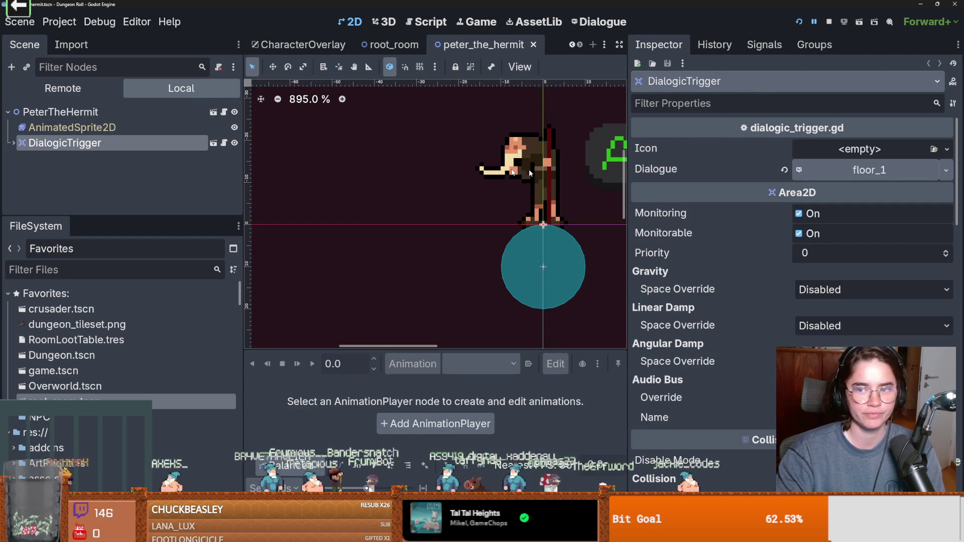
pyautogui.click(188, 111)
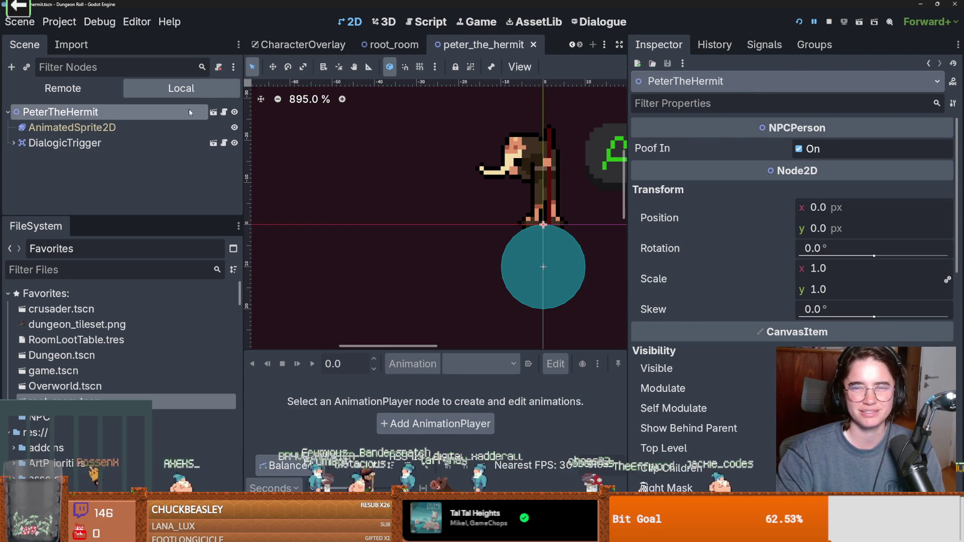
pyautogui.click(161, 143)
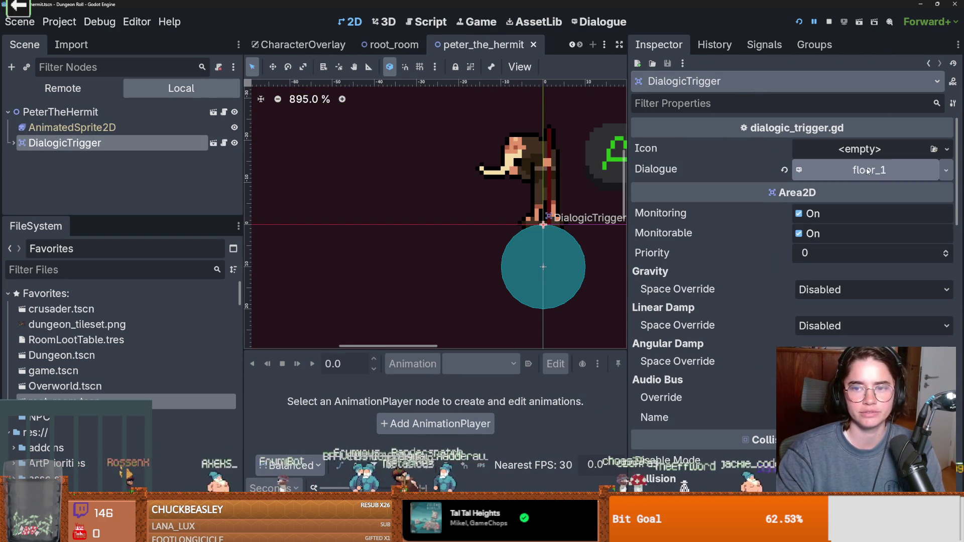
# Give the trigger's Icon a new Icons resource set to Peter The Hermit, save, and run
pyautogui.click(947, 149)
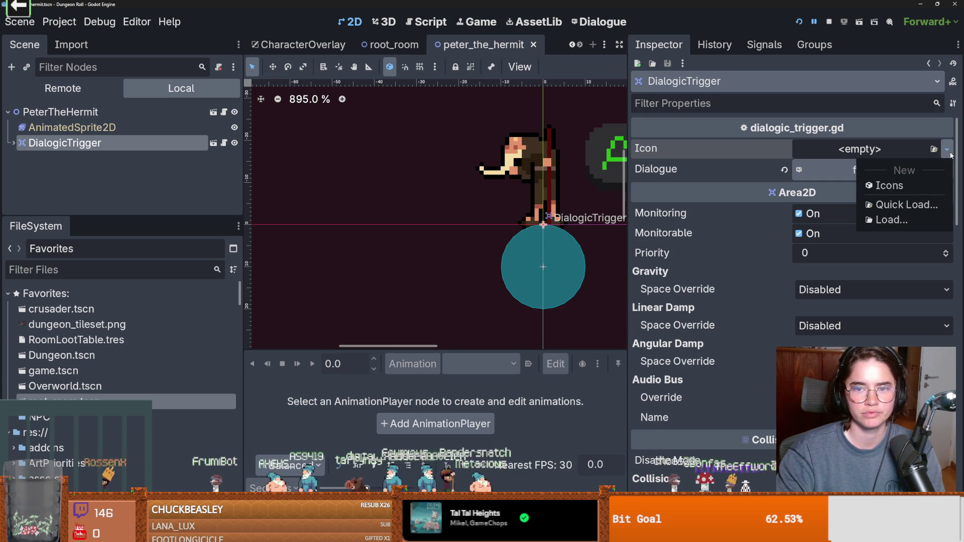
pyautogui.click(896, 203)
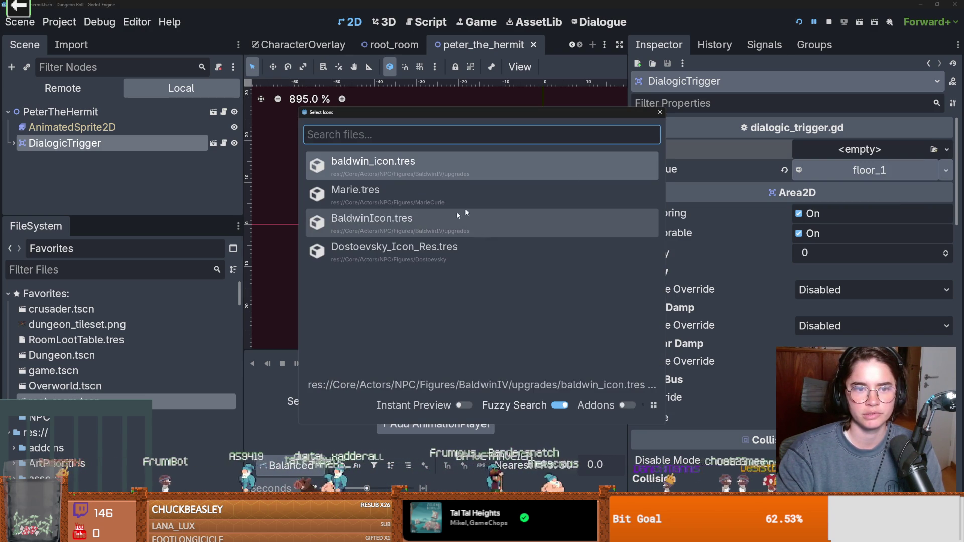
pyautogui.click(659, 112)
pyautogui.click(947, 149)
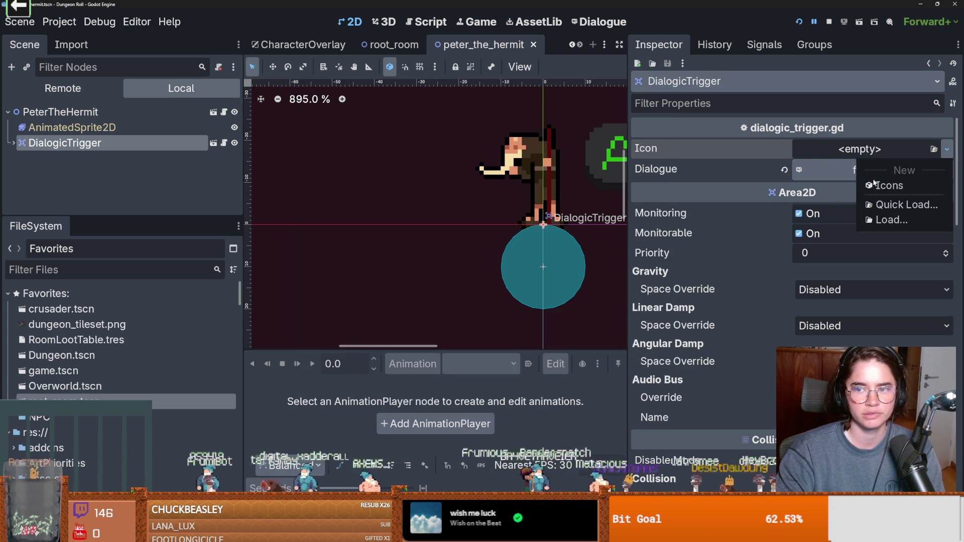
pyautogui.click(897, 185)
pyautogui.click(863, 150)
pyautogui.click(863, 169)
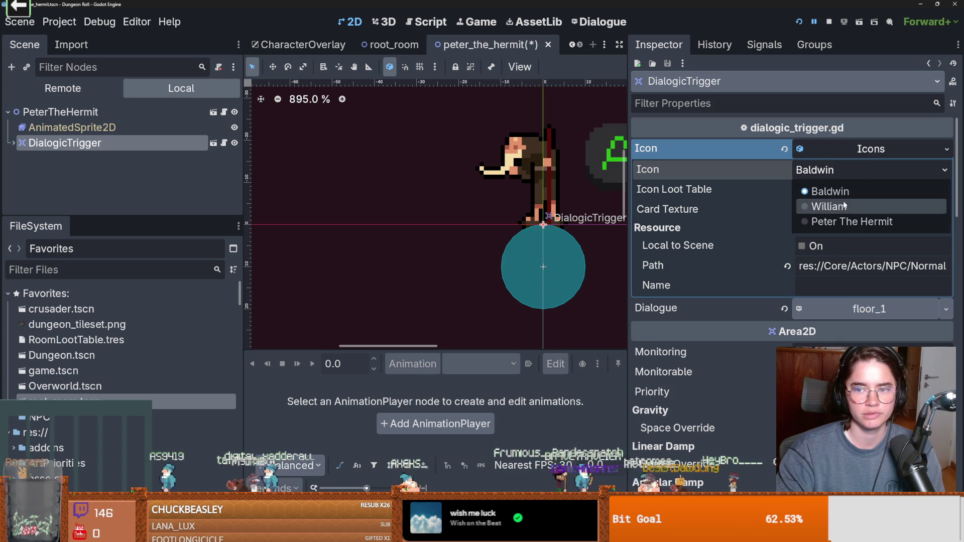
pyautogui.click(844, 221)
pyautogui.hotkey('ctrl', 's')
pyautogui.click(837, 149)
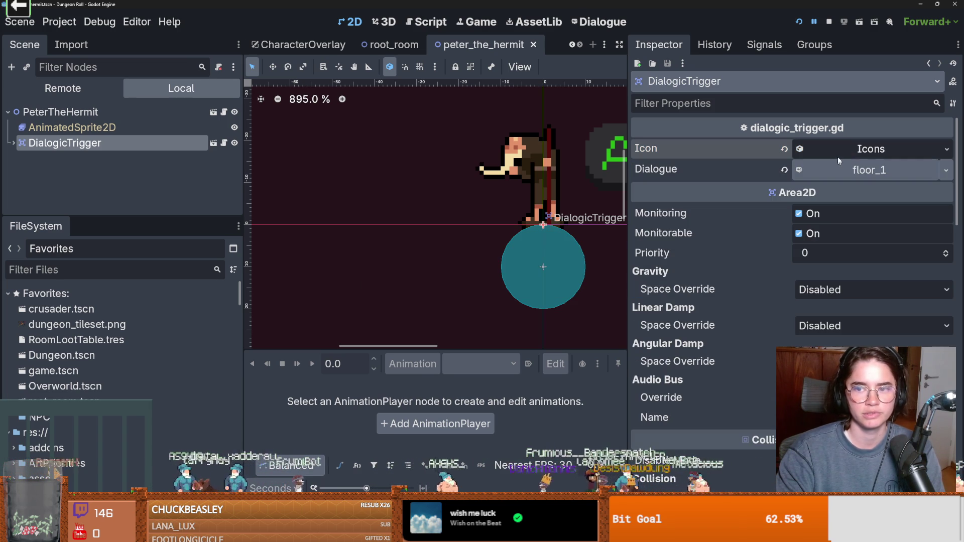
pyautogui.click(800, 21)
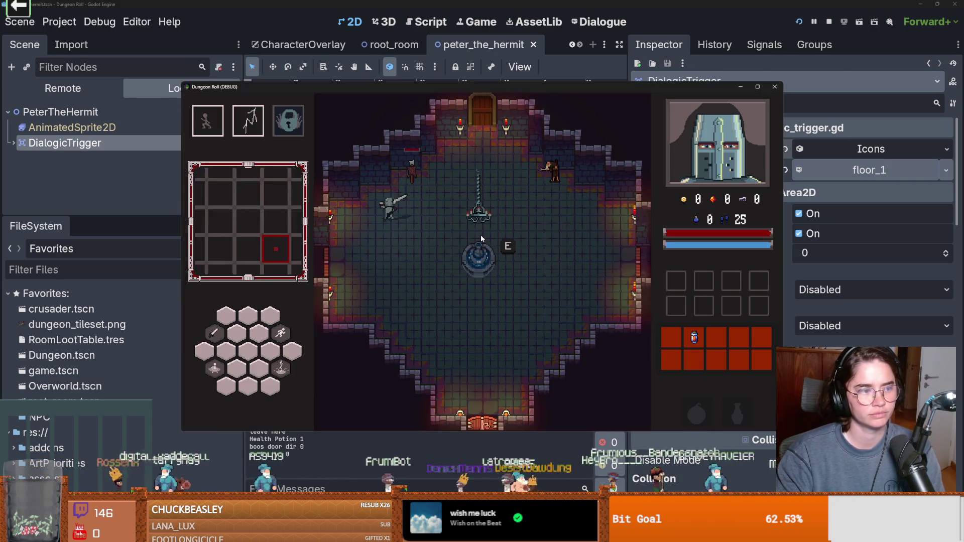
# Walk the crusader to the hermit, talk to him with E, and click through his entire dialogue
pyautogui.press('d')
pyautogui.press('w')
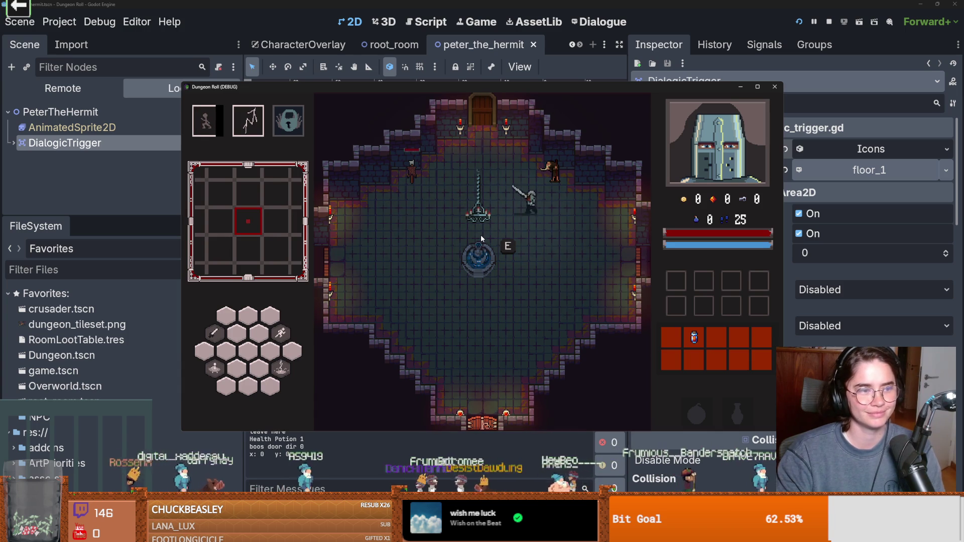
pyautogui.press('e')
pyautogui.click(336, 324)
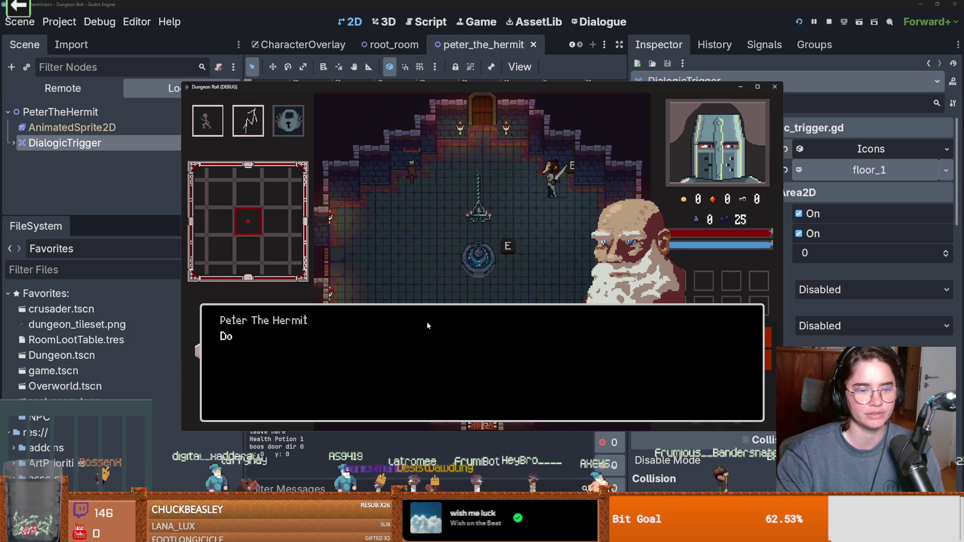
pyautogui.click(427, 321)
pyautogui.click(428, 320)
pyautogui.click(429, 320)
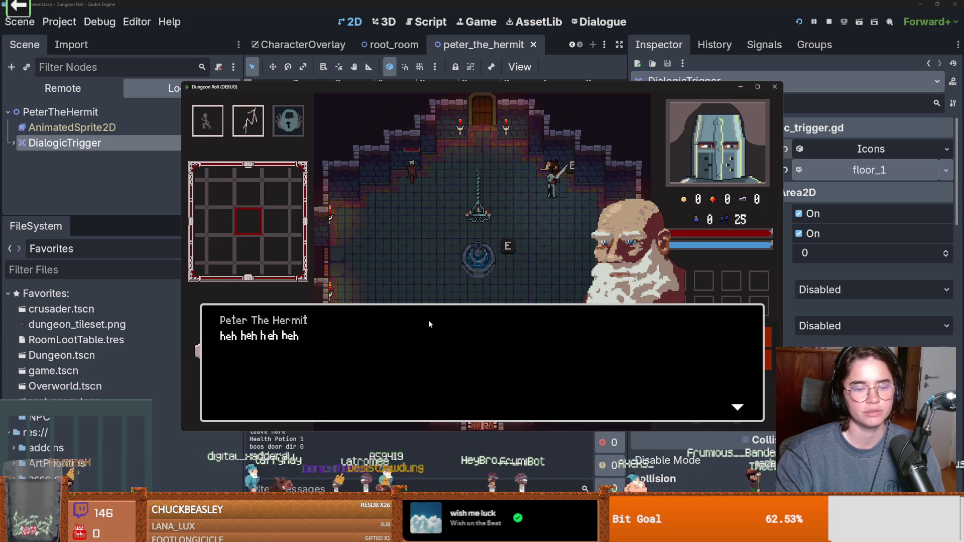
pyautogui.click(429, 320)
pyautogui.click(429, 320)
pyautogui.click(429, 320)
pyautogui.click(429, 320)
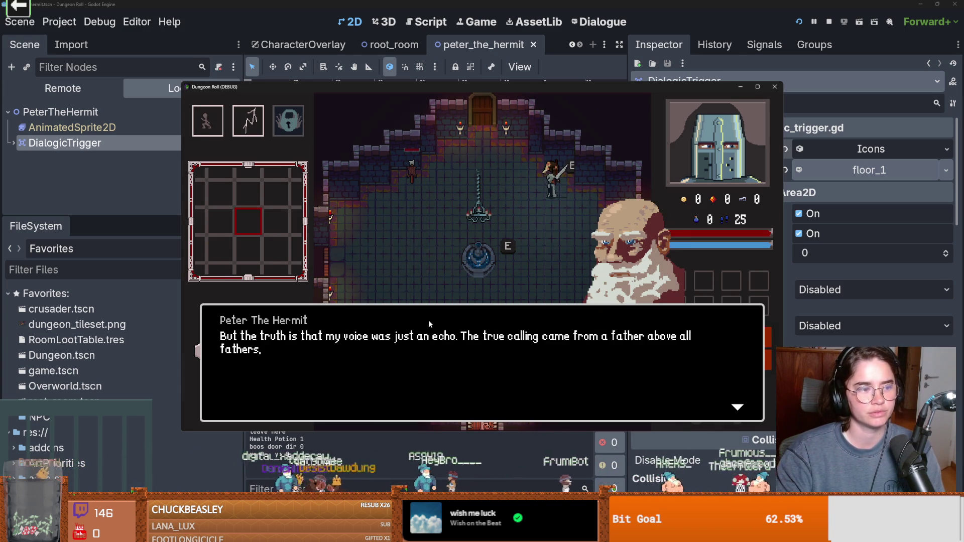
pyautogui.click(429, 320)
pyautogui.click(429, 321)
pyautogui.click(428, 320)
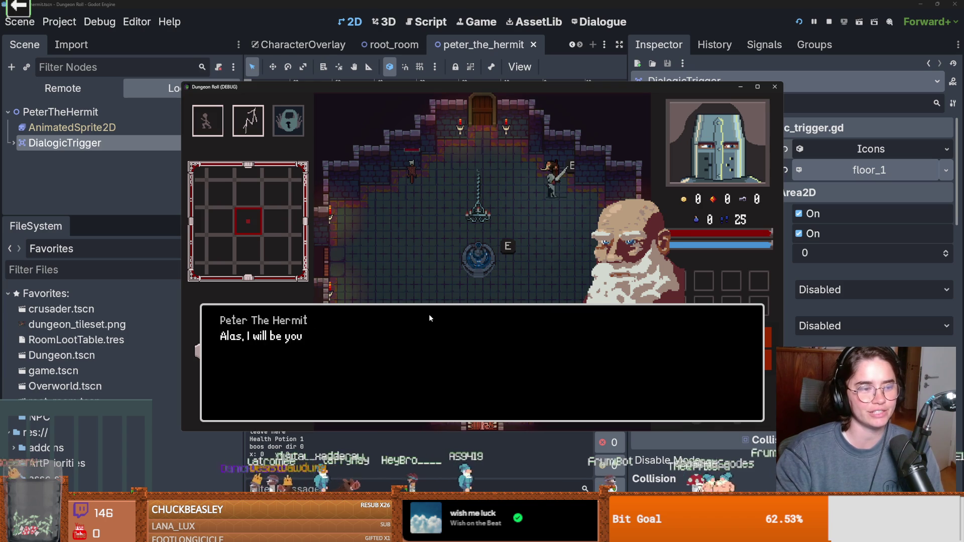
pyautogui.click(428, 314)
pyautogui.click(429, 315)
pyautogui.click(429, 314)
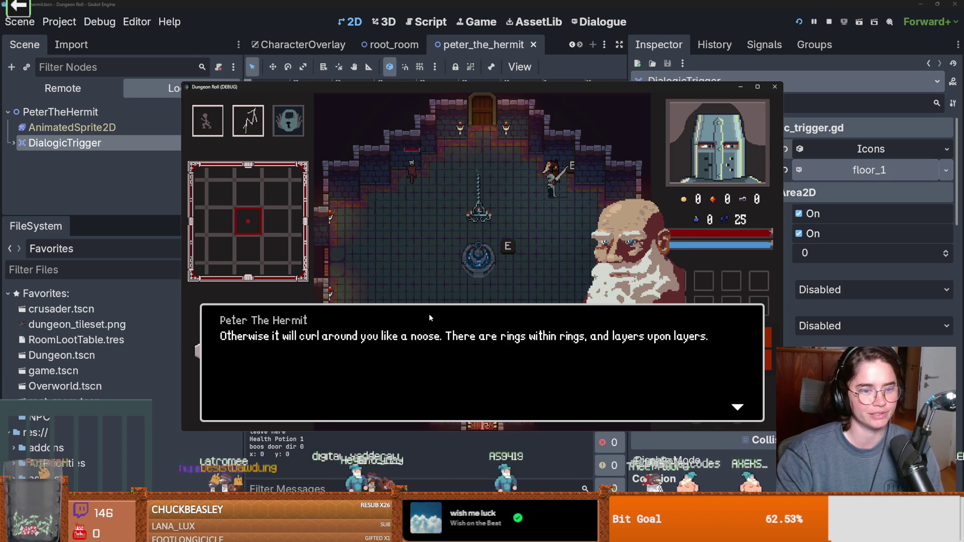
pyautogui.click(428, 314)
pyautogui.click(429, 314)
pyautogui.click(429, 313)
pyautogui.click(429, 311)
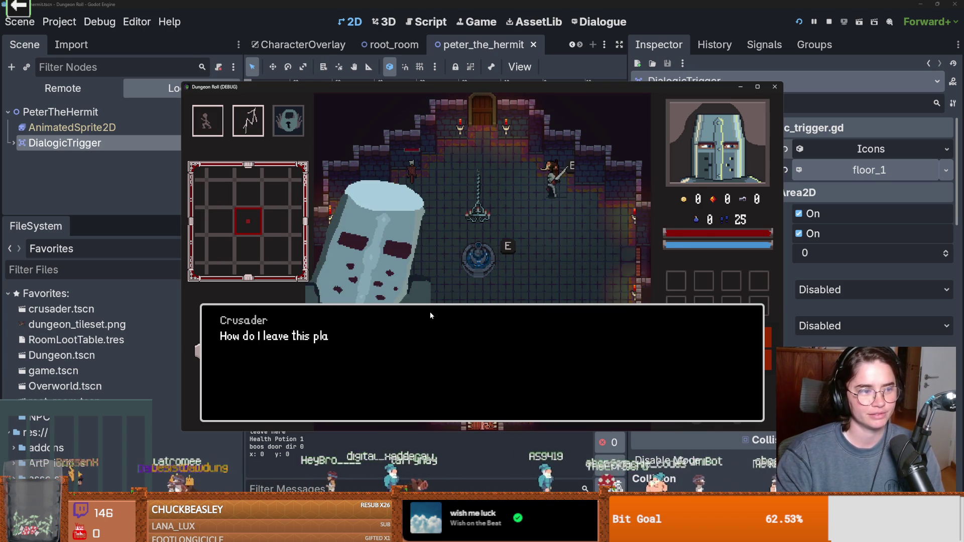
pyautogui.click(432, 314)
pyautogui.click(435, 313)
pyautogui.click(435, 315)
pyautogui.click(436, 318)
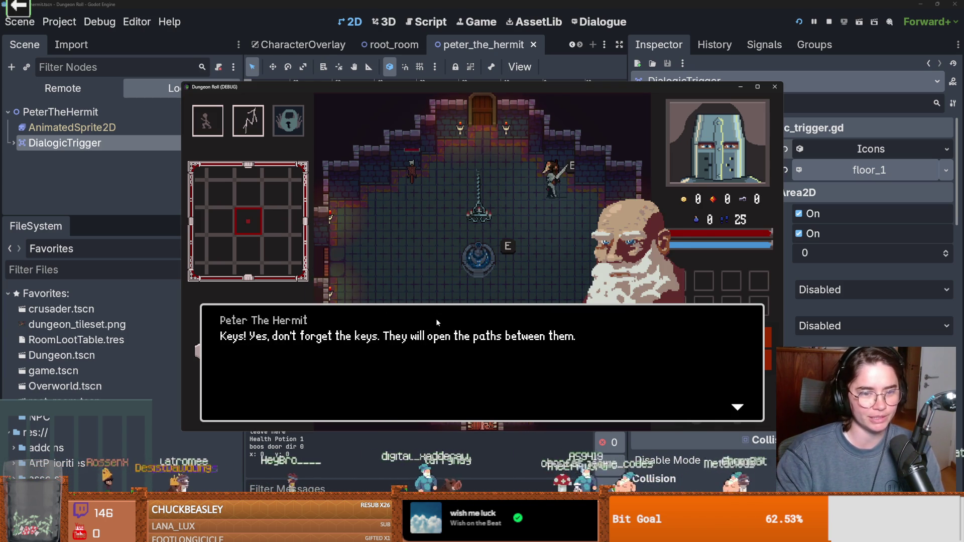
pyautogui.click(436, 318)
pyautogui.click(436, 317)
pyautogui.click(437, 320)
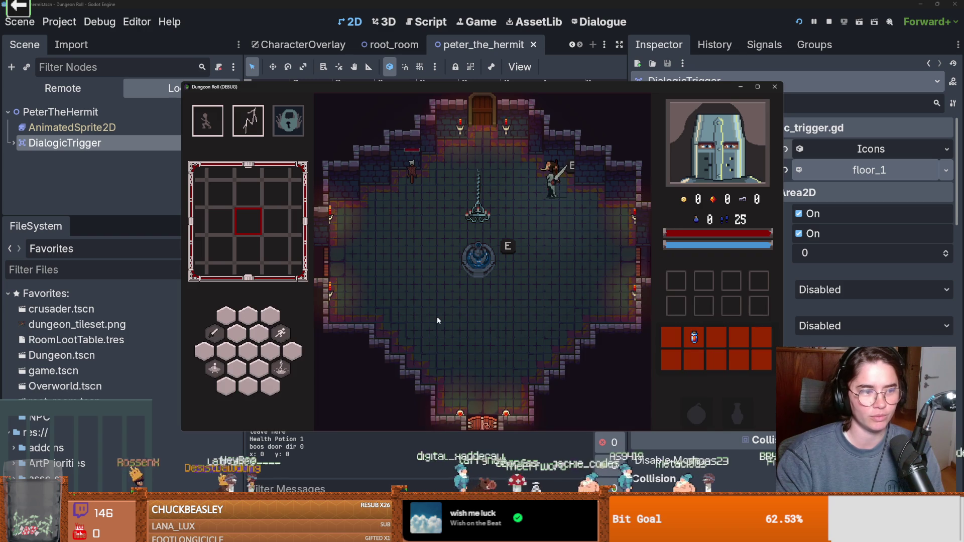
# Walk to the top door, interact to pick a room, and head toward the next NPC
pyautogui.press('a')
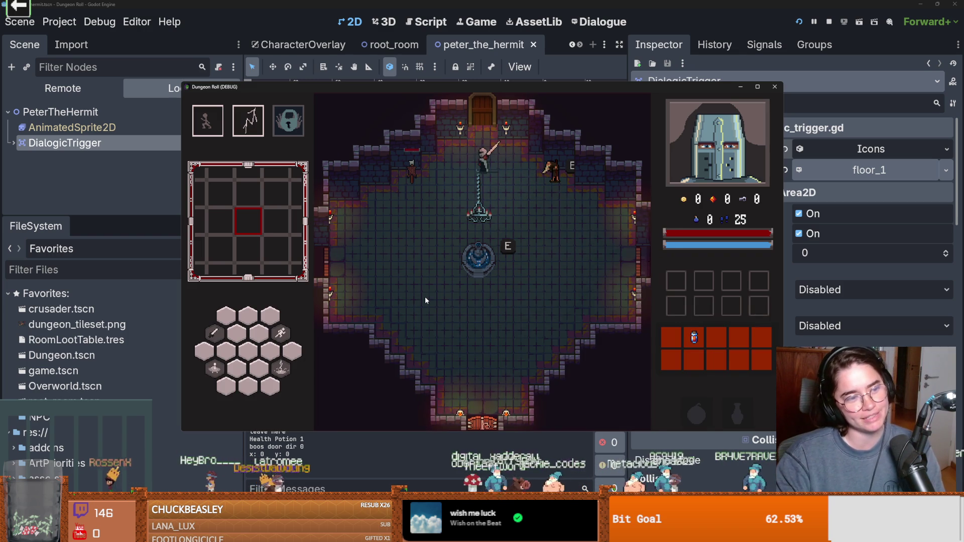
pyautogui.press('w')
pyautogui.press('e')
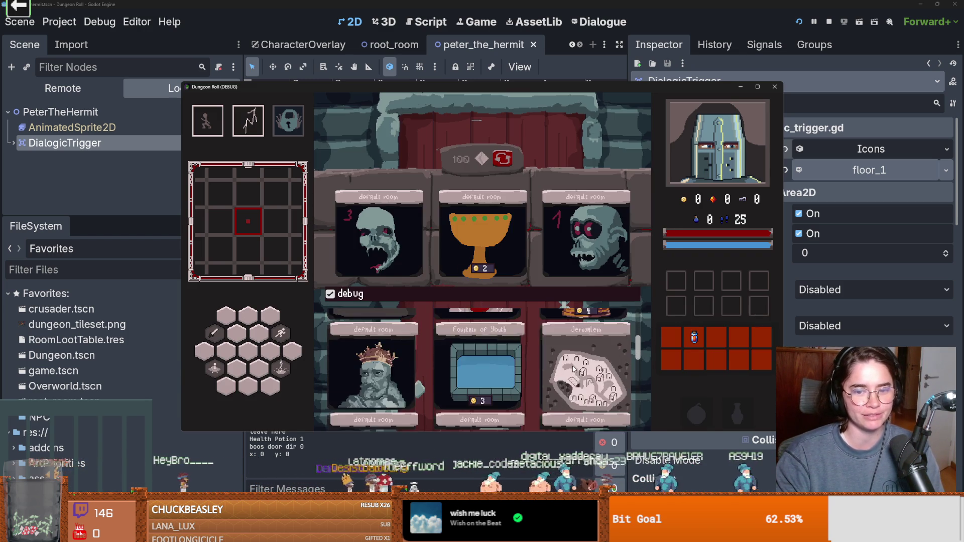
pyautogui.press('w')
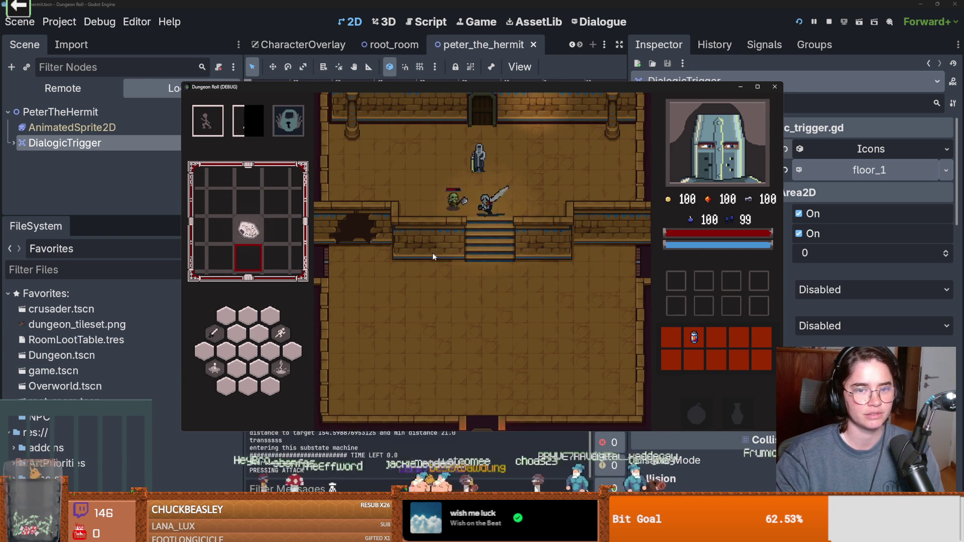
pyautogui.click(430, 256)
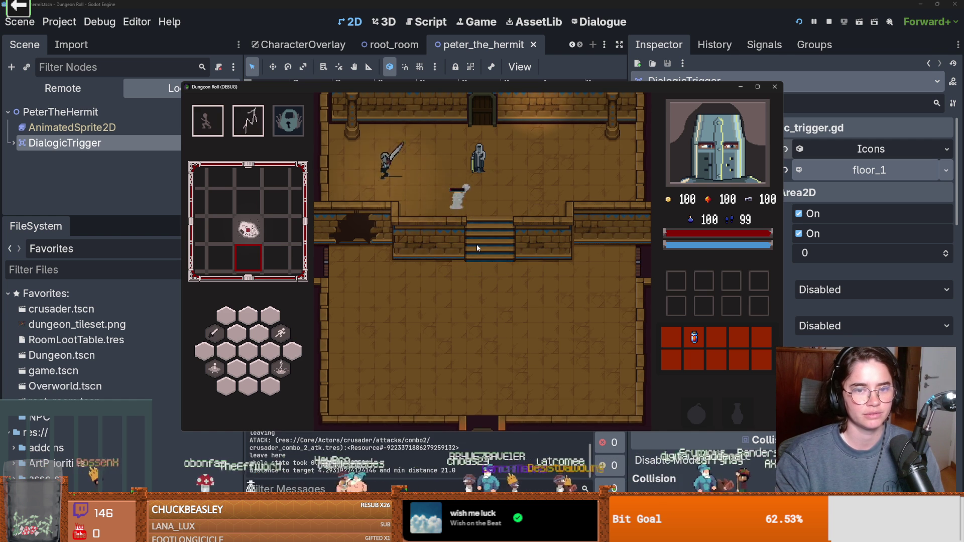
pyautogui.press('w')
pyautogui.press('d')
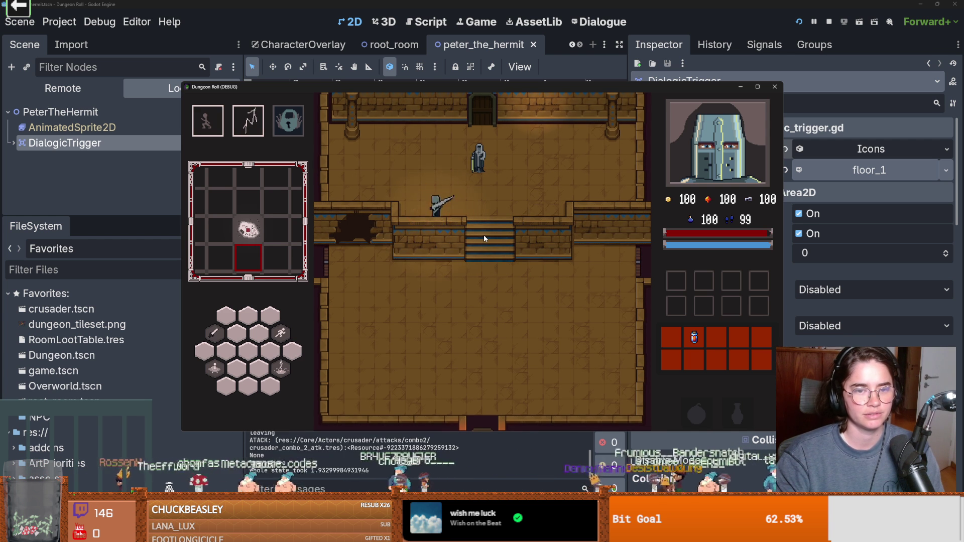
# Talk to Baldwin, pick the upgrades choice, and examine the icon parameter in character_overlay.gd
pyautogui.press('e')
pyautogui.click(445, 268)
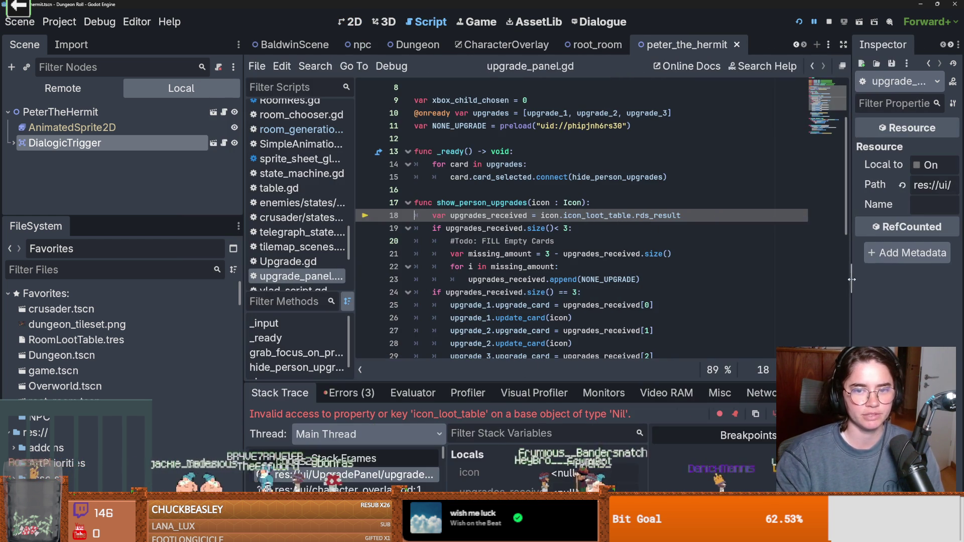
pyautogui.moveTo(617, 250)
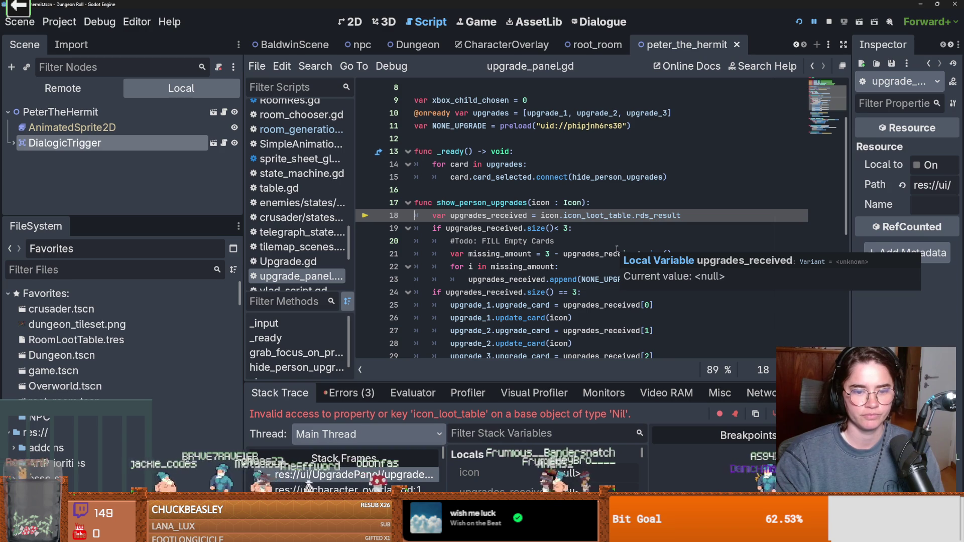
pyautogui.doubleClick(540, 202)
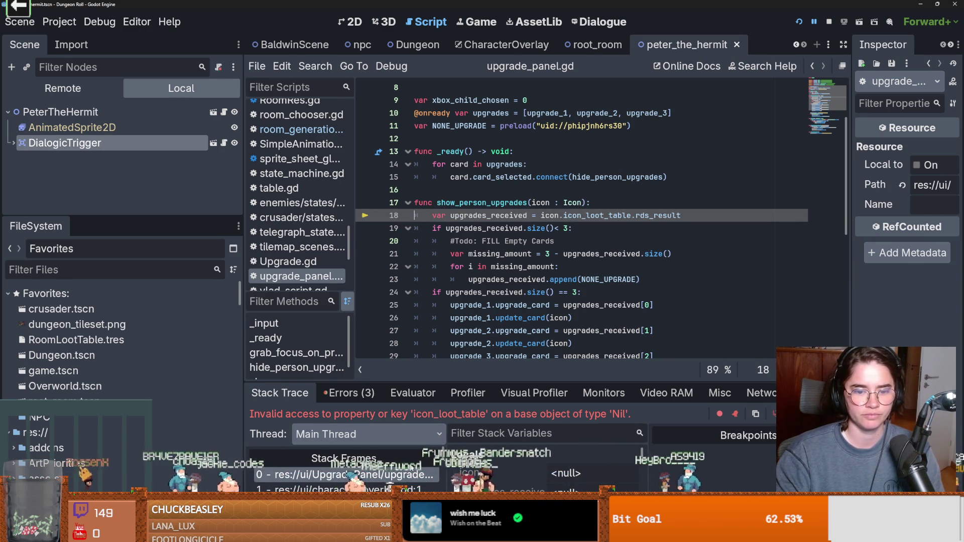
pyautogui.click(401, 487)
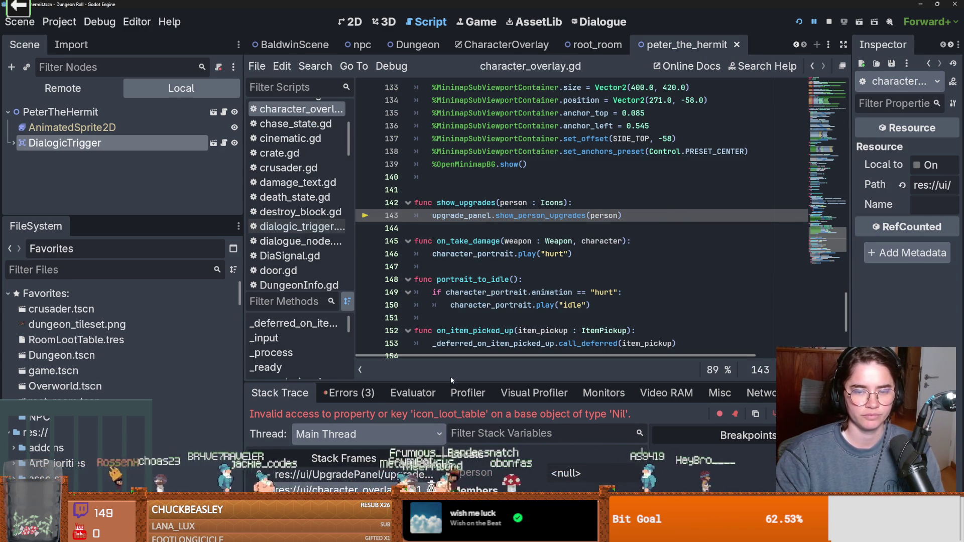
# Step through stack frames in icon_script.gd and dialogic_trigger.gd, ending at the upgrade emit on line 12
pyautogui.moveTo(454, 380)
pyautogui.mouseDown()
pyautogui.moveTo(432, 271)
pyautogui.moveTo(401, 286)
pyautogui.mouseUp()
pyautogui.click(361, 410)
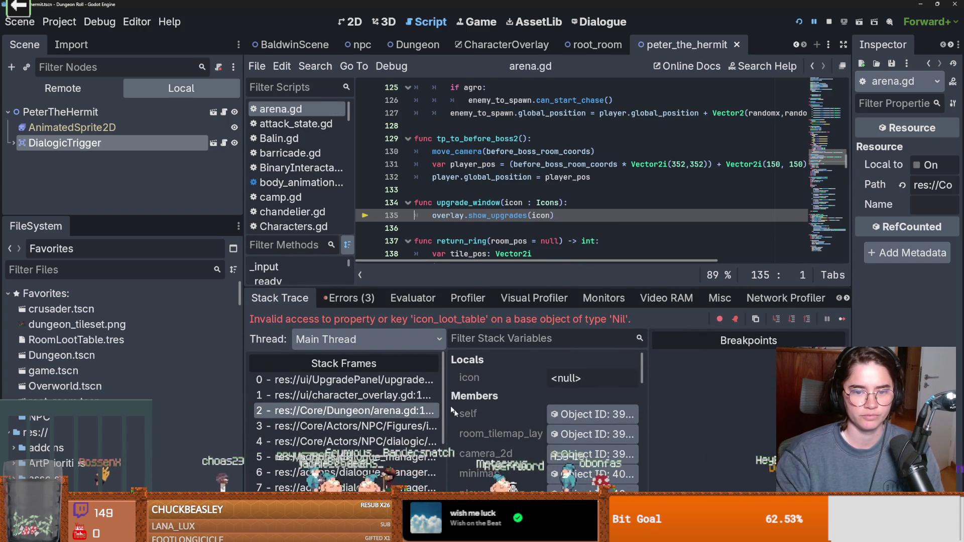
pyautogui.click(359, 428)
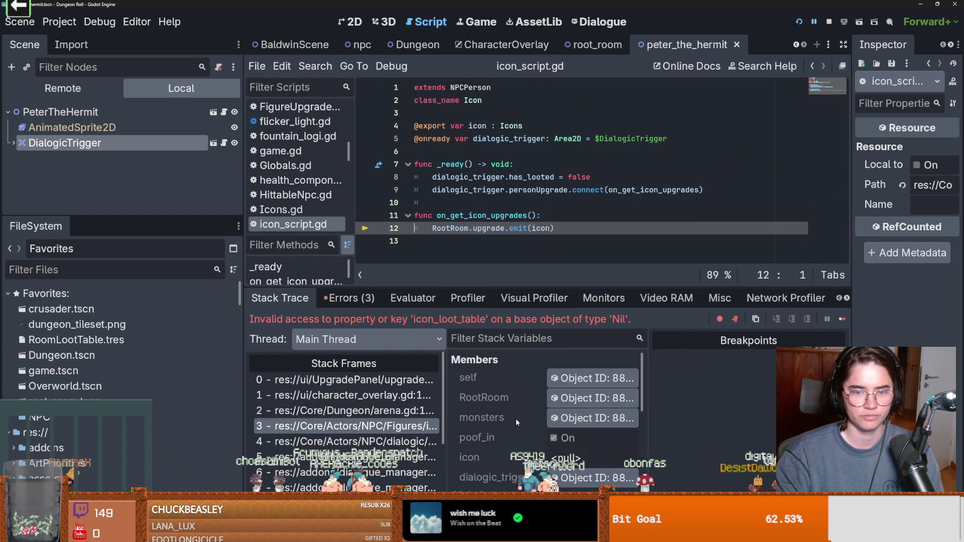
pyautogui.click(364, 442)
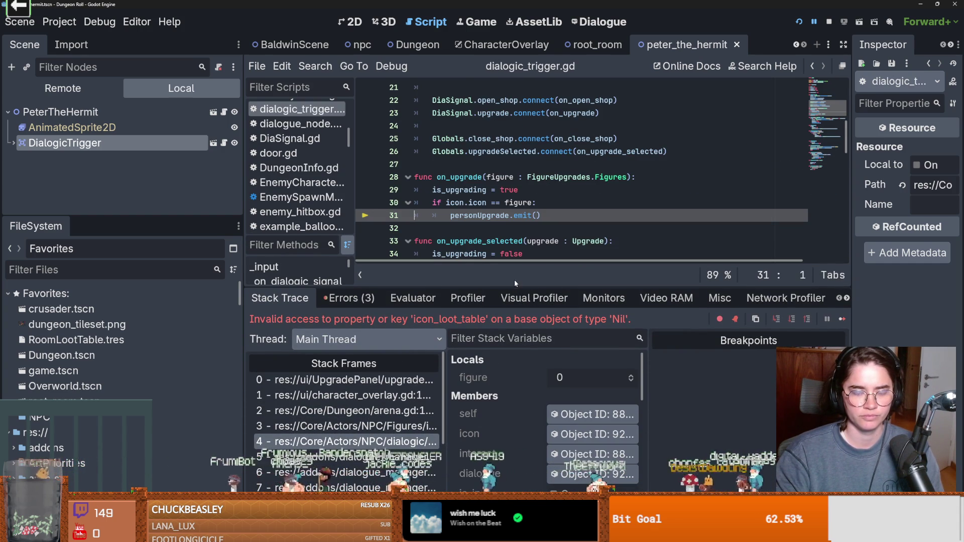
pyautogui.click(388, 426)
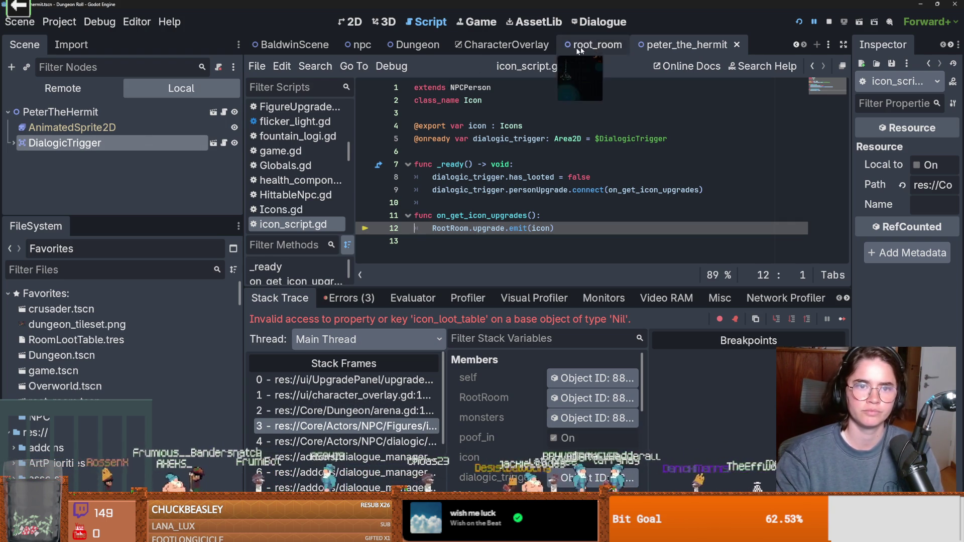
# Quick Load baldwin_icon.tres into Baldwin's Icon property, then save and run the project
pyautogui.click(291, 44)
pyautogui.click(42, 112)
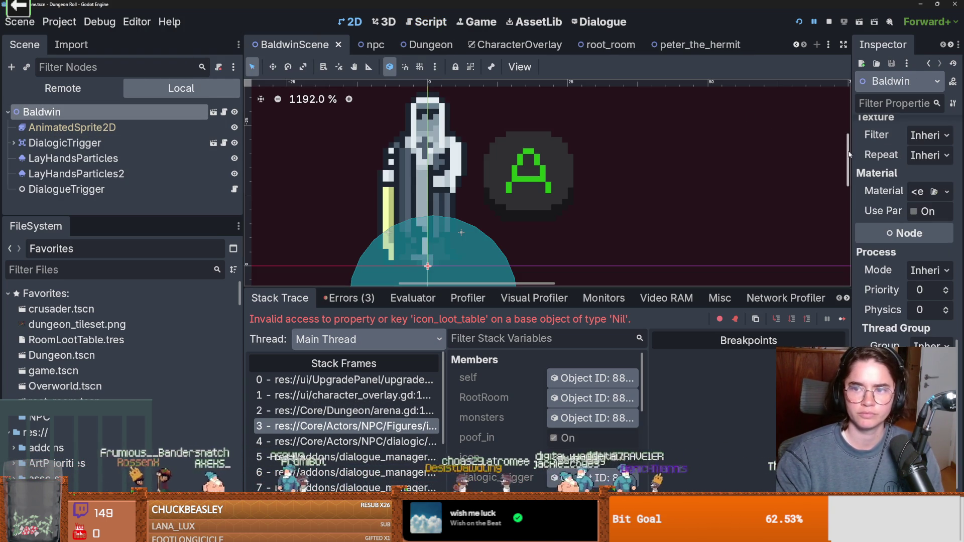
pyautogui.moveTo(853, 165); pyautogui.dragTo(747, 201)
pyautogui.scroll(10, 811, 289)
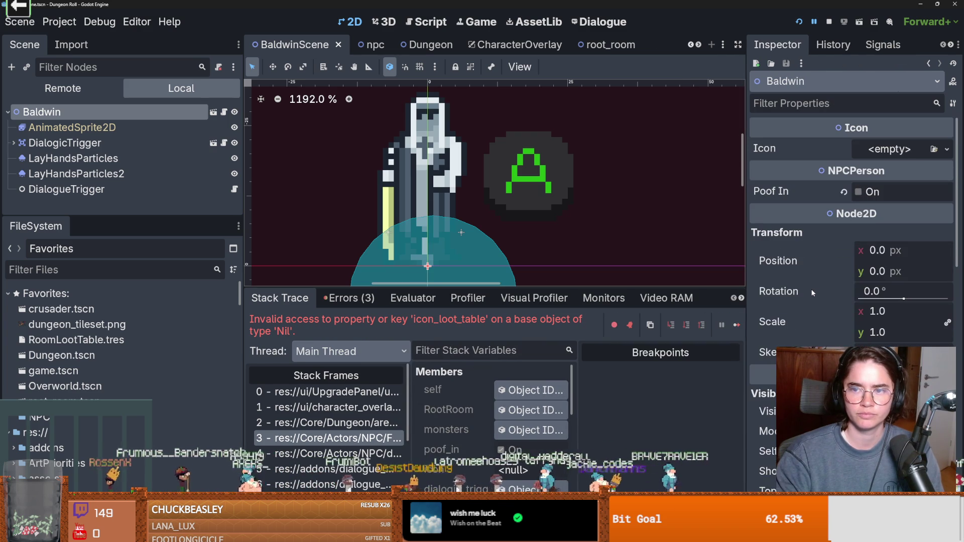
pyautogui.click(932, 148)
pyautogui.click(898, 202)
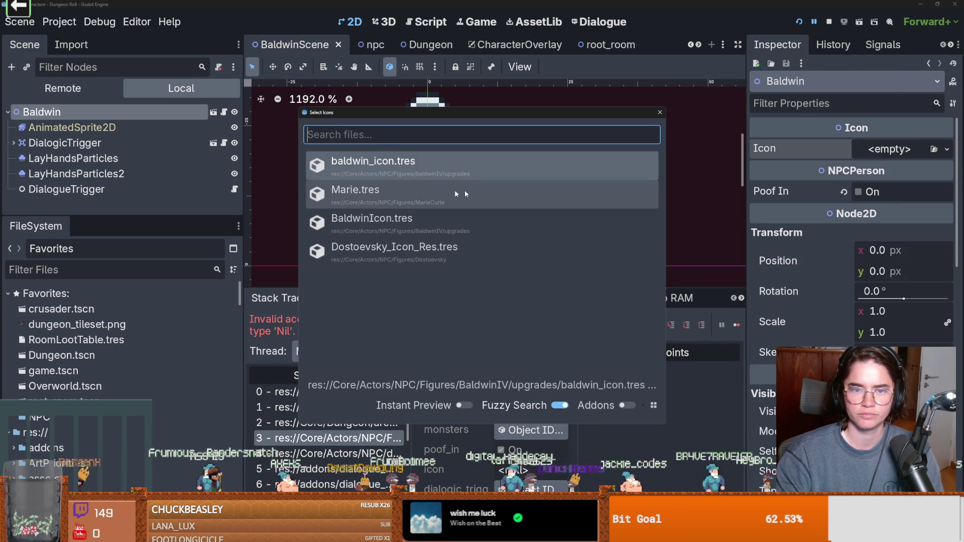
pyautogui.click(374, 158)
pyautogui.click(799, 22)
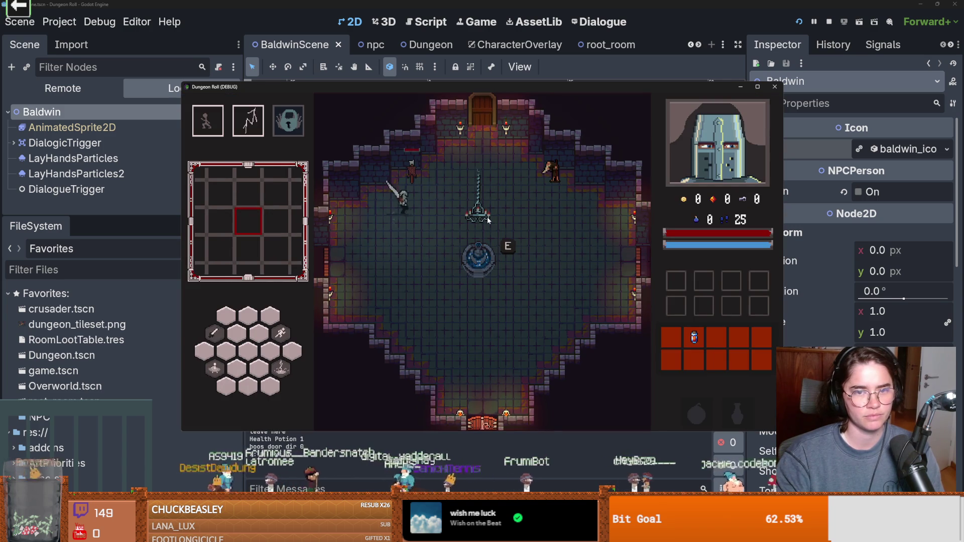
# Enter a new room, cast lightning, kill the goblin, and choose Baldwin Upgrades in his dialogue
pyautogui.press('w')
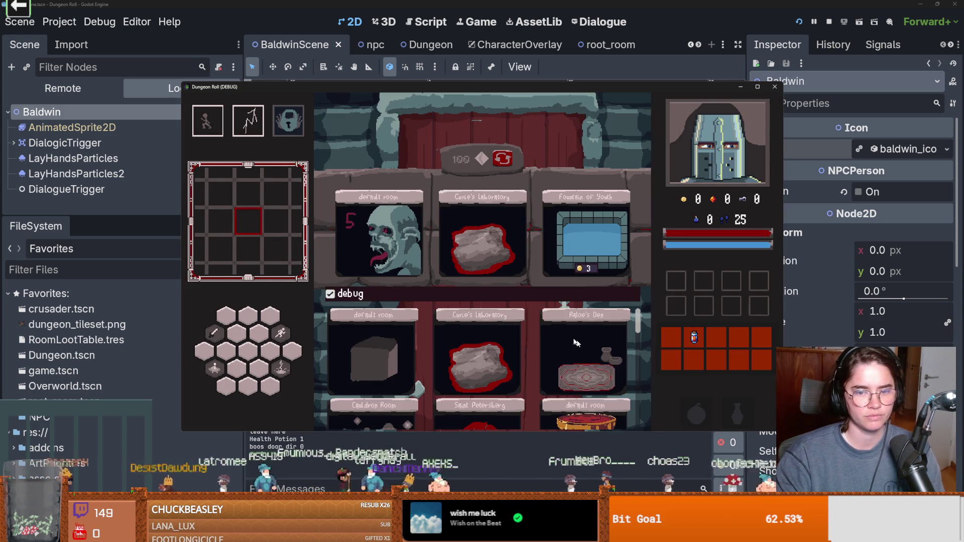
pyautogui.scroll(-5, 638, 329)
pyautogui.click(575, 322)
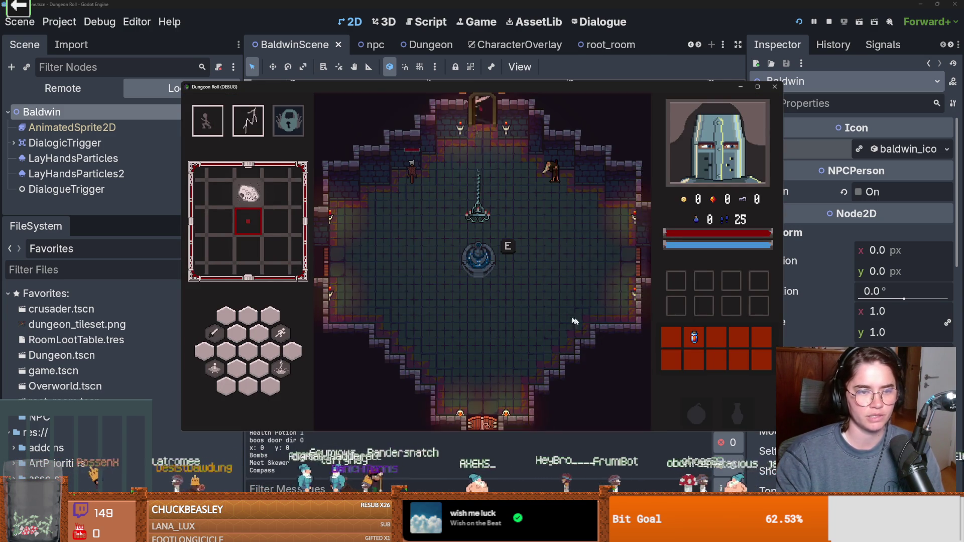
pyautogui.press('2')
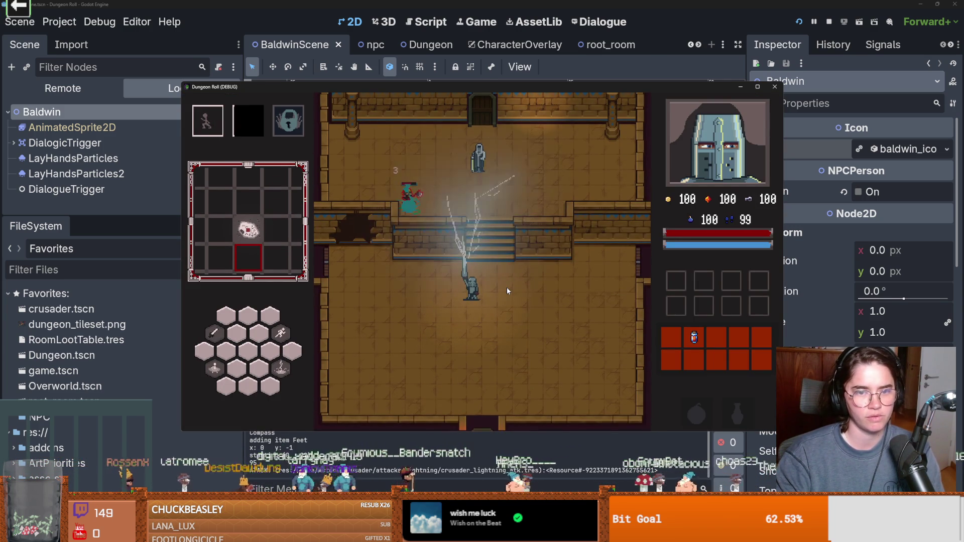
pyautogui.press('1')
pyautogui.press('w')
pyautogui.click(387, 246)
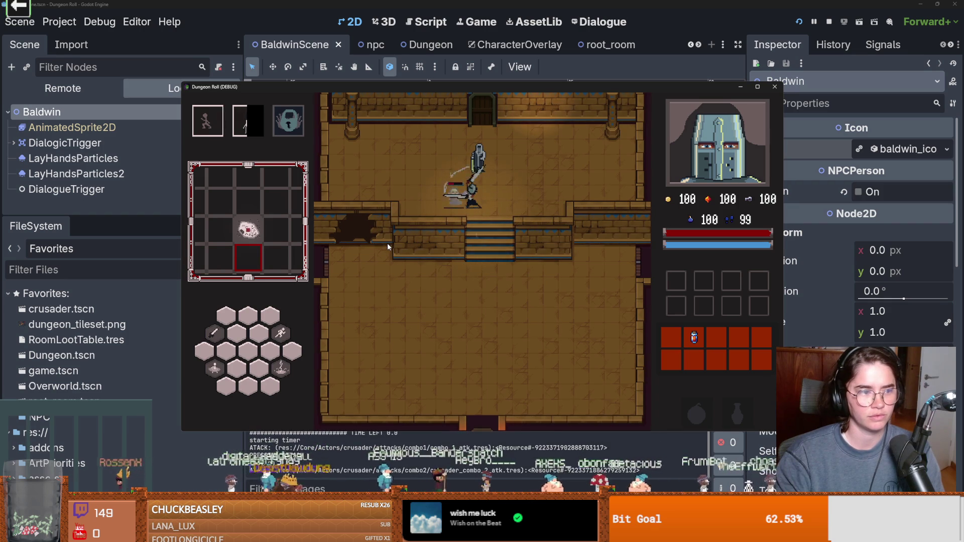
pyautogui.click(387, 246)
pyautogui.press('w')
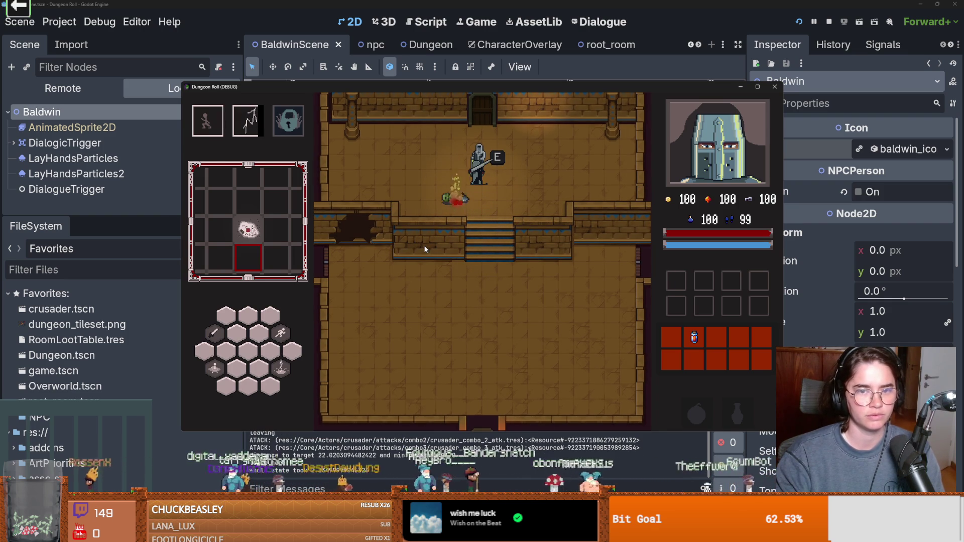
pyautogui.press('e')
pyautogui.click(424, 276)
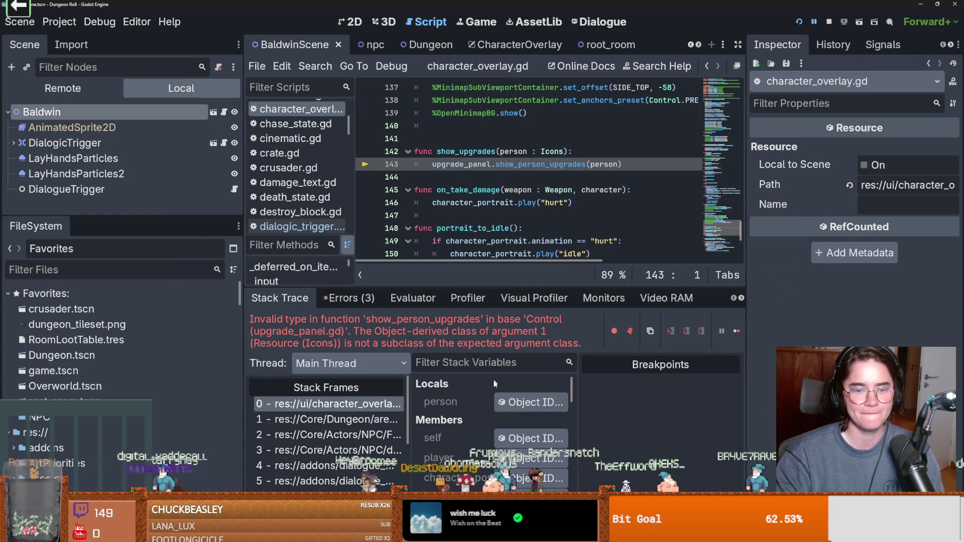
# Inspect the person value and the upgrade_panel call on character_overlay.gd line 143
pyautogui.click(525, 403)
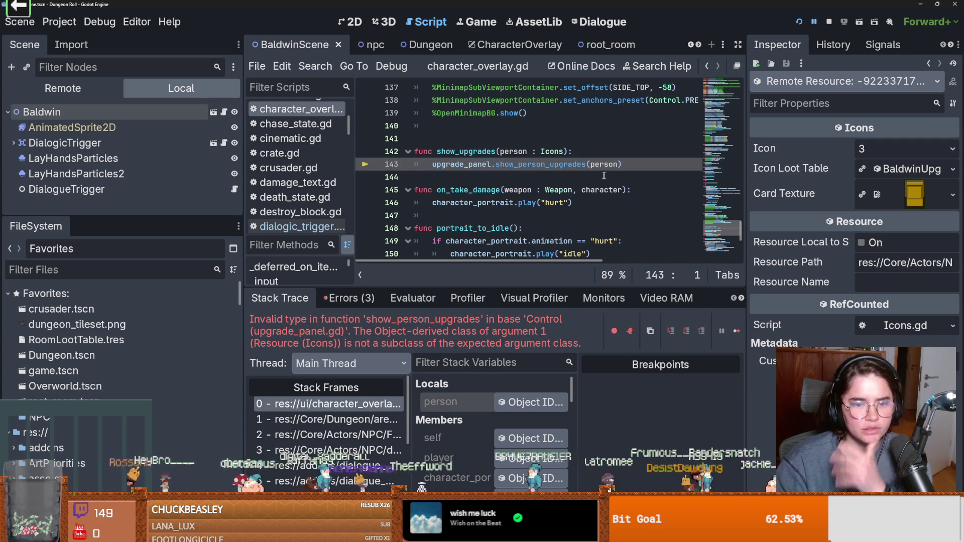
pyautogui.click(550, 164)
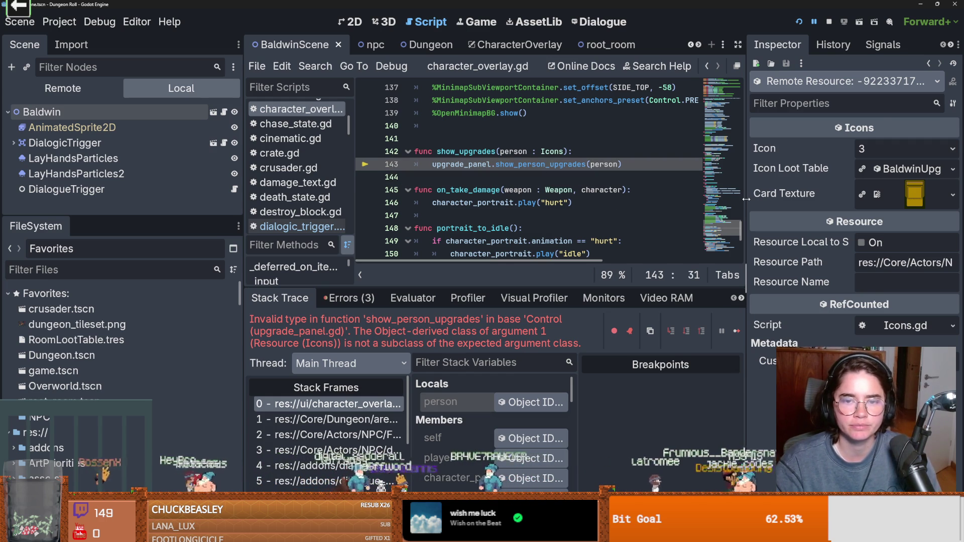
pyautogui.moveTo(559, 287); pyautogui.dragTo(559, 380)
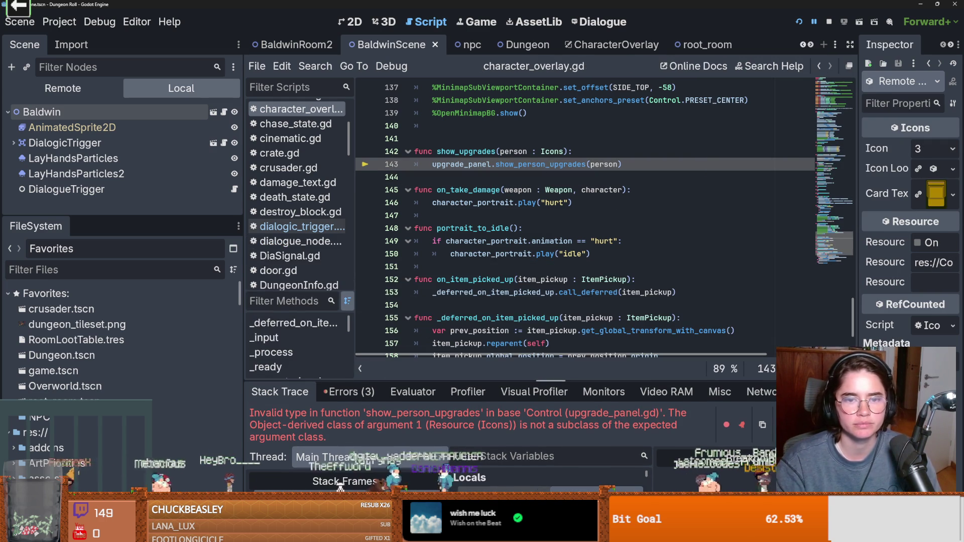
pyautogui.doubleClick(461, 164)
pyautogui.scroll(1, 510, 202)
pyautogui.click(509, 202)
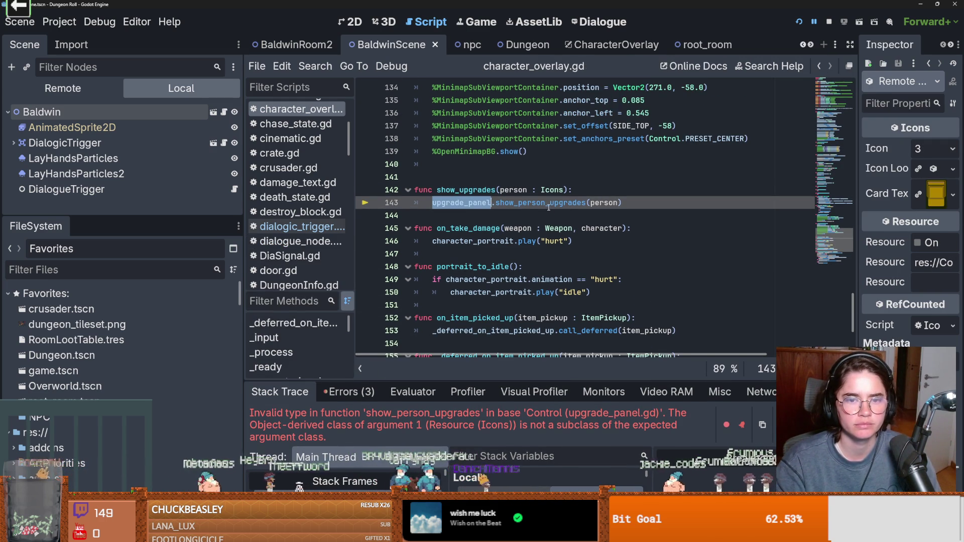
pyautogui.scroll(15, 489, 236)
pyautogui.scroll(-12, 489, 237)
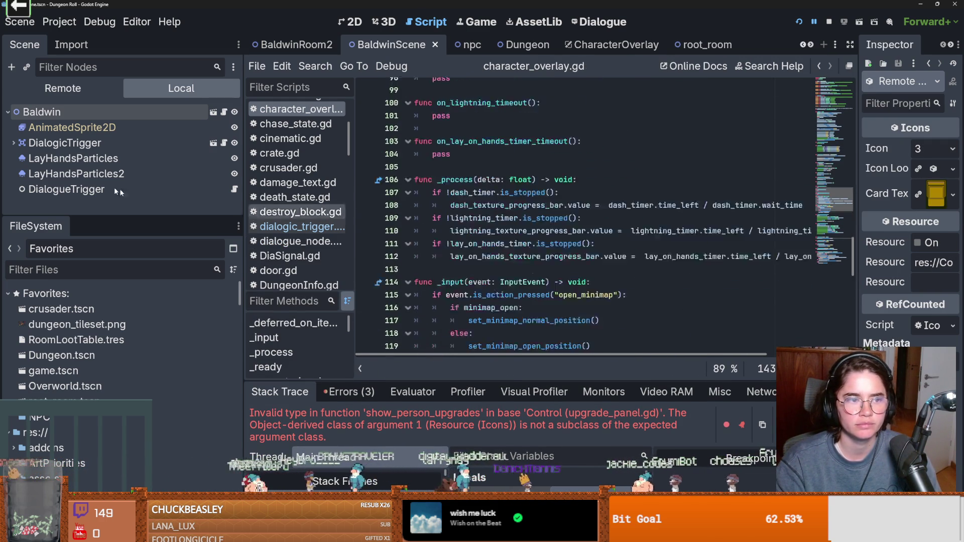
# Check show_person_upgrades in upgrade_panel.gd, then return to line 143 and inspect the Icons person
pyautogui.click(613, 45)
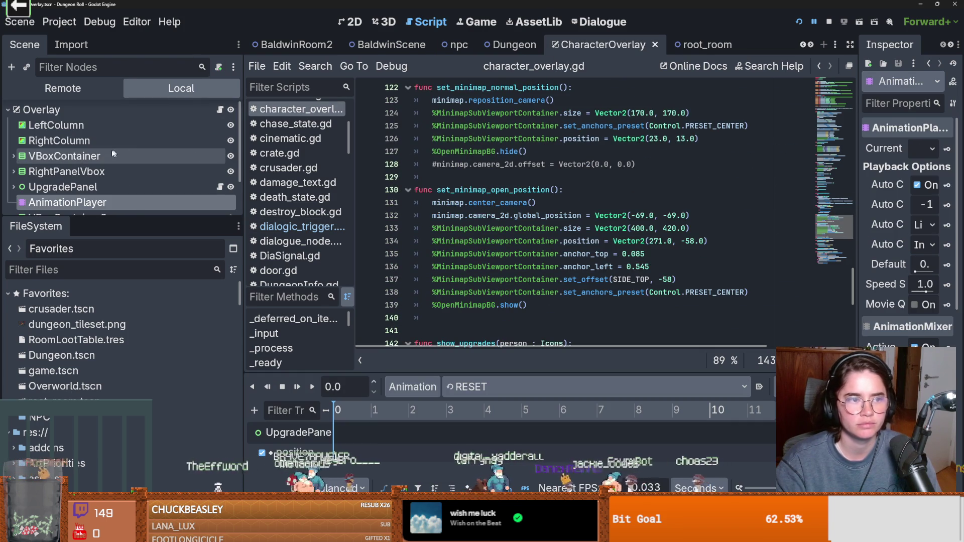
pyautogui.moveTo(132, 215); pyautogui.dragTo(135, 293)
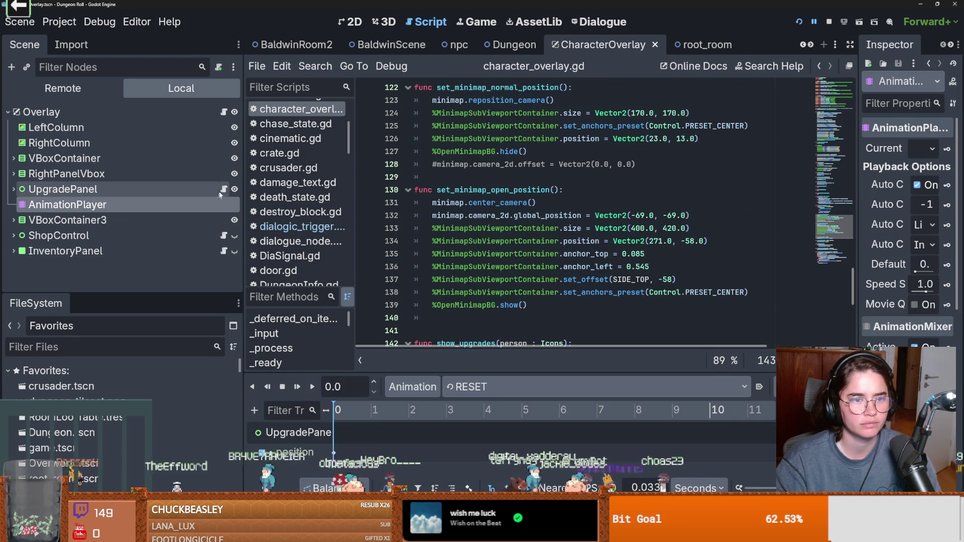
pyautogui.click(222, 191)
pyautogui.doubleClick(482, 126)
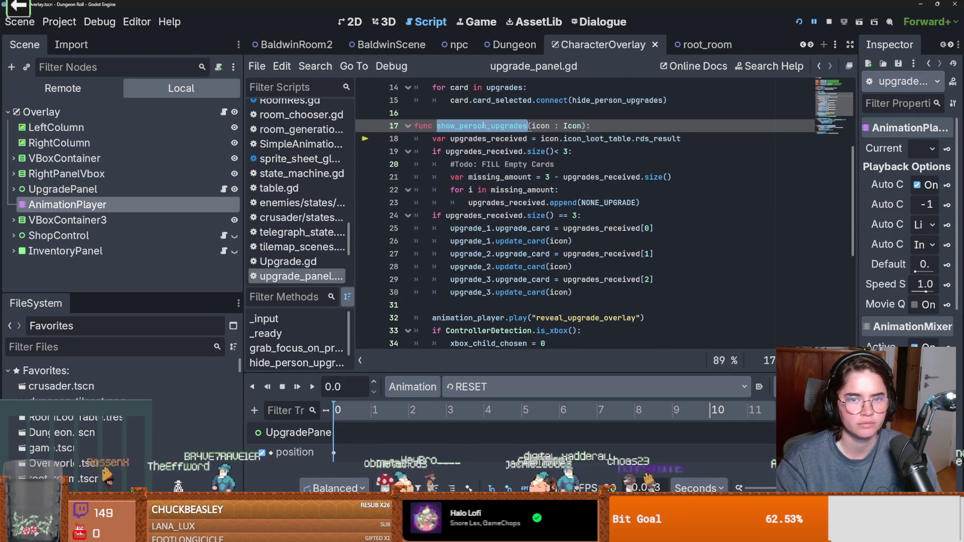
pyautogui.click(375, 490)
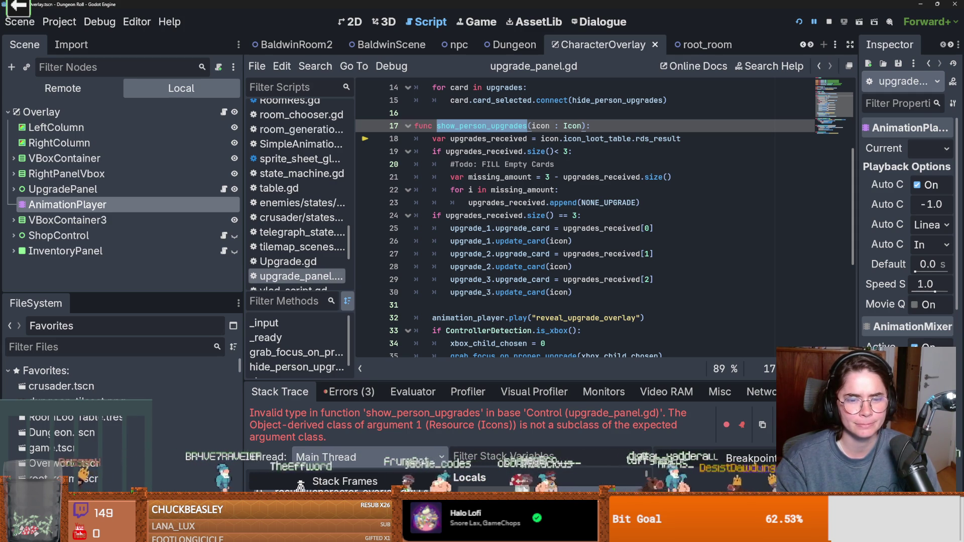
pyautogui.click(301, 489)
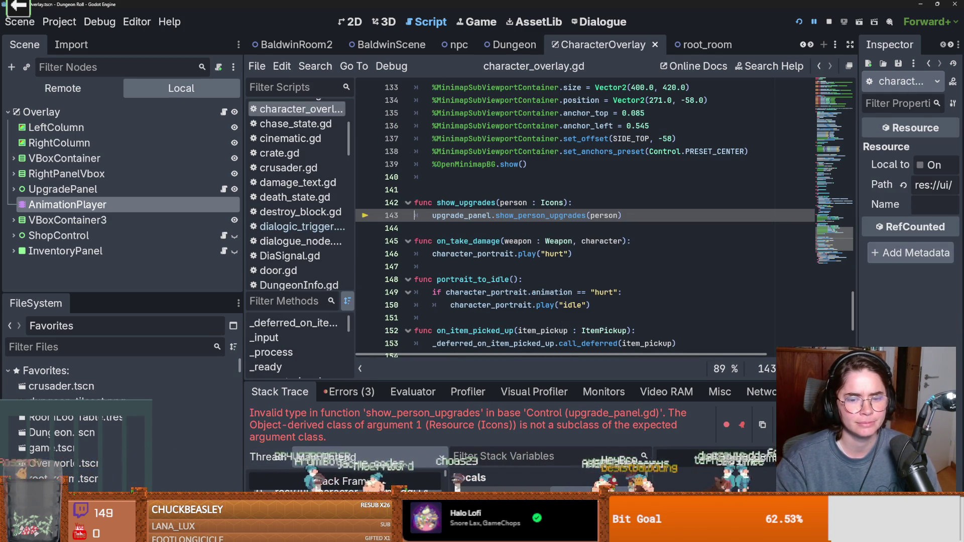
pyautogui.click(471, 488)
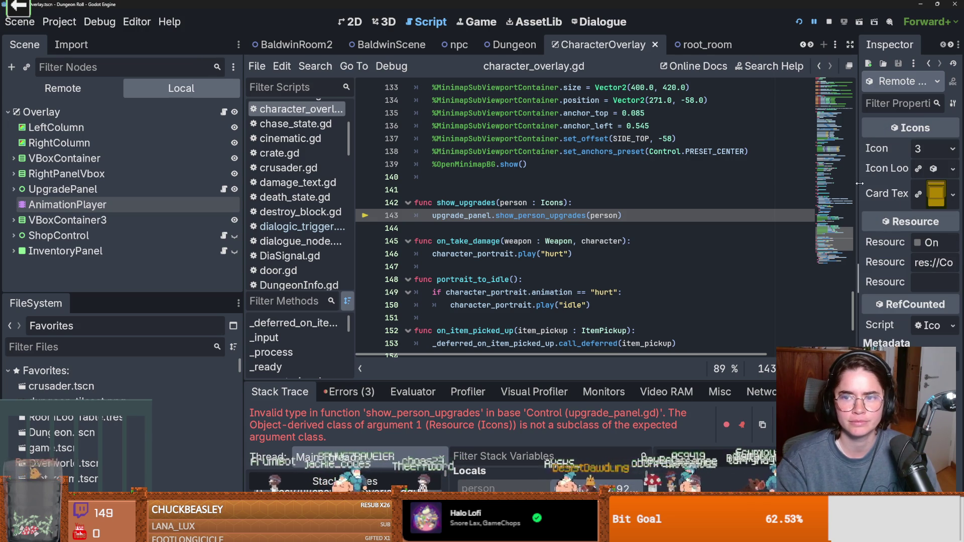
pyautogui.moveTo(857, 185); pyautogui.dragTo(825, 184)
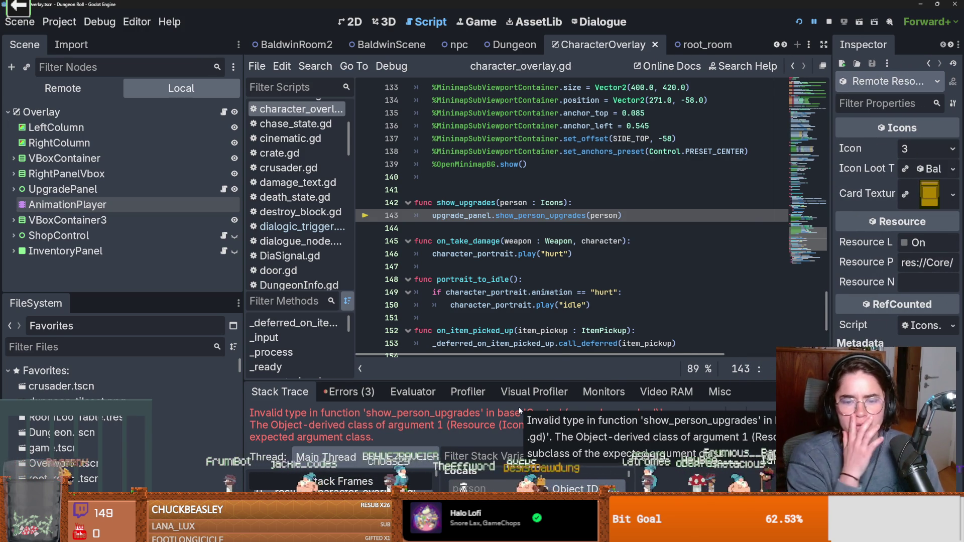
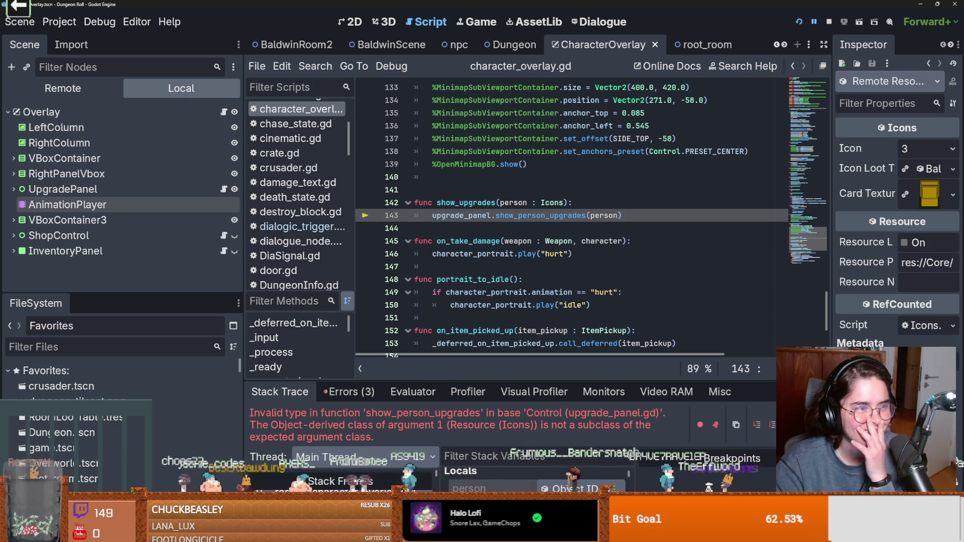
# Change show_person_upgrades' parameter type on line 17 of upgrade_panel.gd from Icon to Icons
pyautogui.doubleClick(518, 203)
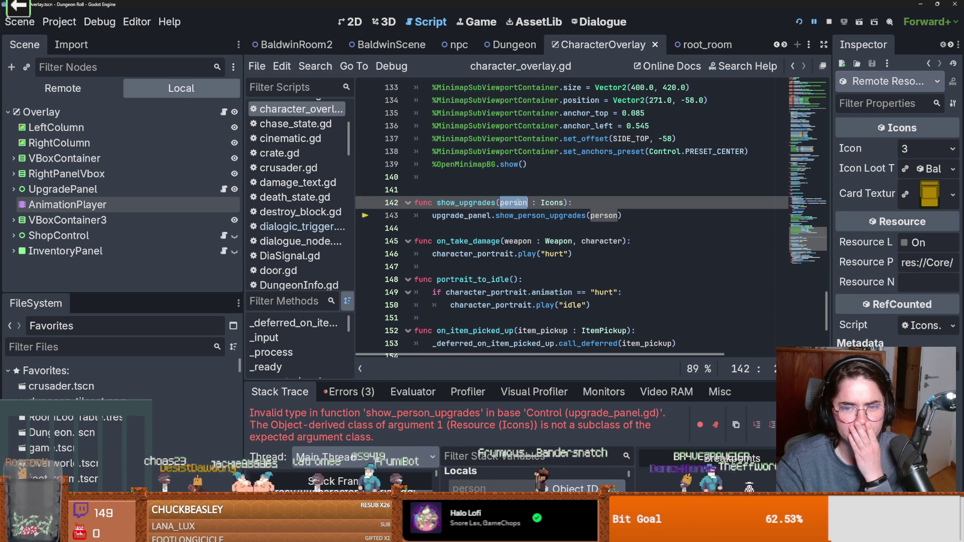
pyautogui.moveTo(506, 372)
pyautogui.mouseDown()
pyautogui.moveTo(507, 271)
pyautogui.moveTo(510, 362)
pyautogui.mouseUp()
pyautogui.doubleClick(541, 216)
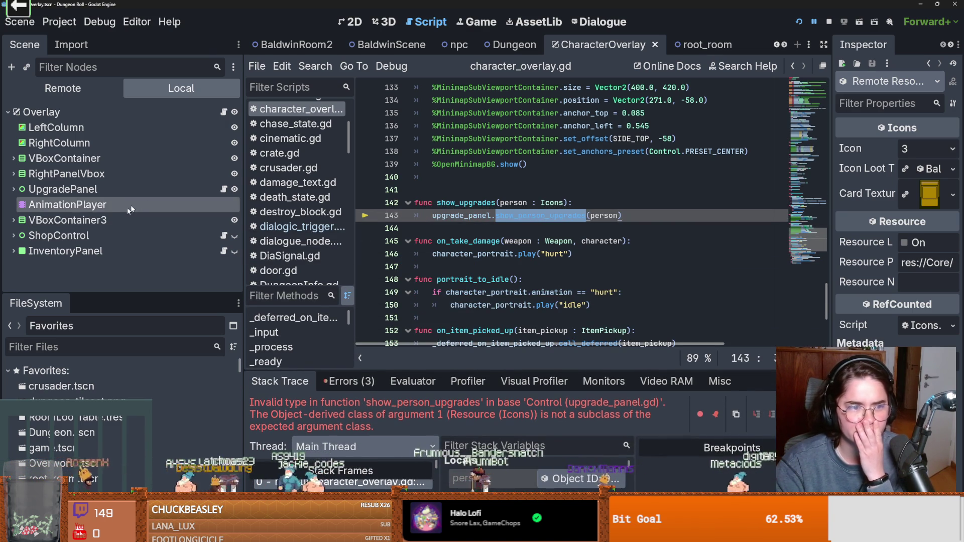
pyautogui.click(224, 190)
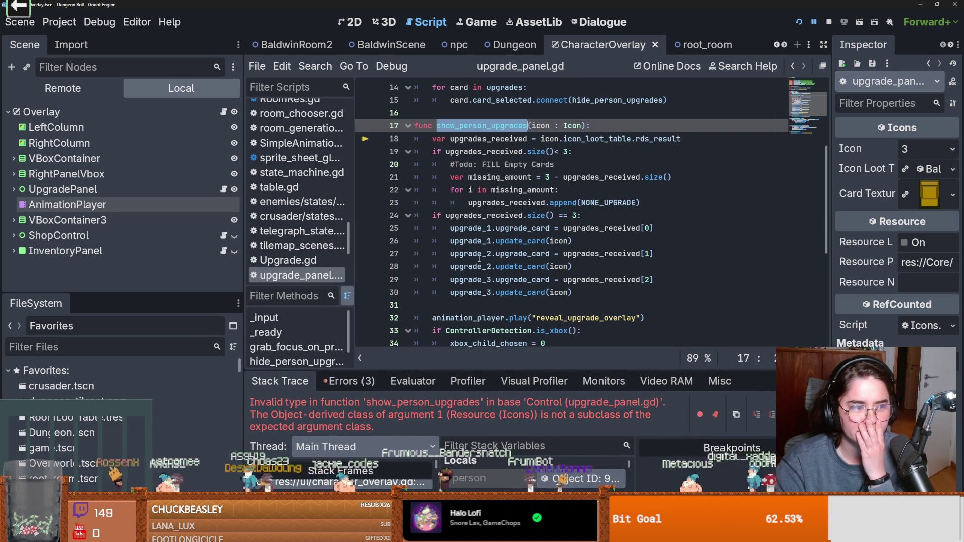
pyautogui.scroll(2, 573, 204)
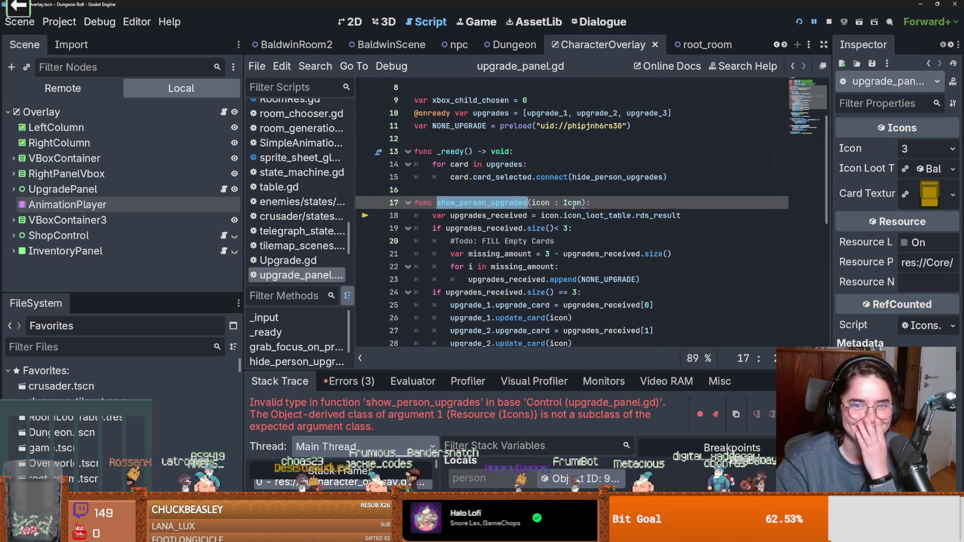
pyautogui.click(224, 112)
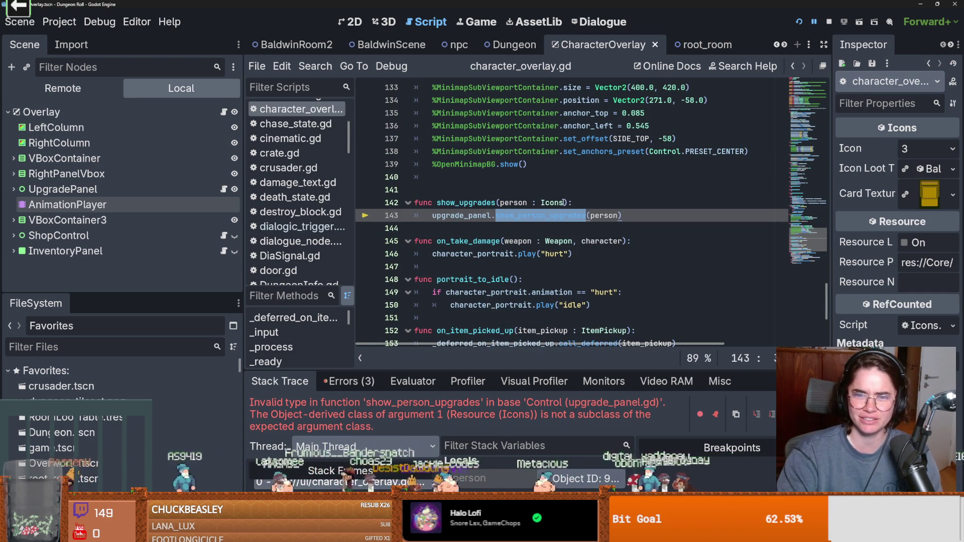
pyautogui.click(224, 190)
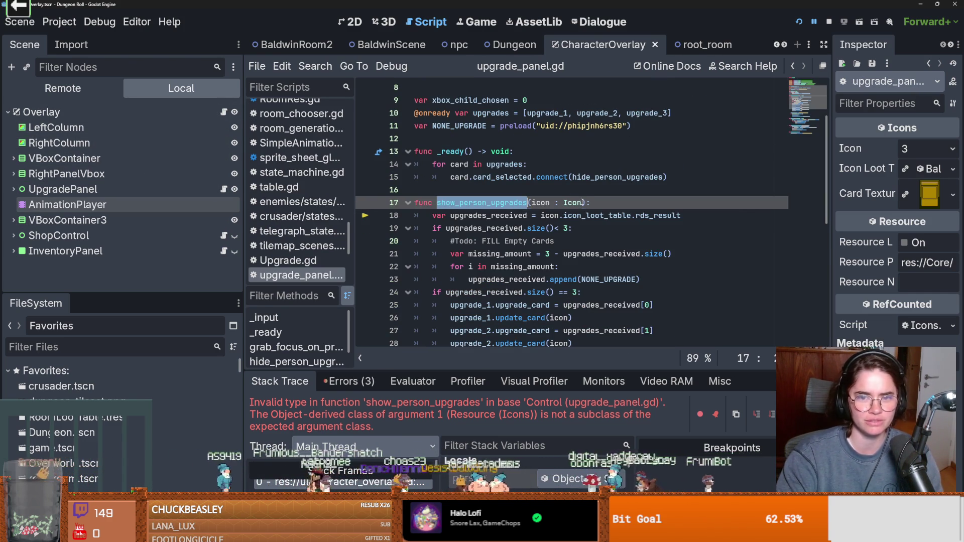
pyautogui.write('s')
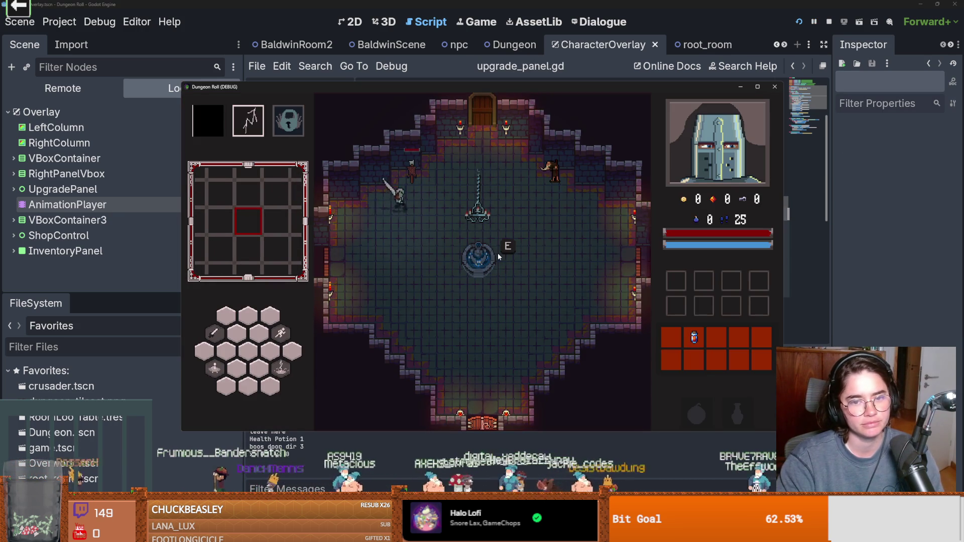
# At the fountain, bring up the room choices and enter a room to see the upgrade cards
pyautogui.press('e')
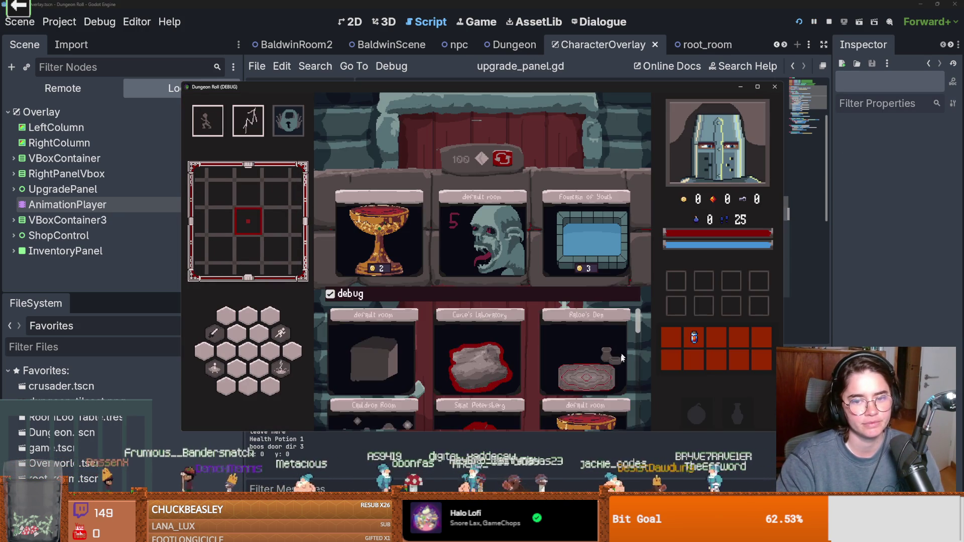
pyautogui.scroll(-1, 621, 358)
pyautogui.click(587, 342)
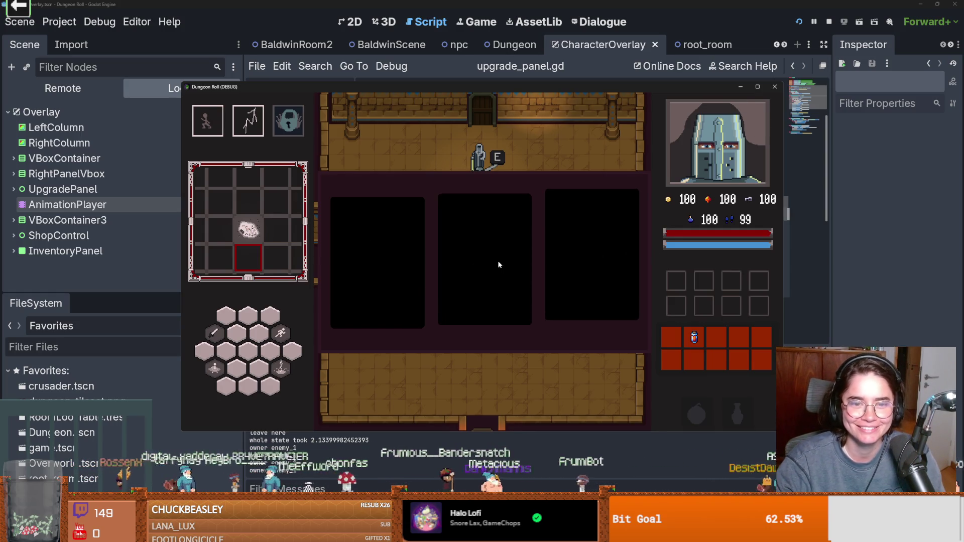
# Stop the game, highlight missing_amount in upgrade_panel.gd, and enlarge the FileSystem dock
pyautogui.click(774, 86)
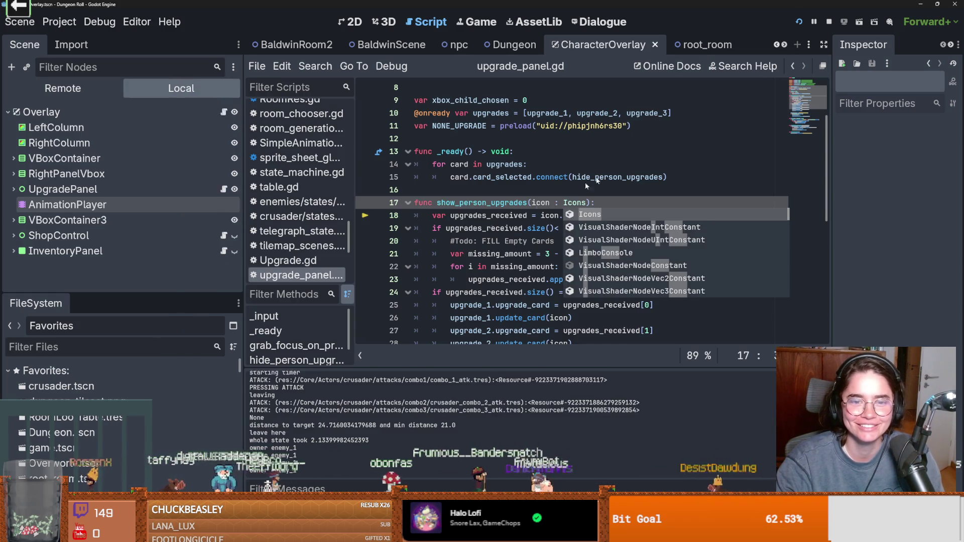
pyautogui.scroll(-1, 506, 217)
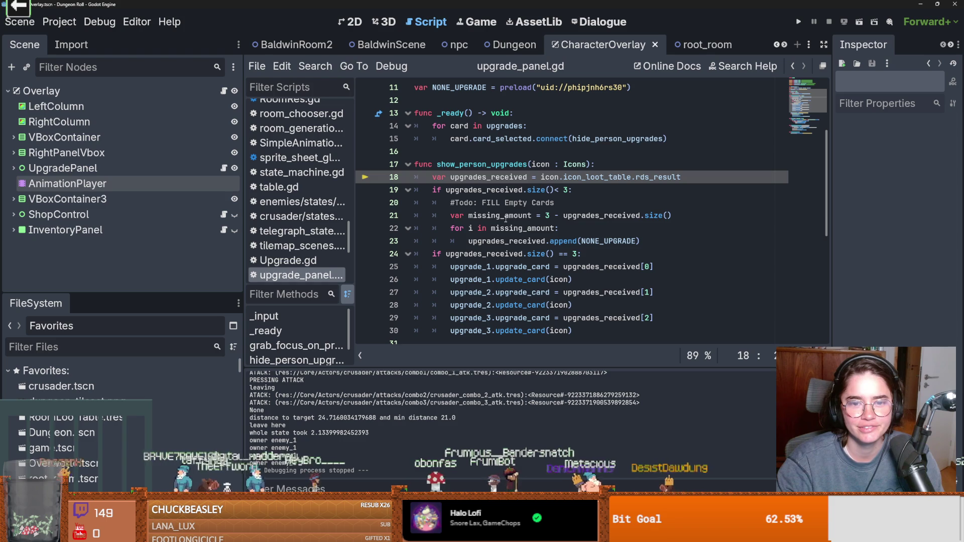
pyautogui.doubleClick(505, 217)
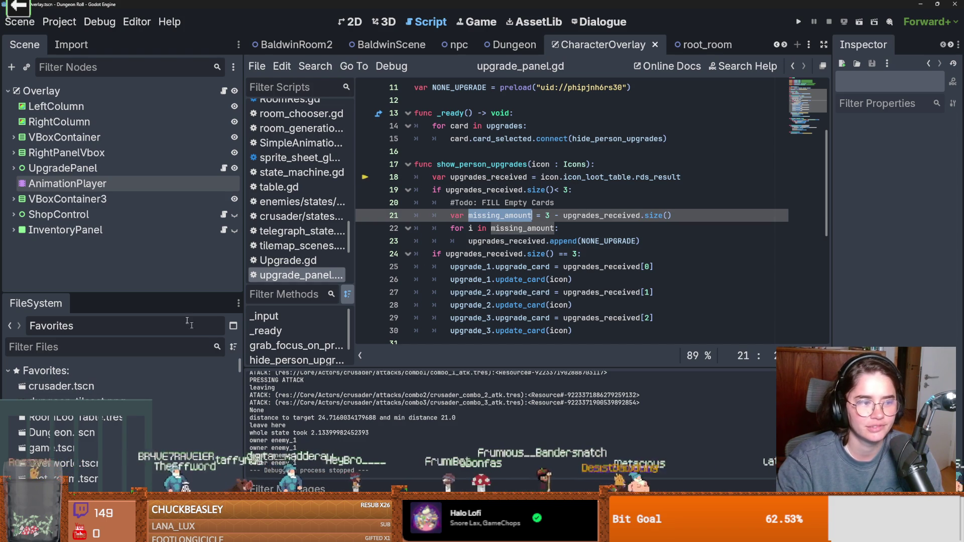
pyautogui.moveTo(102, 295); pyautogui.dragTo(103, 100)
pyautogui.scroll(-3, 75, 346)
pyautogui.scroll(3, 24, 339)
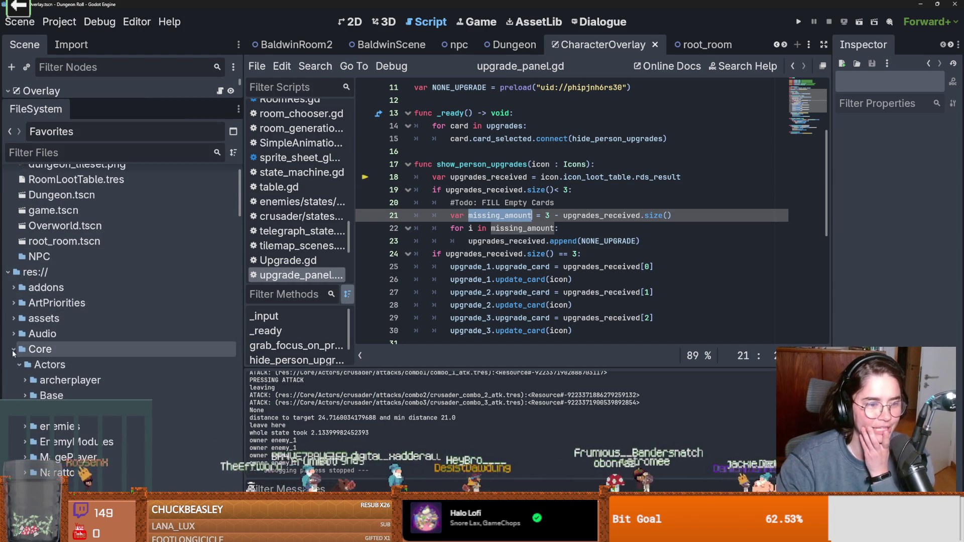
# Browse the Core, Figures and EvilFigures folders in the FileSystem dock
pyautogui.doubleClick(96, 350)
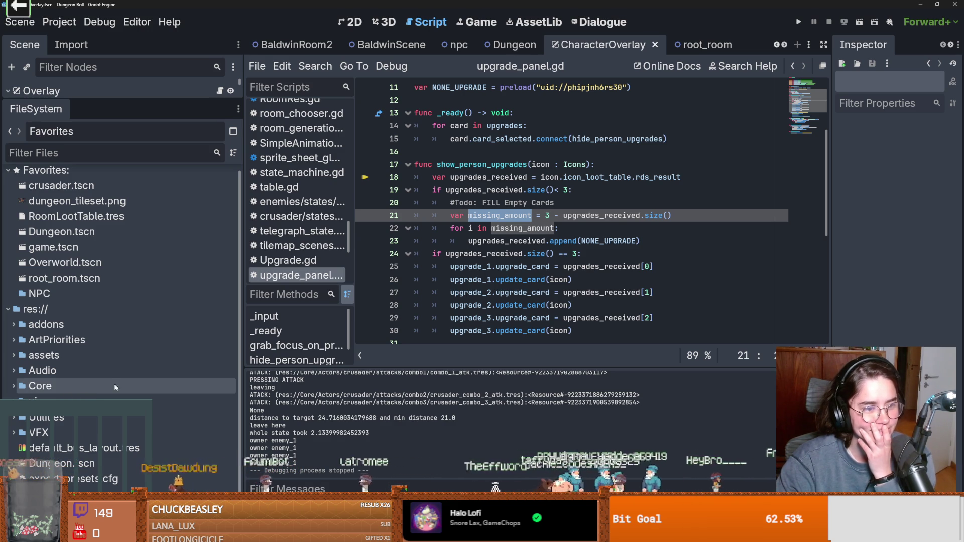
pyautogui.doubleClick(71, 386)
pyautogui.scroll(-5, 90, 342)
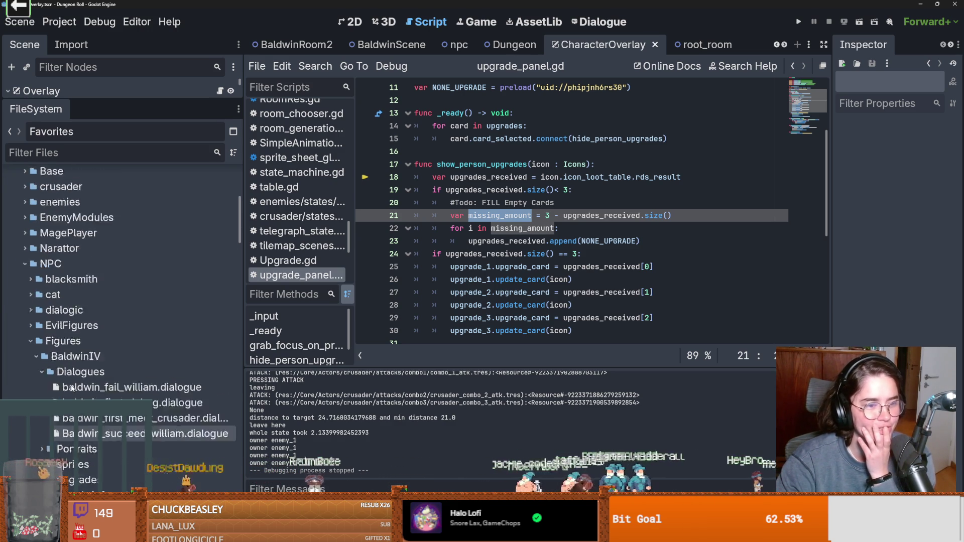
pyautogui.scroll(2, 104, 291)
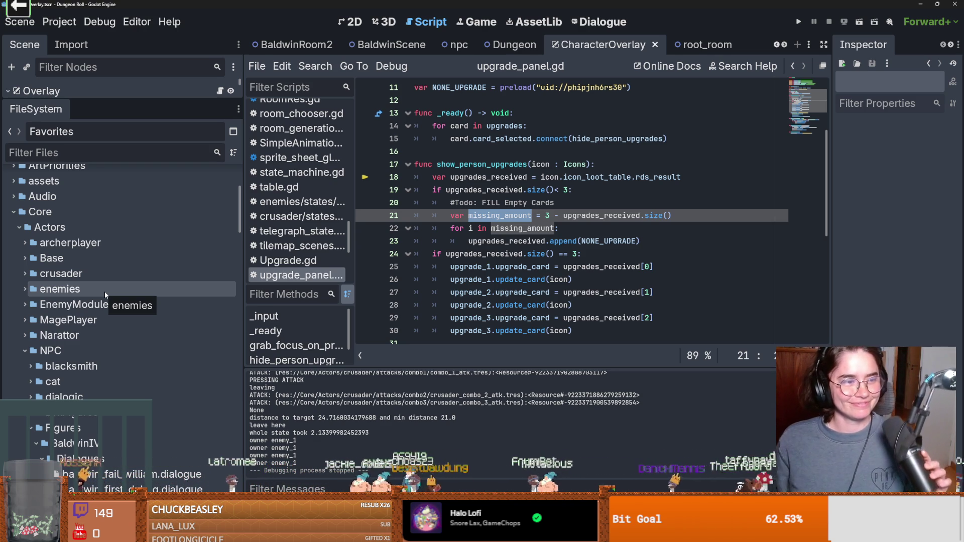
pyautogui.rightClick(103, 381)
pyautogui.scroll(-3, 101, 351)
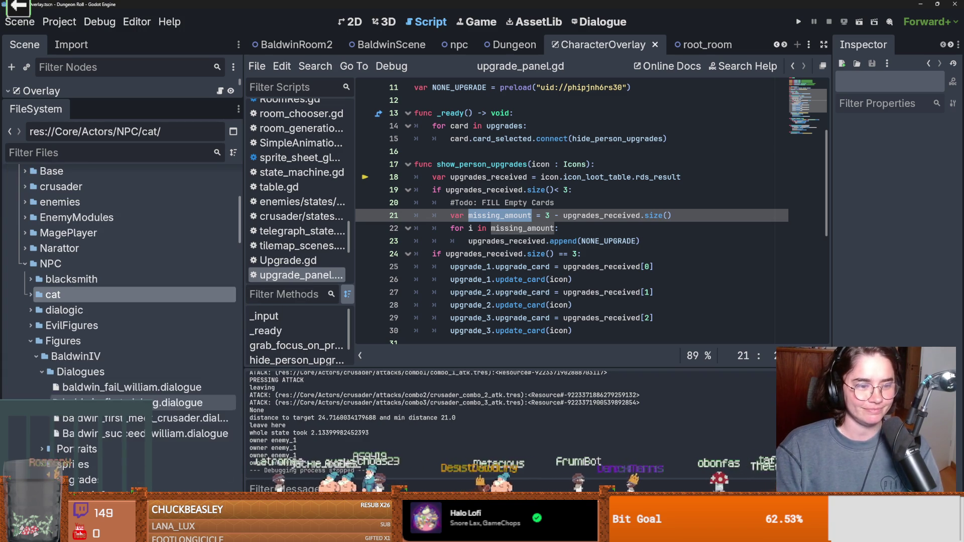
pyautogui.click(30, 325)
pyautogui.click(30, 325)
pyautogui.click(29, 341)
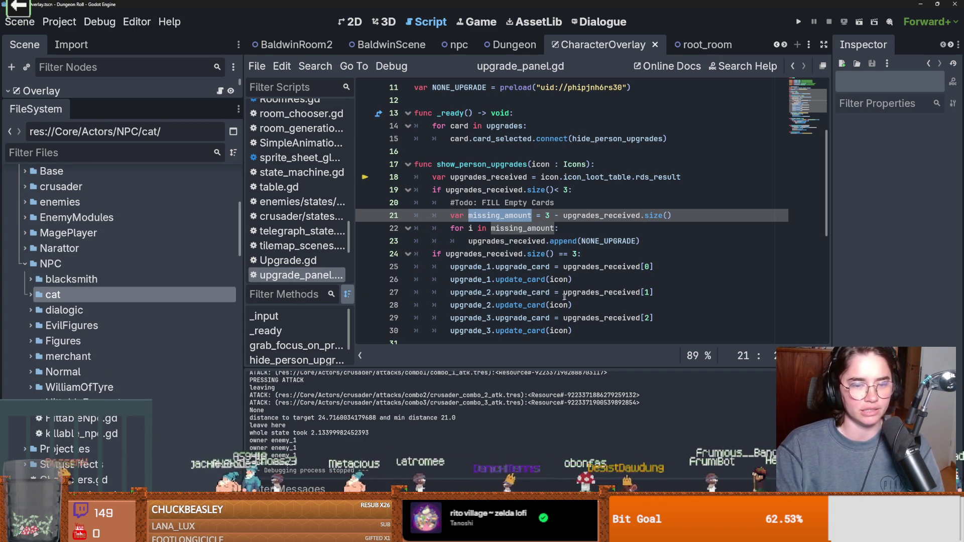
pyautogui.scroll(-2, 549, 297)
pyautogui.scroll(1, 550, 298)
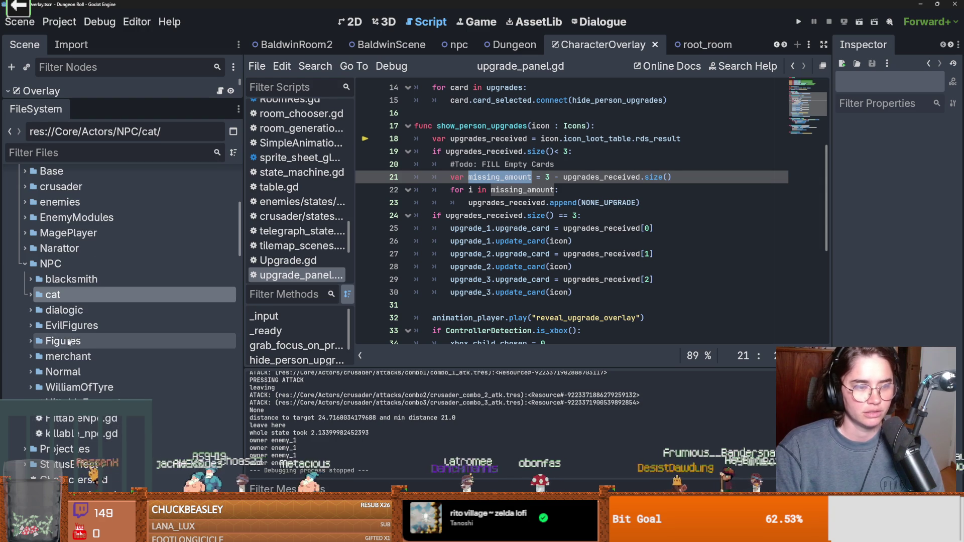
pyautogui.scroll(3, 69, 269)
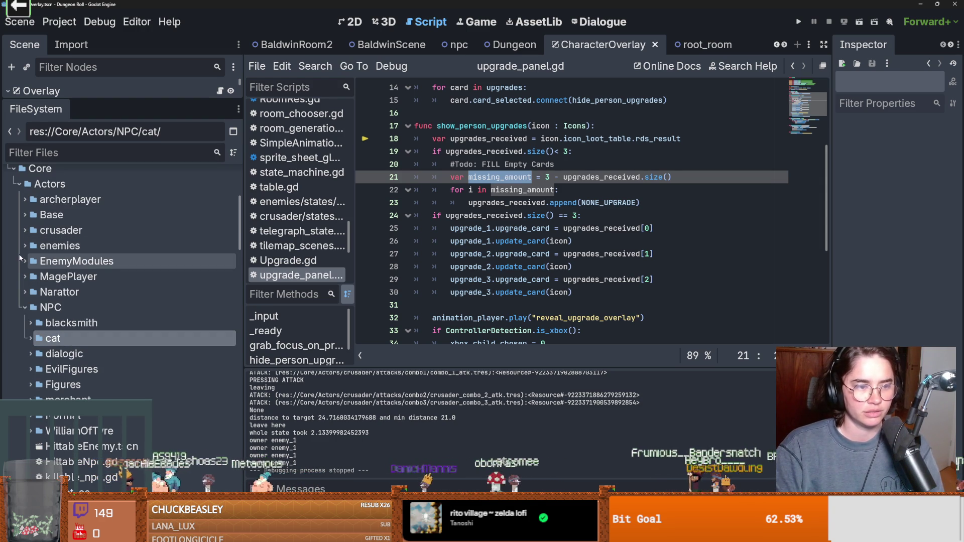
pyautogui.scroll(-3, 30, 251)
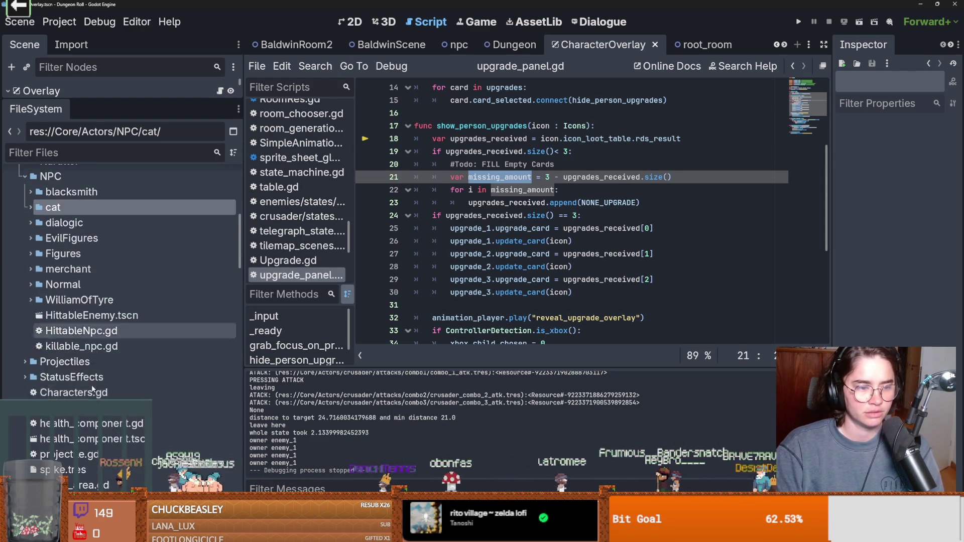
pyautogui.scroll(-1, 94, 385)
pyautogui.scroll(1, 75, 251)
# Filter the project files by 'marie' and look through the matching assets
pyautogui.click(63, 153)
pyautogui.write('marie')
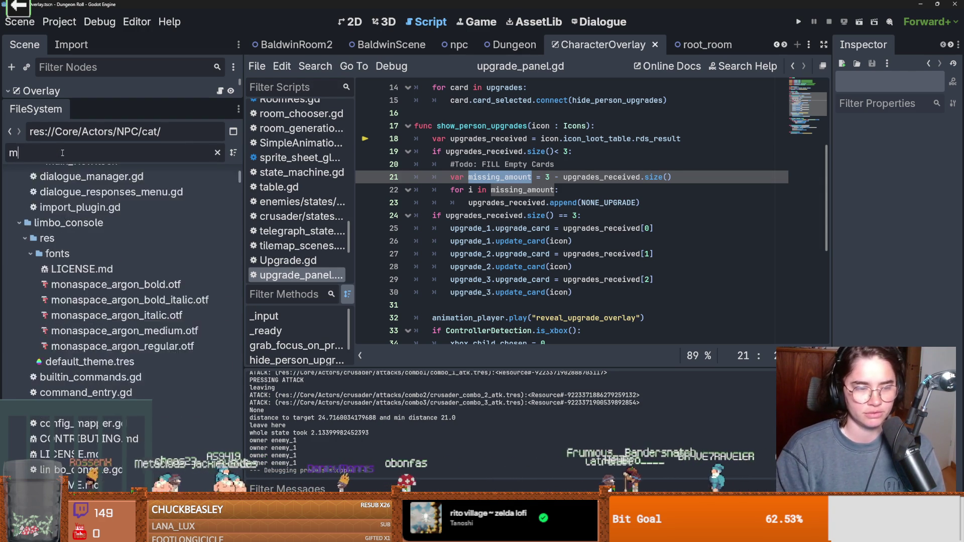
pyautogui.scroll(5, 140, 315)
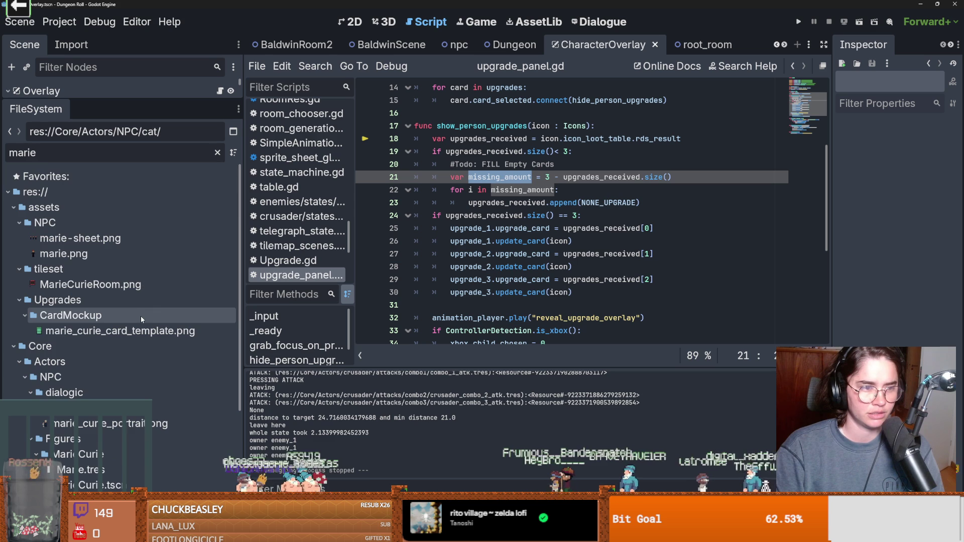
pyautogui.scroll(-3, 140, 315)
pyautogui.scroll(-2, 141, 319)
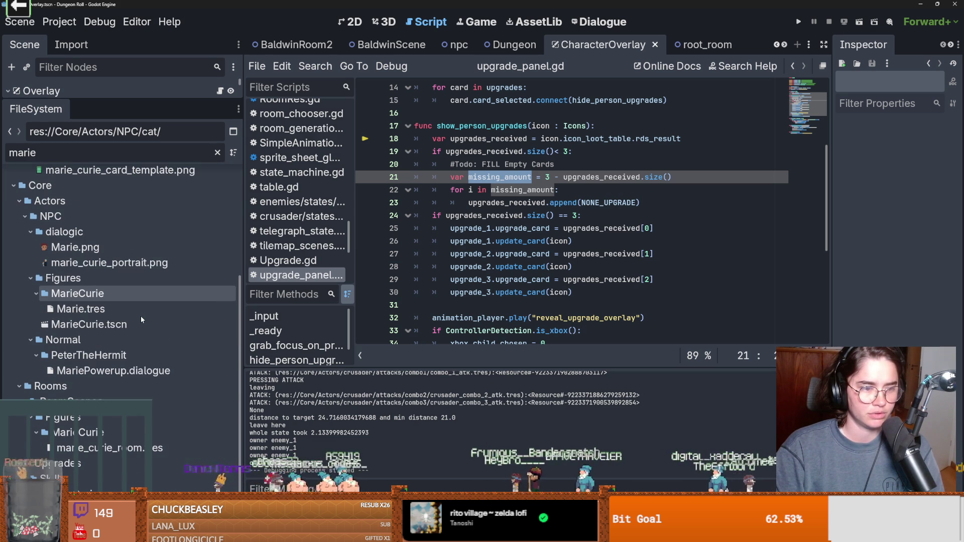
# Filter files by 'table' and inspect DostUpgradeLootTable.tres as a reference
pyautogui.doubleClick(103, 159)
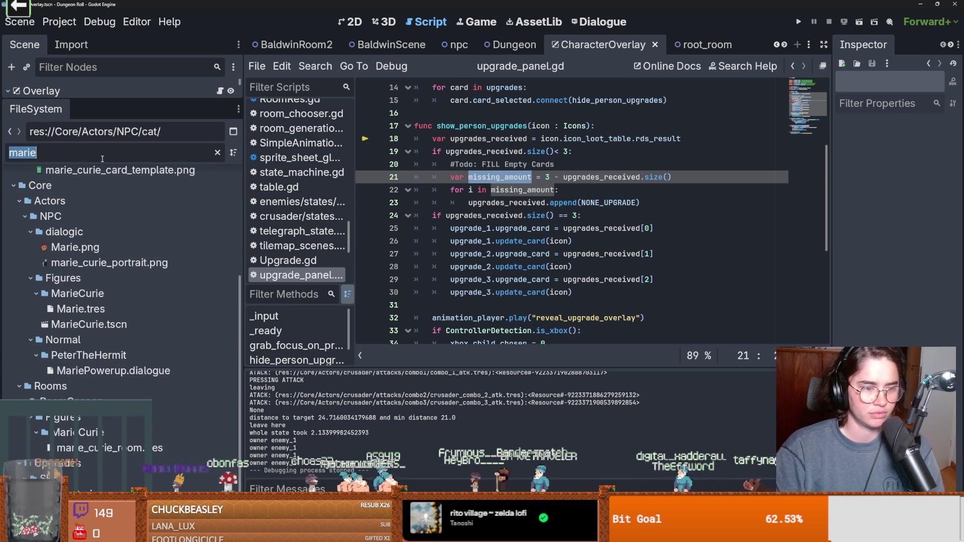
pyautogui.write('table')
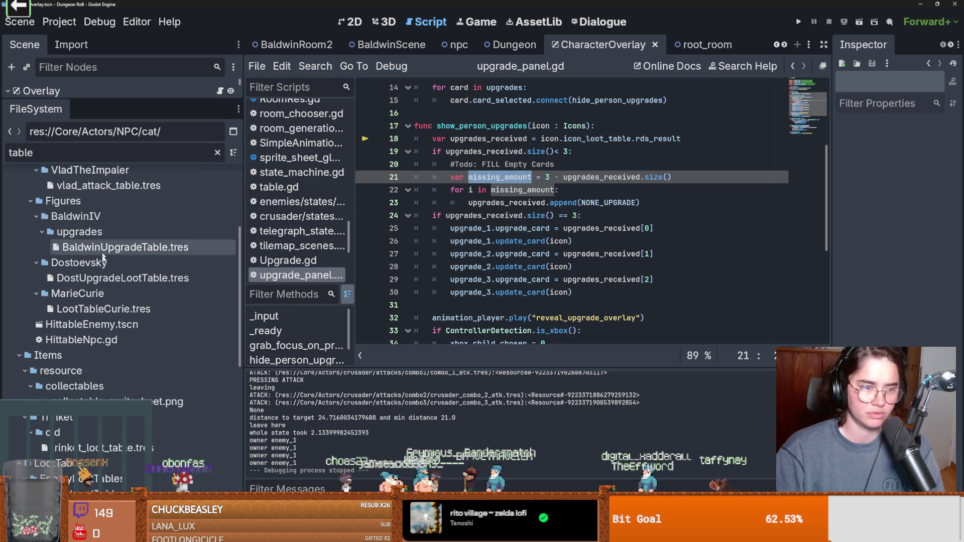
pyautogui.scroll(3, 115, 323)
pyautogui.click(116, 365)
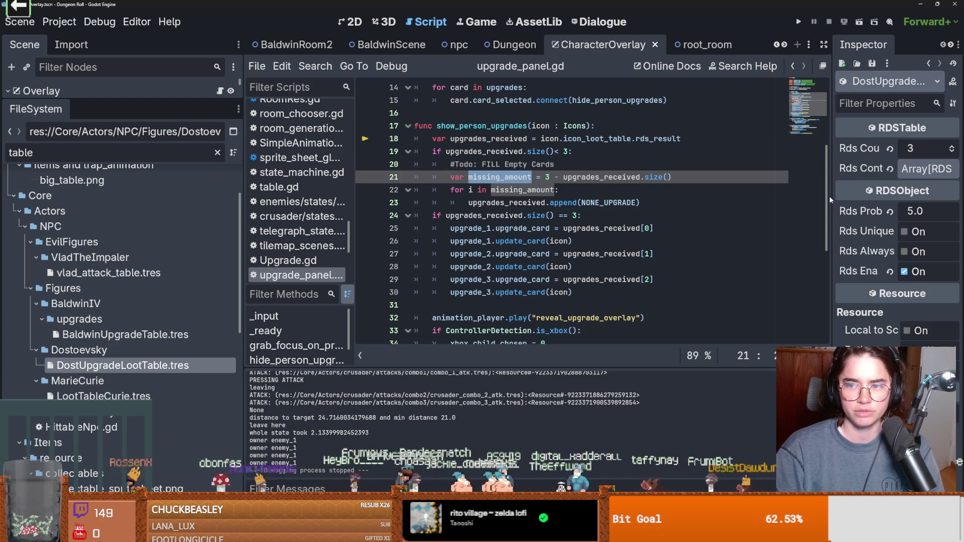
pyautogui.moveTo(829, 200)
pyautogui.mouseDown()
pyautogui.moveTo(622, 201)
pyautogui.moveTo(655, 201)
pyautogui.mouseUp()
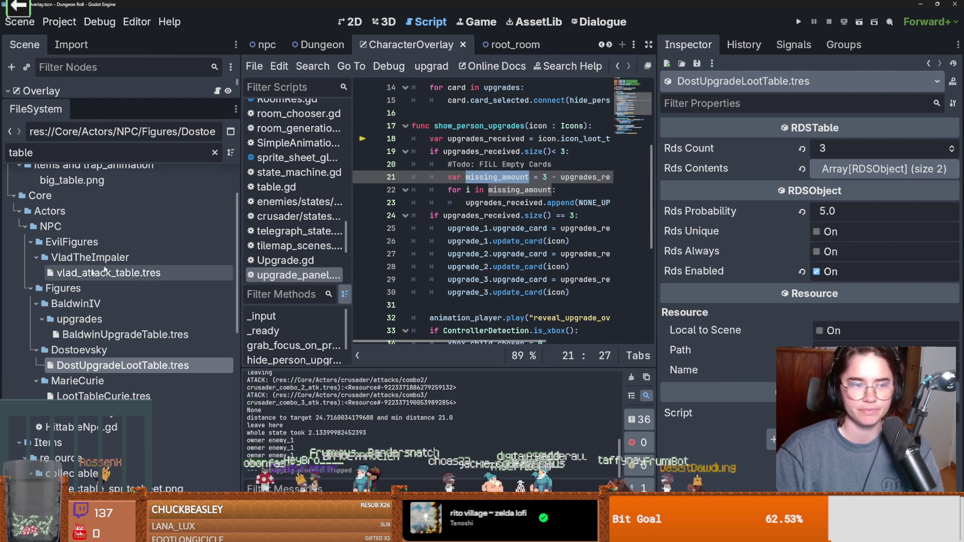
# Filter by 'baldwin', set BaldwinUpgradeTable.tres Rds Count to 3, and run the game
pyautogui.click(92, 150)
pyautogui.write('baldwin')
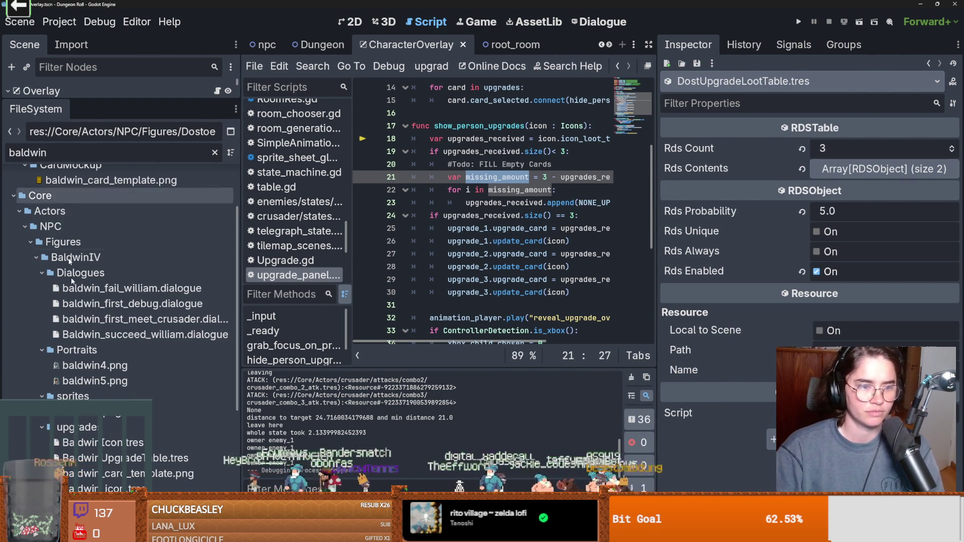
pyautogui.scroll(-2, 150, 382)
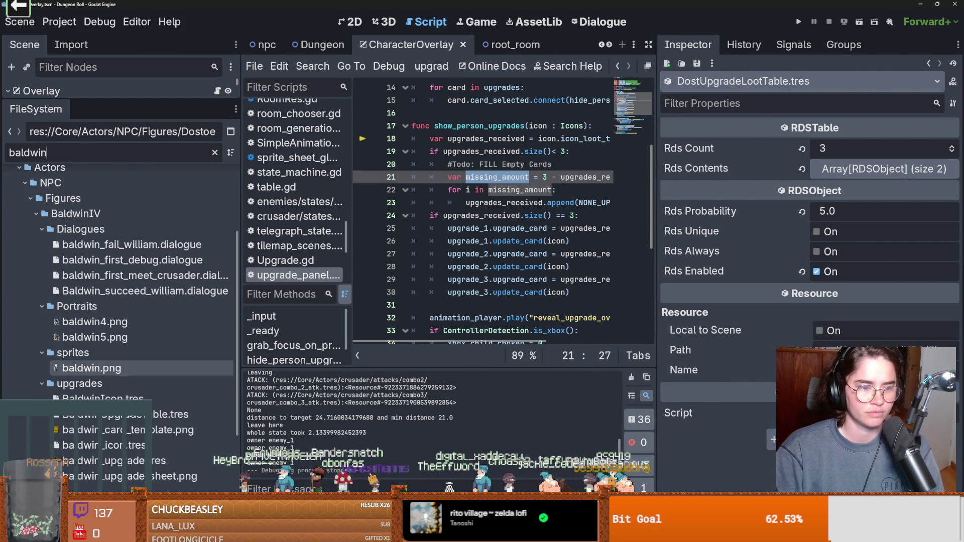
pyautogui.click(162, 413)
pyautogui.click(847, 150)
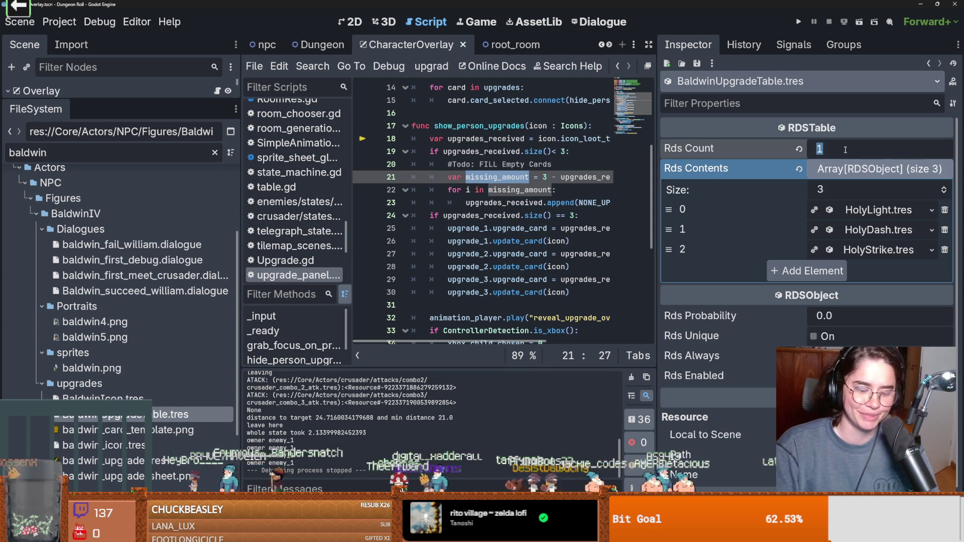
pyautogui.press('Return')
pyautogui.click(799, 22)
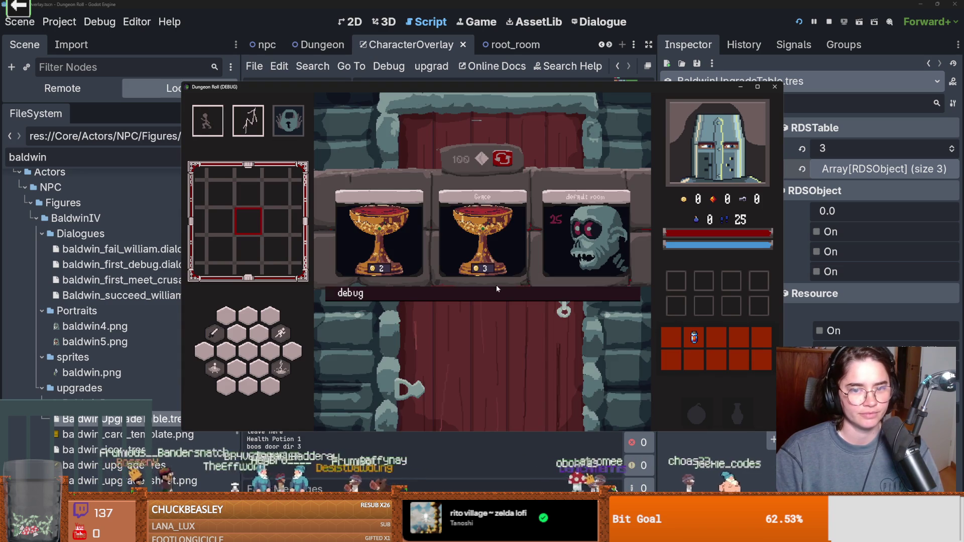
# Pick a debug card to enter the room and defeat the goblin
pyautogui.click(495, 290)
pyautogui.click(580, 367)
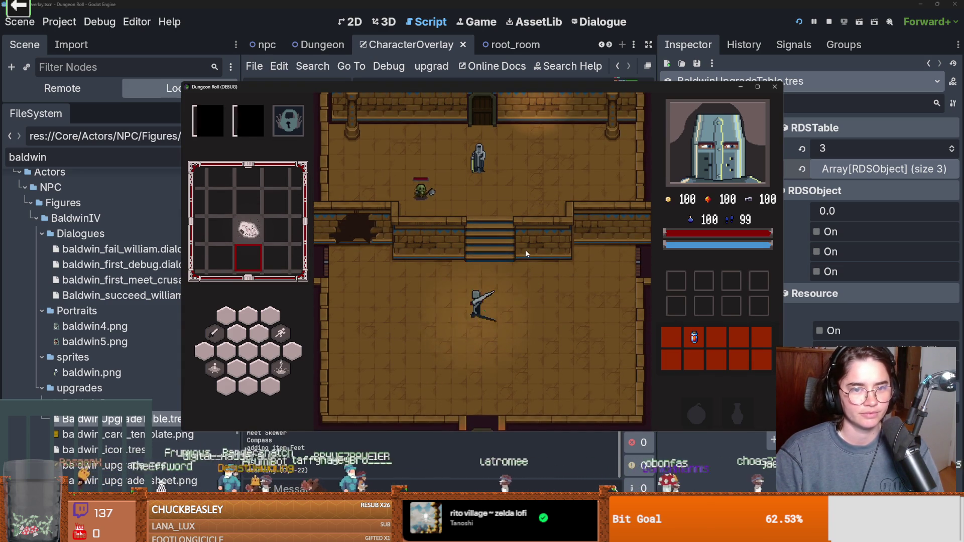
pyautogui.press('w')
pyautogui.click(466, 231)
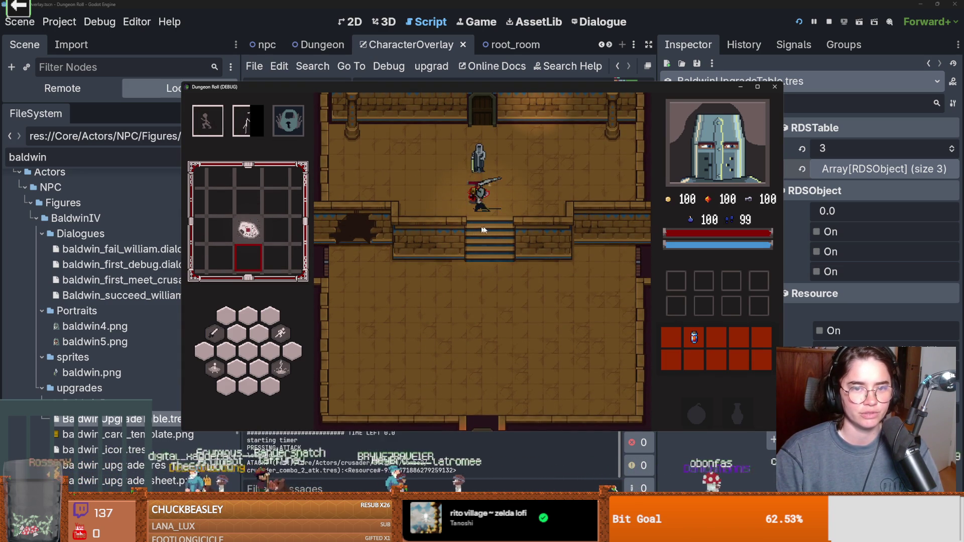
pyautogui.press('a')
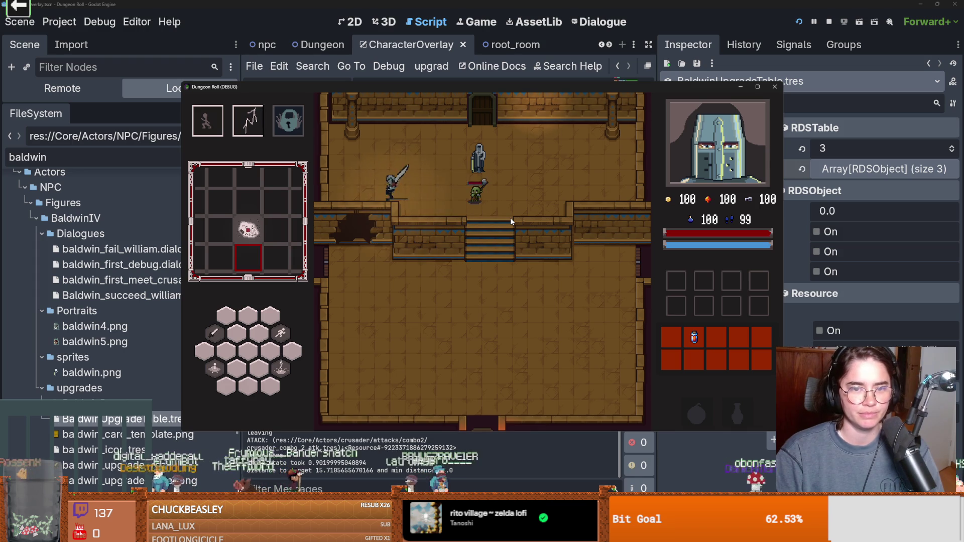
pyautogui.press('d')
pyautogui.click(478, 217)
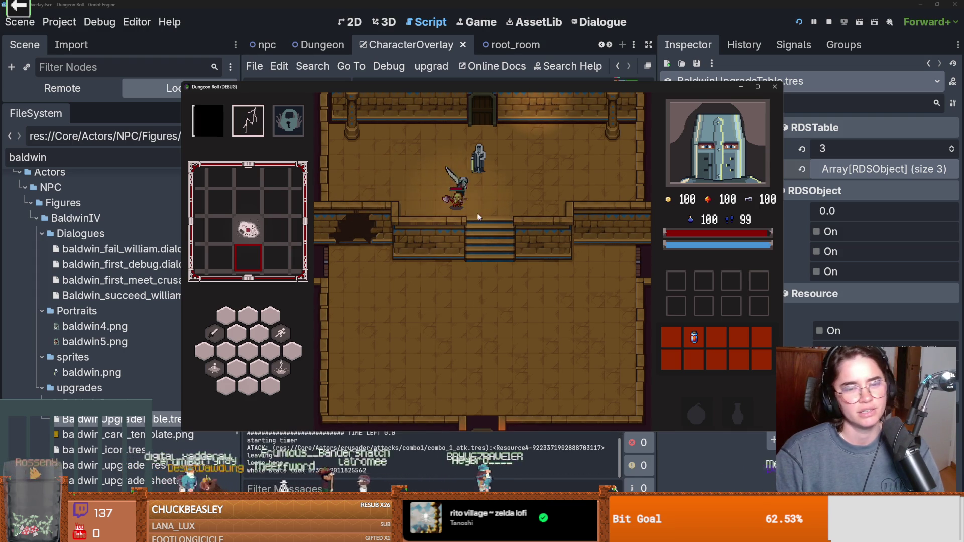
pyautogui.click(435, 207)
pyautogui.click(435, 207)
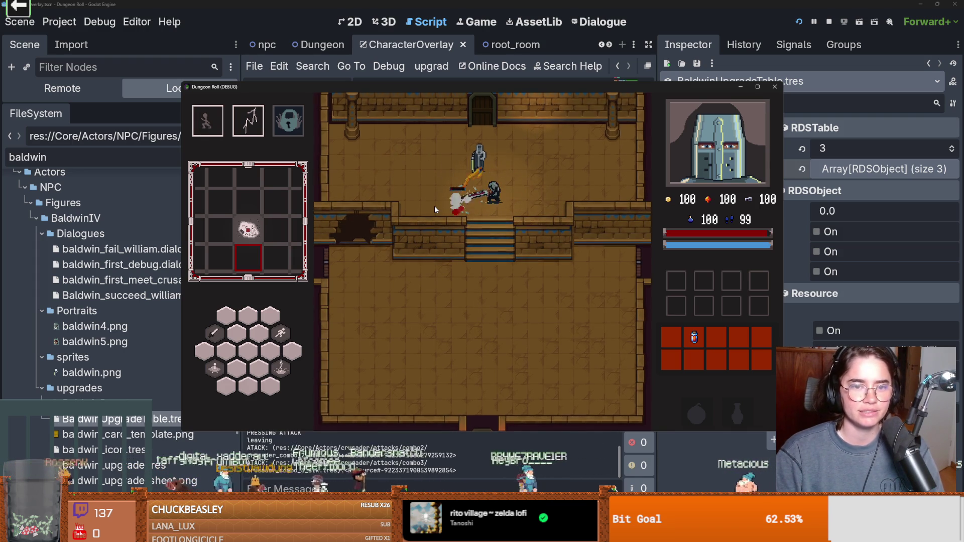
pyautogui.press('d')
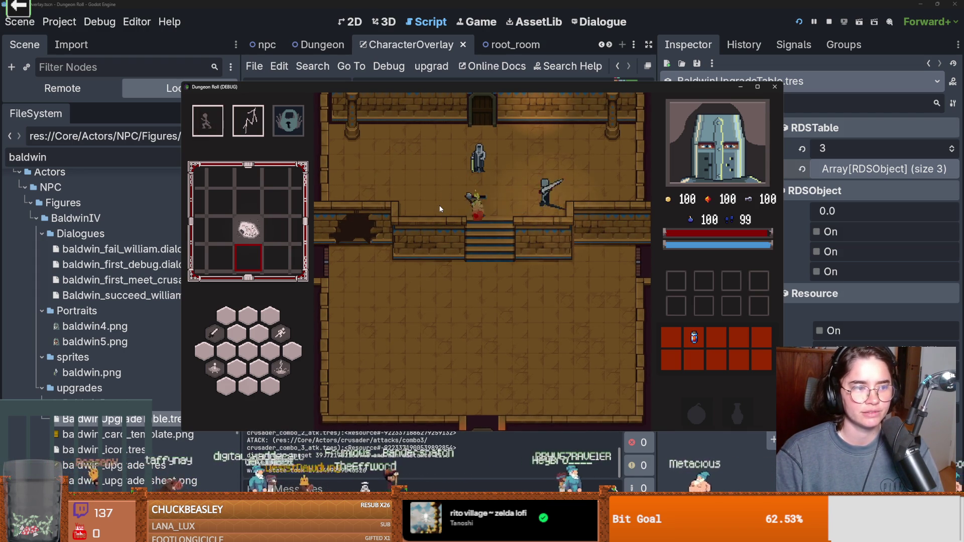
pyautogui.rightClick(440, 209)
# Talk to Baldwin, choose Baldwin Upgrades, then stop the game and widen the script editor
pyautogui.press('a')
pyautogui.press('e')
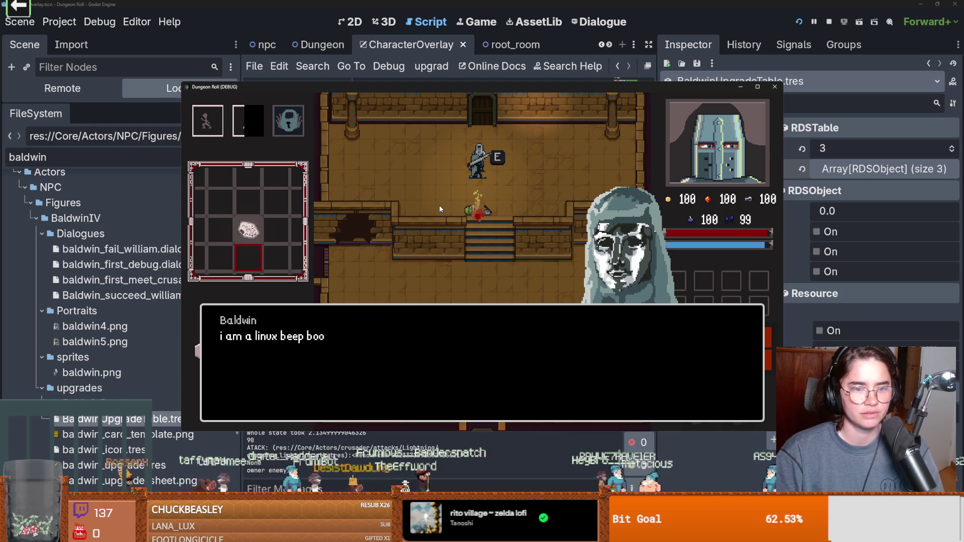
pyautogui.click(448, 269)
pyautogui.click(449, 269)
pyautogui.click(430, 318)
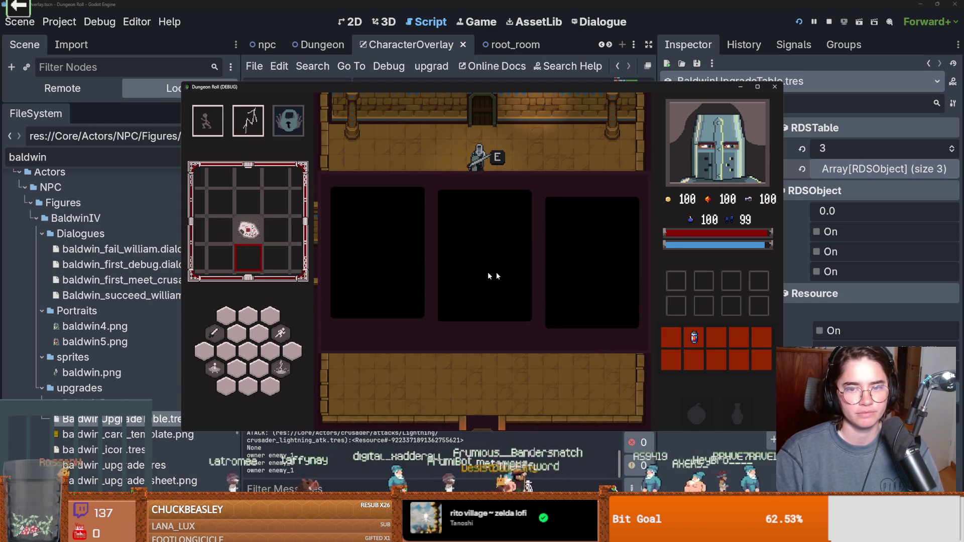
pyautogui.click(775, 87)
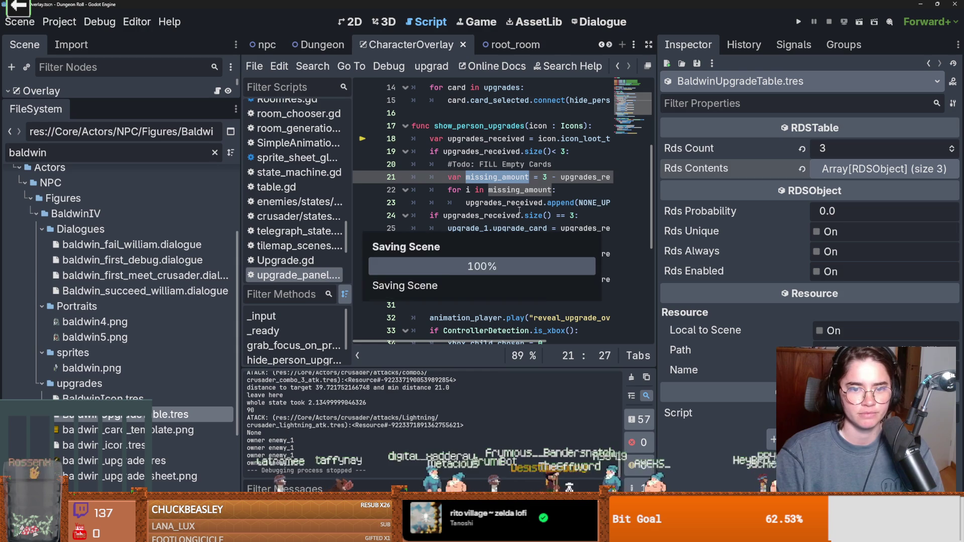
pyautogui.moveTo(655, 249); pyautogui.dragTo(859, 249)
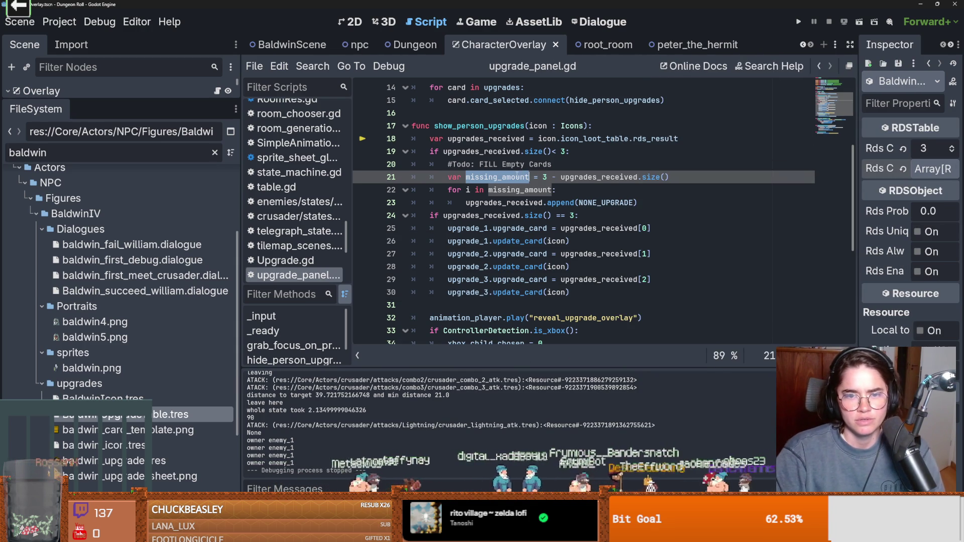
# Expand Rds Contents in BaldwinUpgradeTable and open the HolyLight entry, then save
pyautogui.click(547, 176)
pyautogui.doubleClick(486, 151)
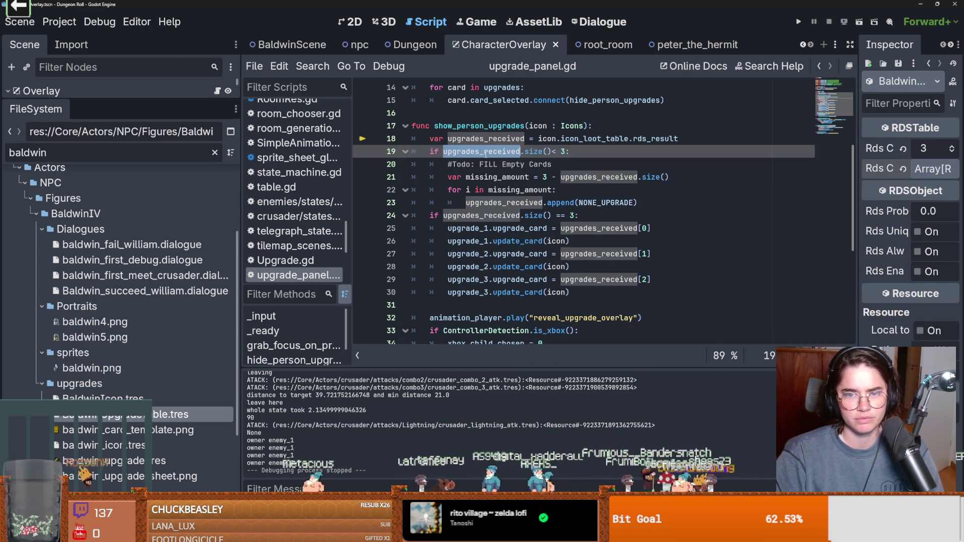
pyautogui.moveTo(859, 208)
pyautogui.mouseDown()
pyautogui.moveTo(694, 208)
pyautogui.moveTo(883, 211)
pyautogui.mouseUp()
pyautogui.click(860, 168)
pyautogui.click(853, 208)
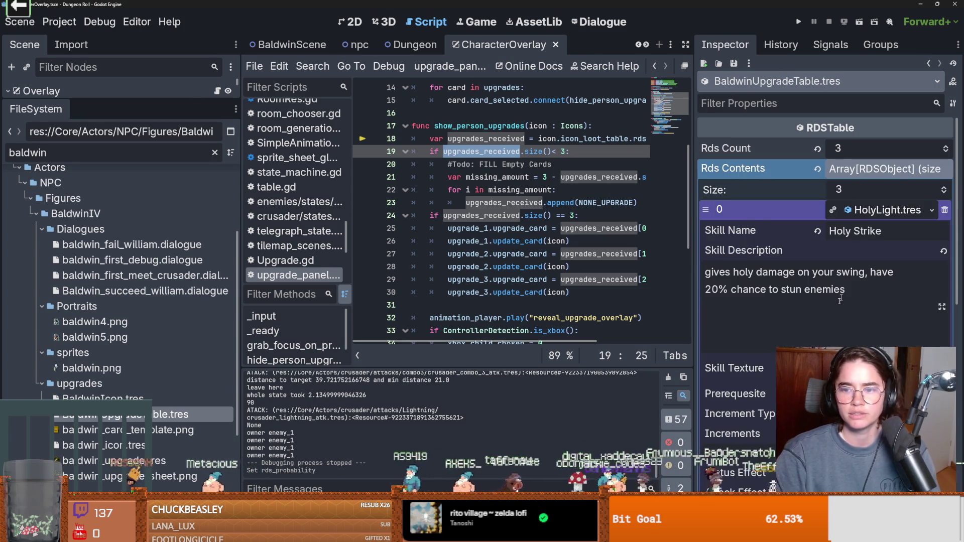
pyautogui.scroll(-10, 828, 251)
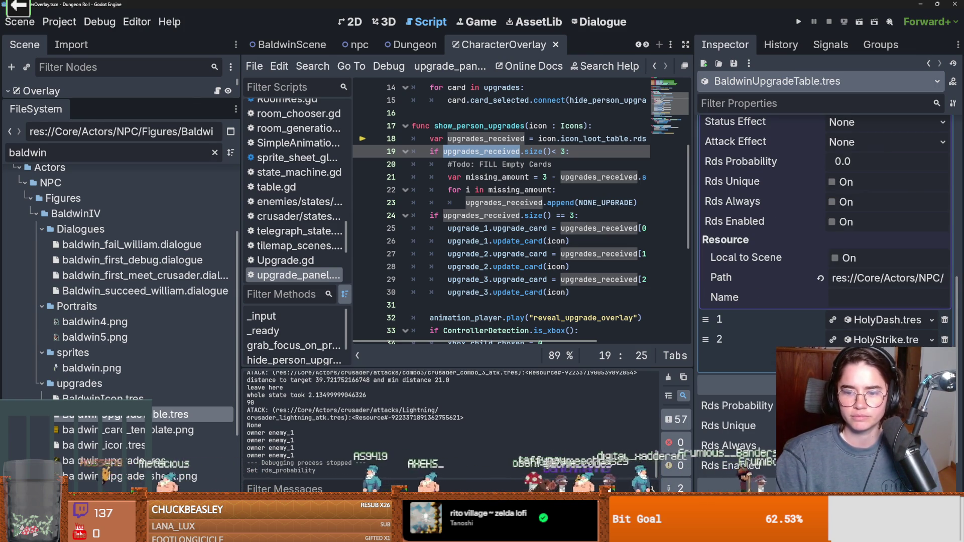
pyautogui.hotkey('ctrl', 's')
pyautogui.scroll(10, 860, 262)
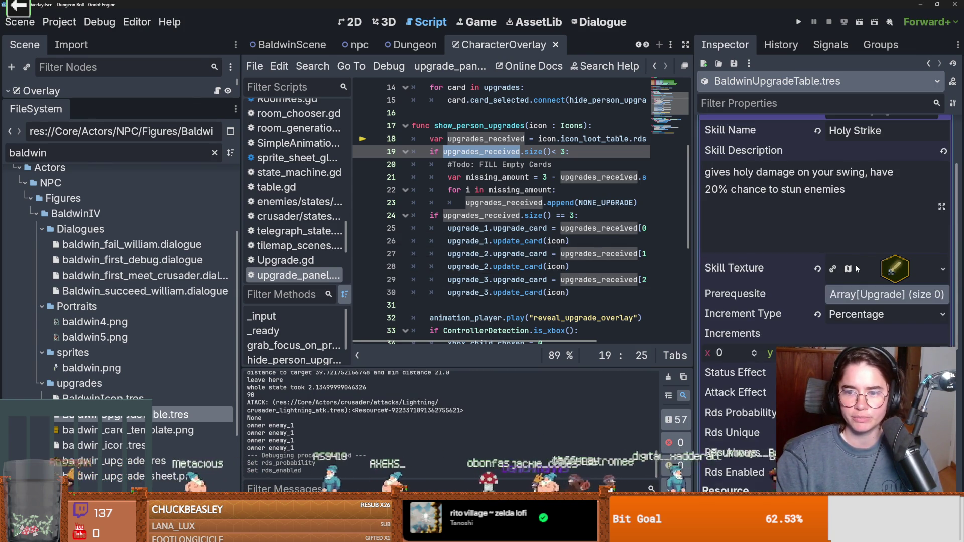
# Set the HolyDash entry's Rds Probability to 1 and enable it, then save
pyautogui.click(862, 210)
pyautogui.click(862, 229)
pyautogui.scroll(-5, 861, 230)
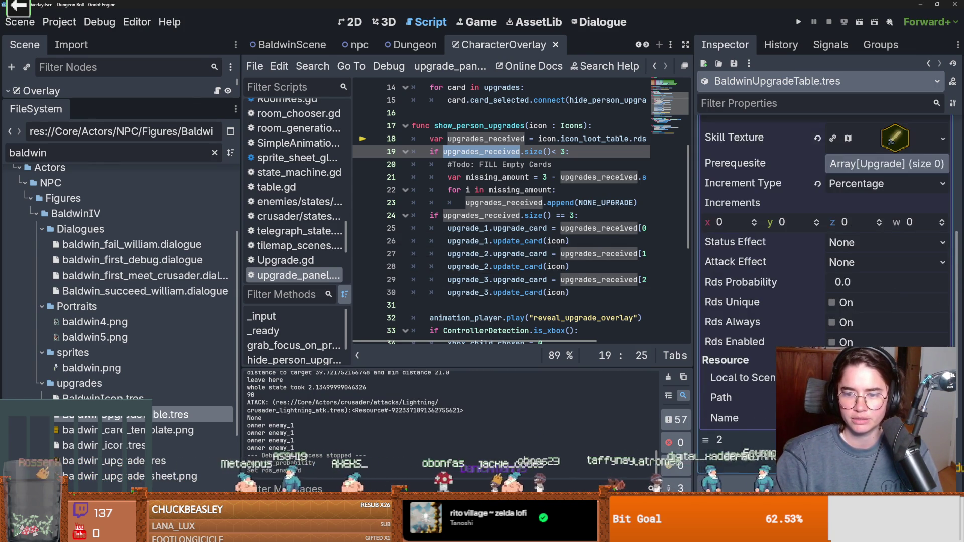
pyautogui.click(842, 231)
pyautogui.write('1')
pyautogui.click(832, 291)
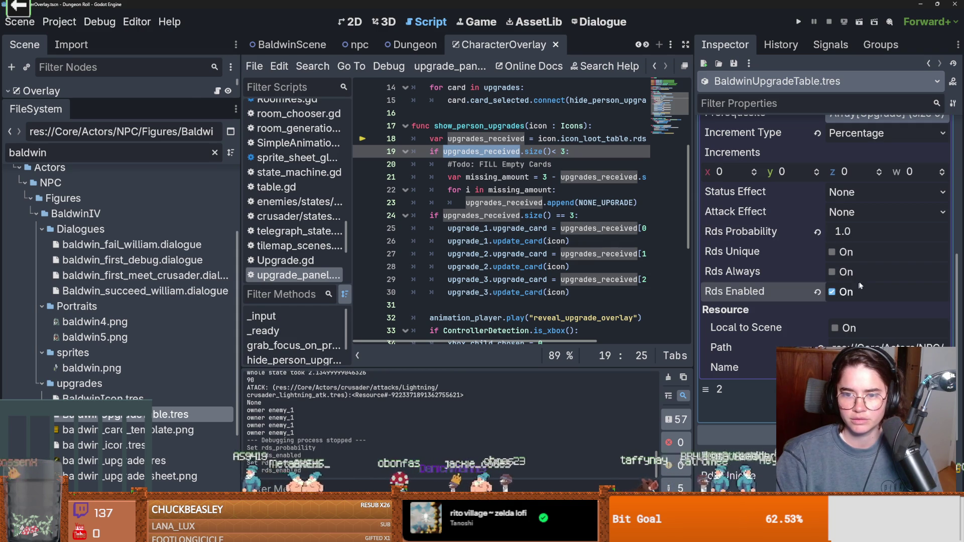
pyautogui.hotkey('ctrl', 's')
# Collapse and reopen the HolyStrike entry to review its properties
pyautogui.scroll(5, 861, 286)
pyautogui.scroll(3, 862, 286)
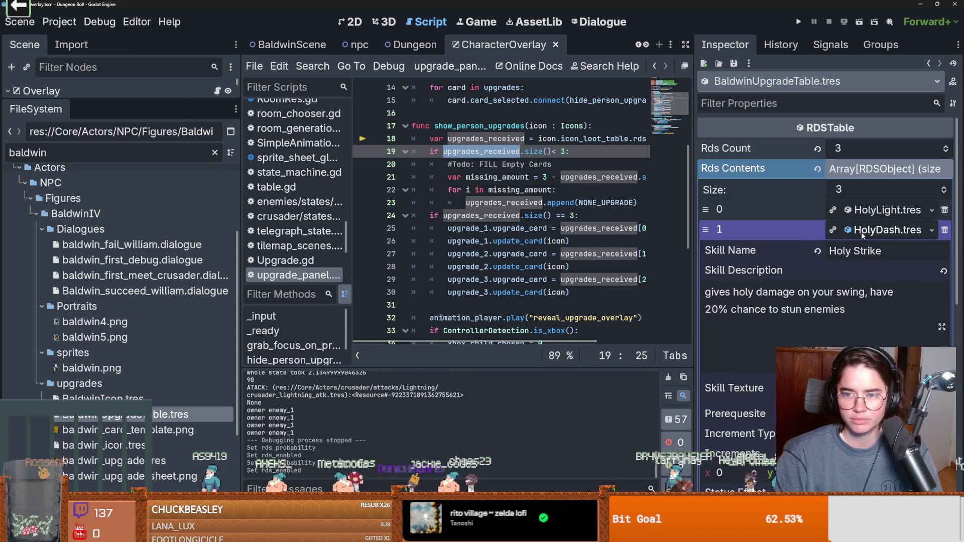
pyautogui.scroll(-4, 860, 232)
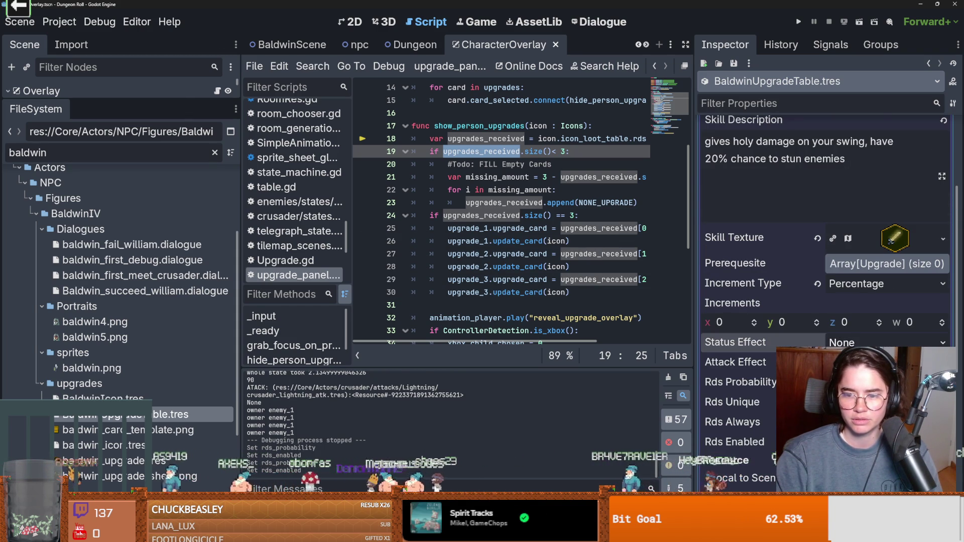
pyautogui.scroll(4, 861, 301)
pyautogui.click(861, 226)
pyautogui.click(861, 226)
pyautogui.scroll(-3, 861, 331)
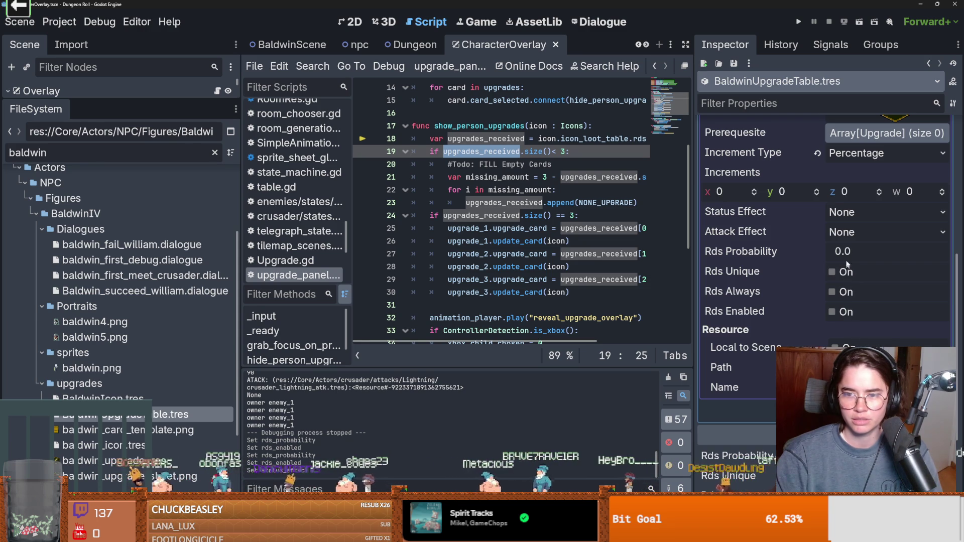
pyautogui.scroll(3, 854, 261)
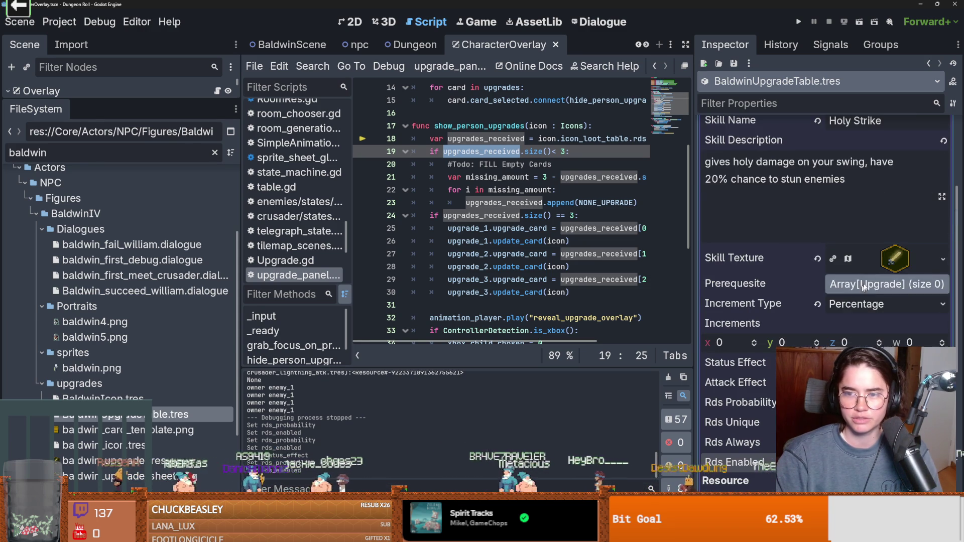
# Set the HolyStrike Skill Texture region to the lightning icon on the atlas and save
pyautogui.click(912, 266)
pyautogui.scroll(-2, 854, 261)
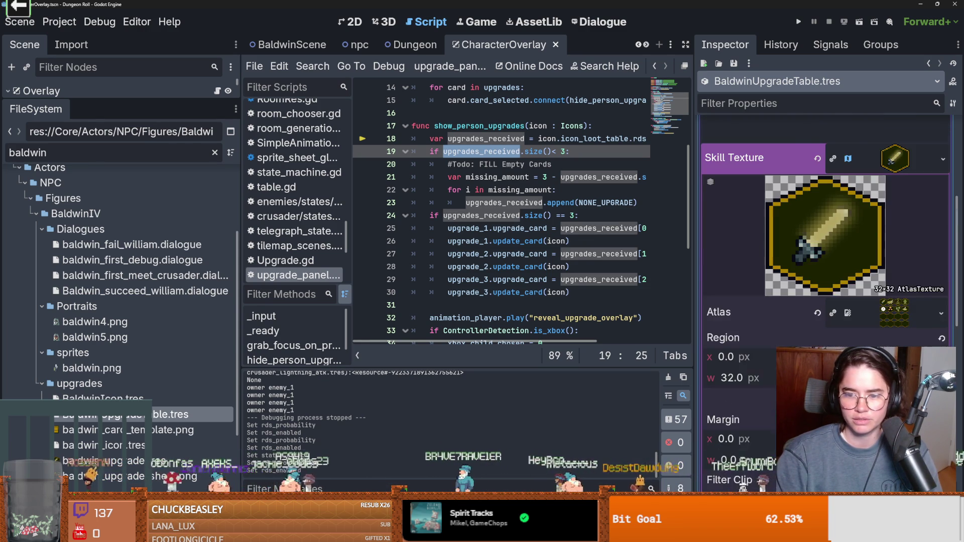
pyautogui.click(937, 312)
pyautogui.press('Escape')
pyautogui.click(883, 281)
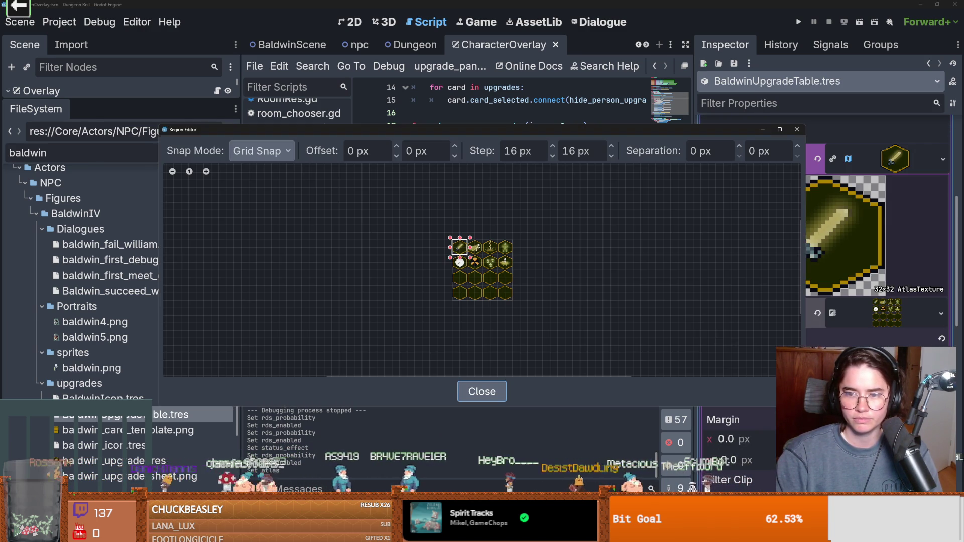
pyautogui.moveTo(647, 129); pyautogui.dragTo(544, 259)
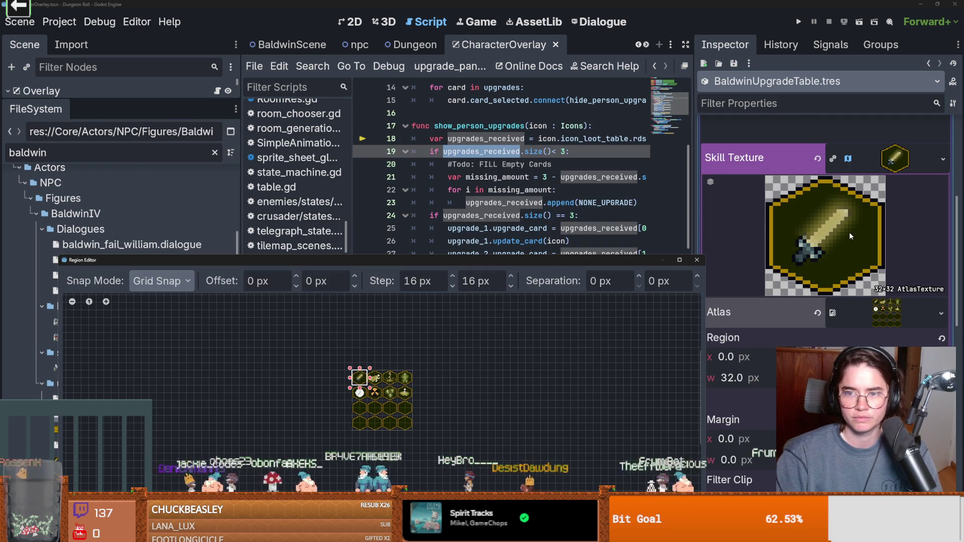
pyautogui.click(696, 260)
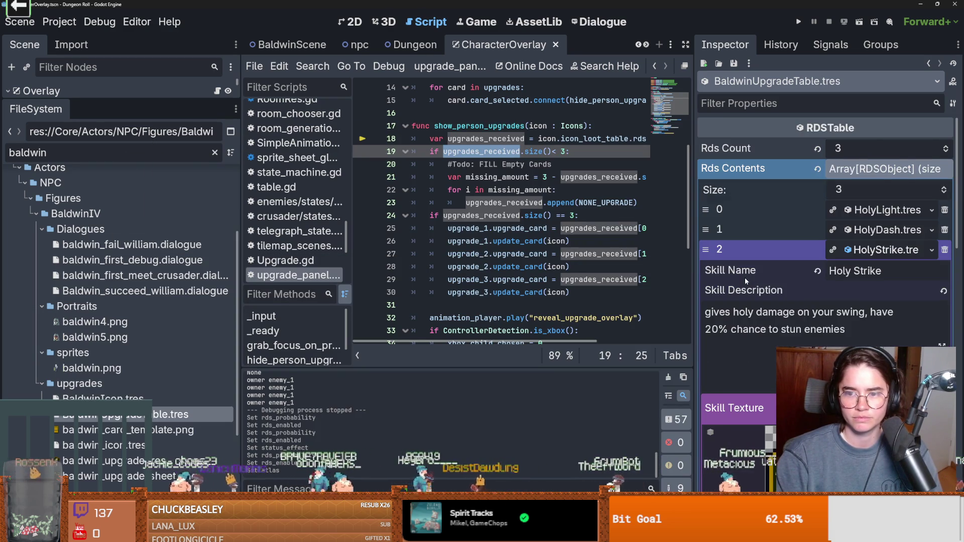
pyautogui.scroll(-4, 745, 277)
pyautogui.scroll(-1, 789, 325)
pyautogui.click(823, 396)
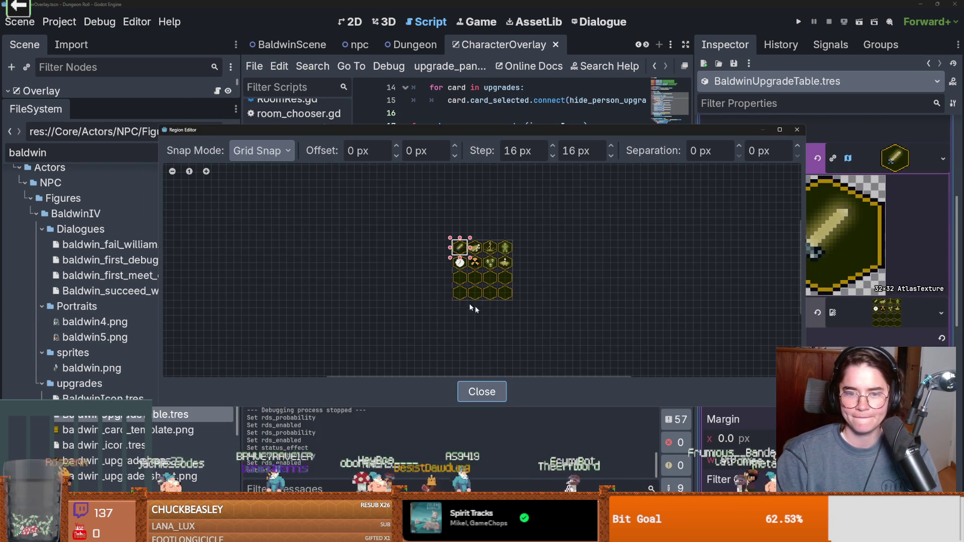
pyautogui.moveTo(531, 250)
pyautogui.mouseDown()
pyautogui.moveTo(511, 218)
pyautogui.moveTo(498, 233)
pyautogui.mouseUp()
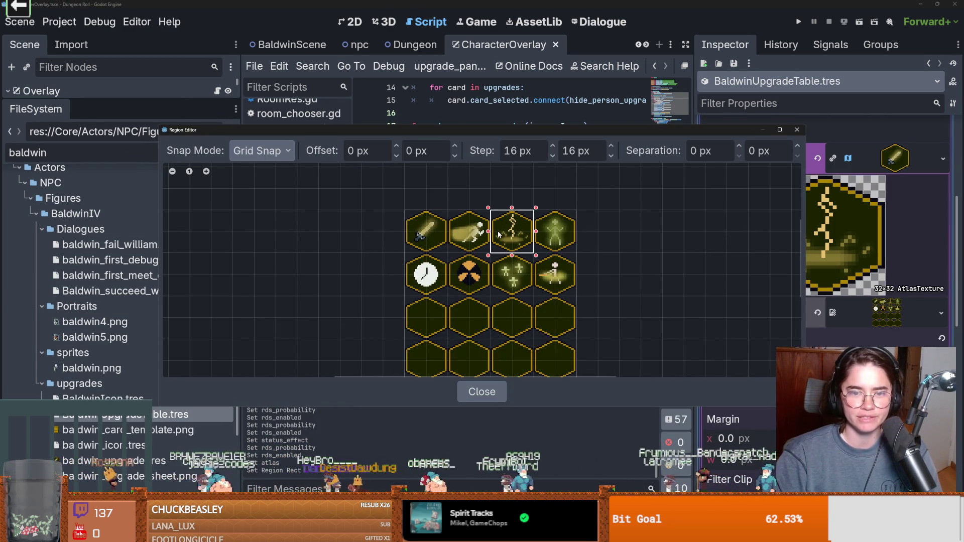
pyautogui.click(796, 130)
pyautogui.hotkey('ctrl', 's')
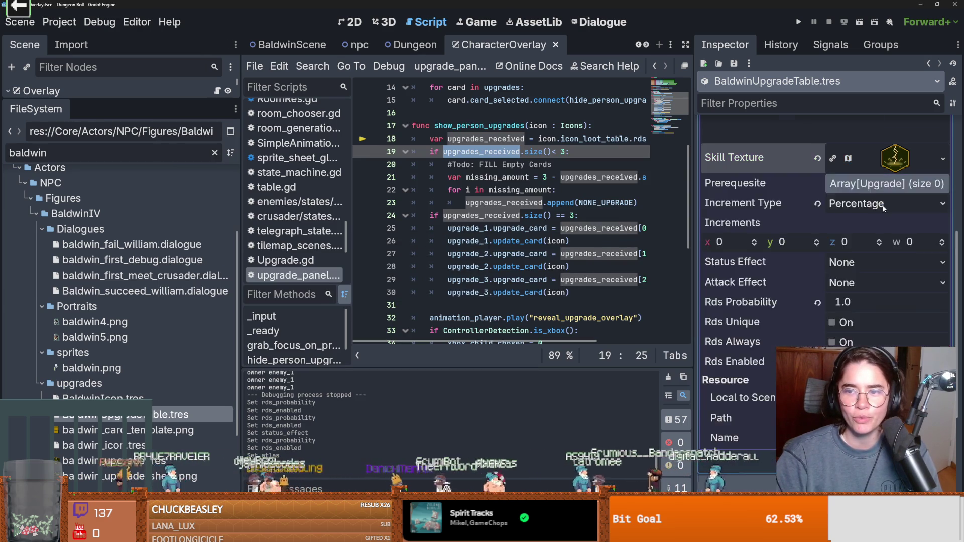
# Set the HolyDash Skill Texture region to the running-figure icon and save
pyautogui.scroll(4, 893, 231)
pyautogui.click(886, 250)
pyautogui.click(886, 250)
pyautogui.scroll(-5, 903, 241)
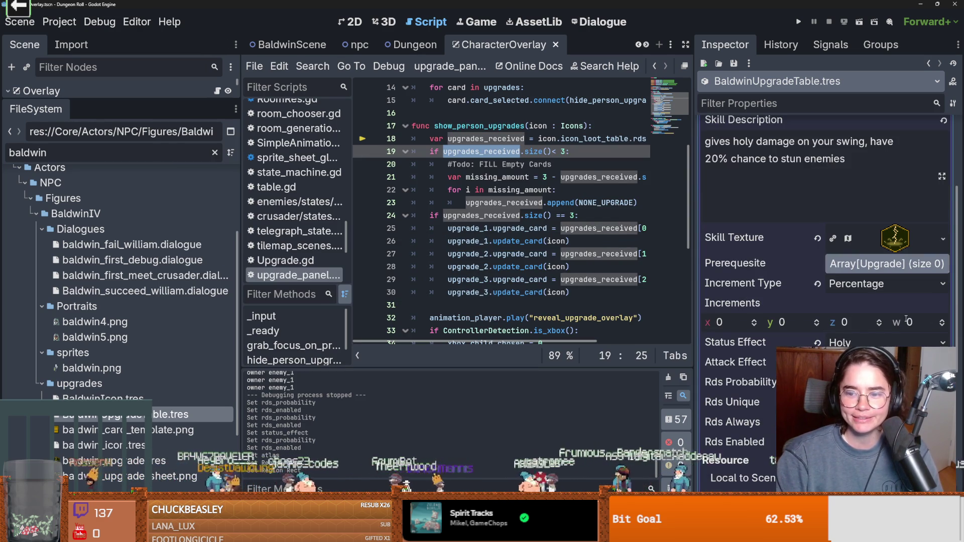
pyautogui.click(904, 241)
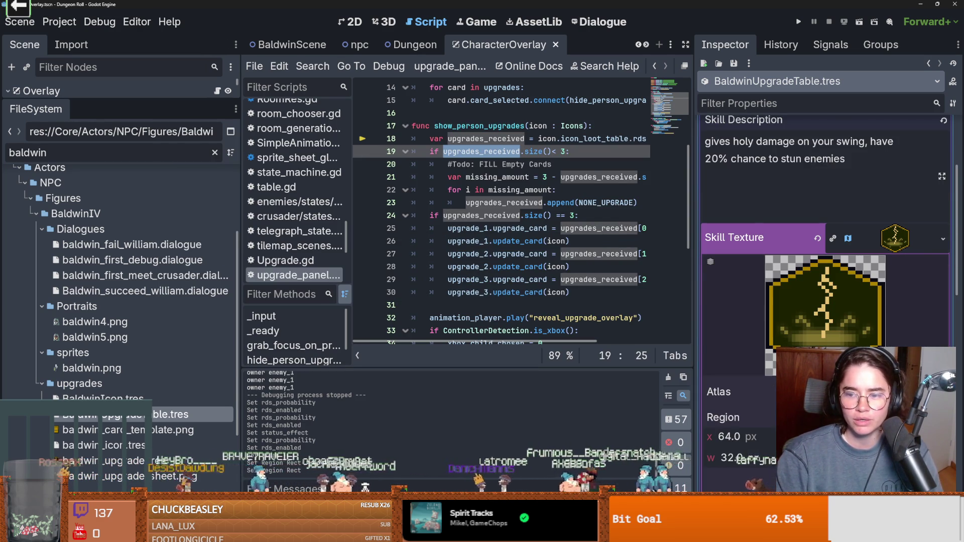
pyautogui.click(943, 239)
pyautogui.press('Escape')
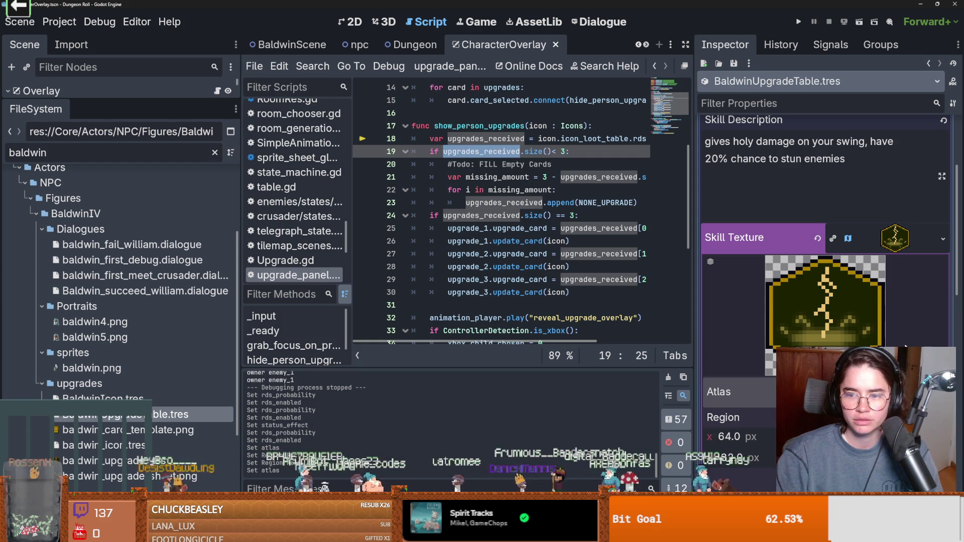
pyautogui.click(853, 404)
pyautogui.click(457, 201)
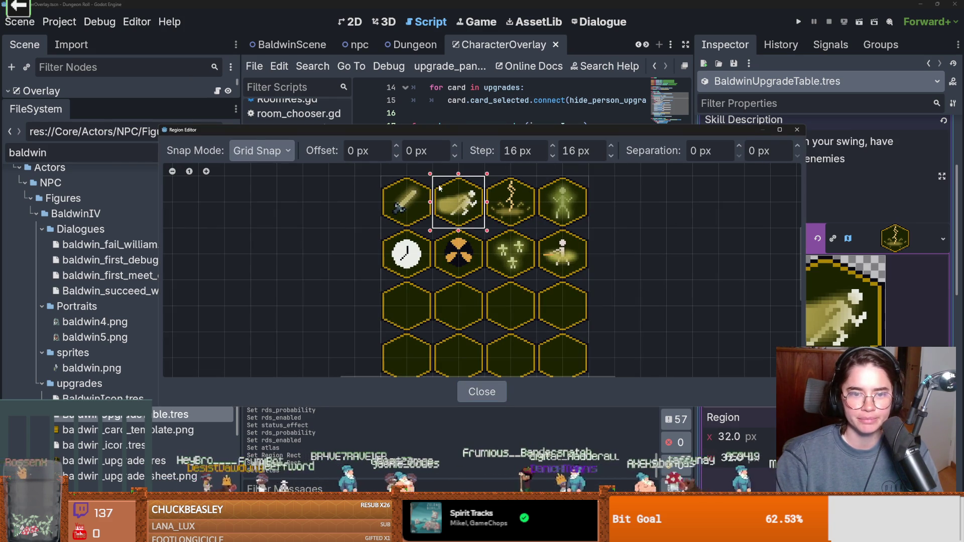
pyautogui.click(797, 130)
pyautogui.hotkey('ctrl', 's')
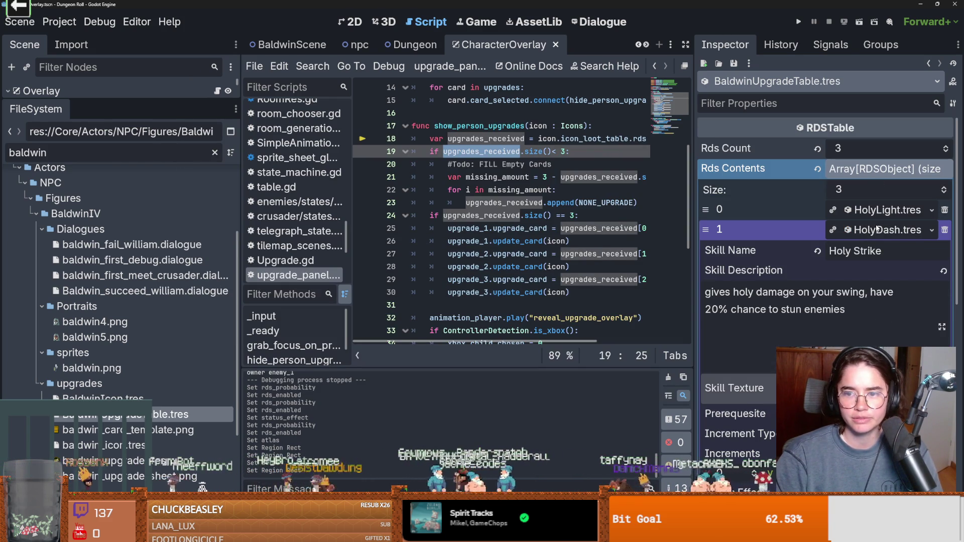
# Review the HolyLight and HolyDash entries' settings in the Inspector
pyautogui.click(877, 230)
pyautogui.click(875, 211)
pyautogui.scroll(-5, 871, 281)
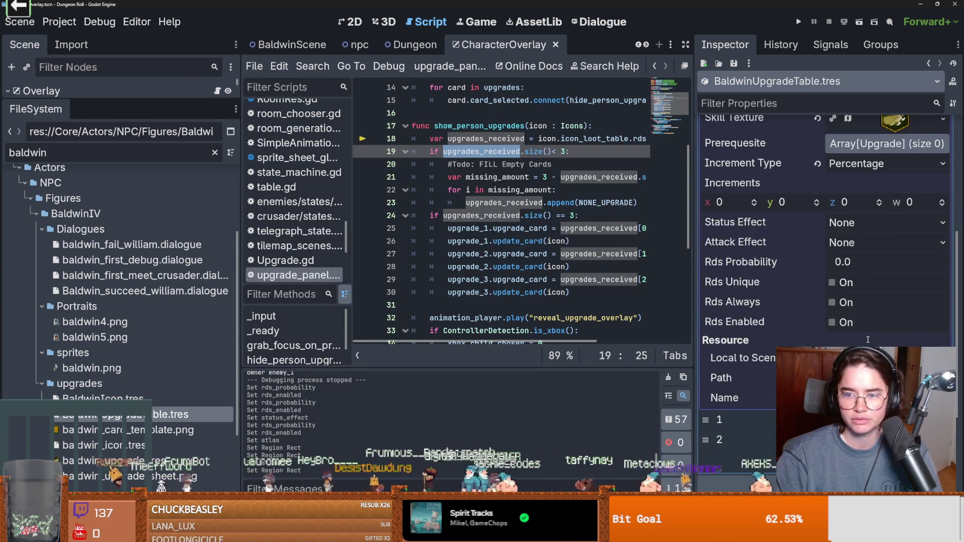
pyautogui.scroll(2, 867, 340)
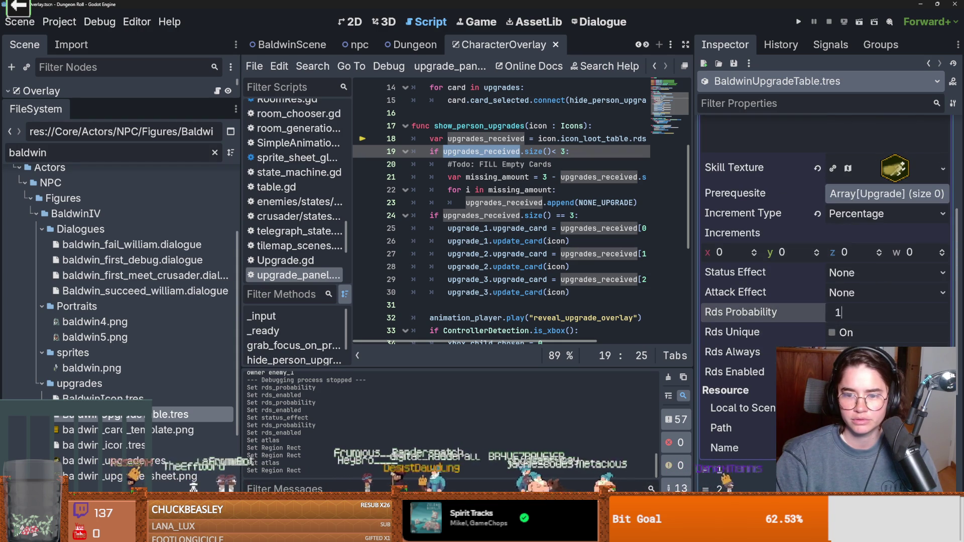
pyautogui.scroll(5, 861, 339)
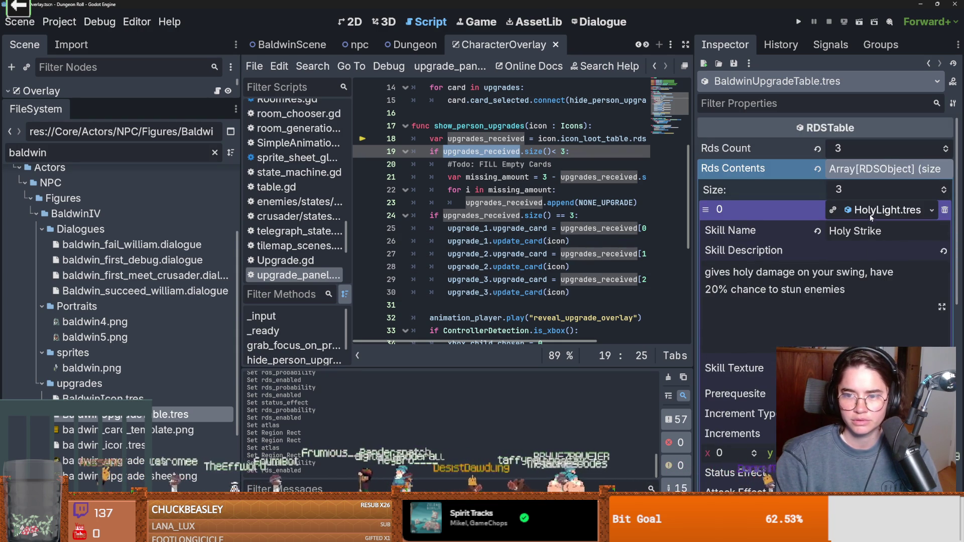
pyautogui.scroll(-10, 863, 301)
pyautogui.scroll(5, 862, 301)
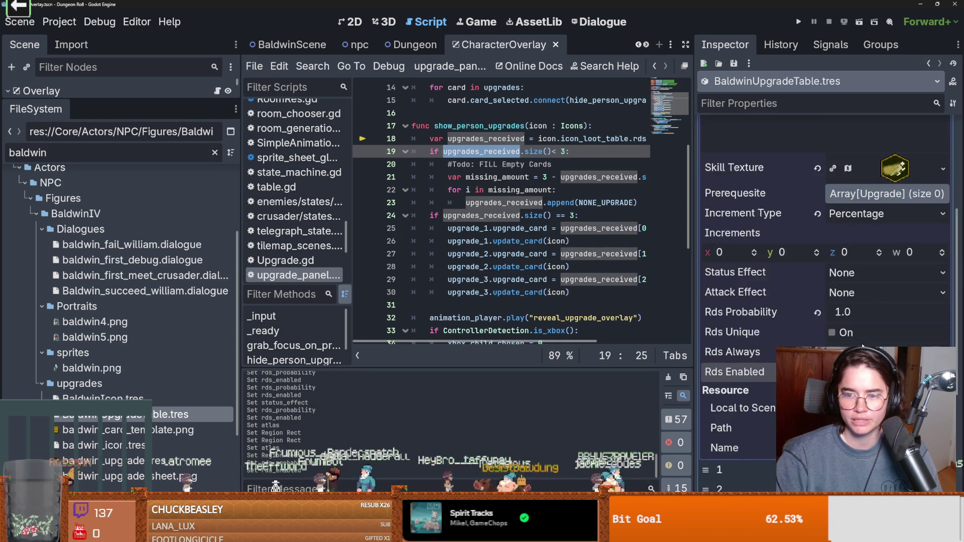
pyautogui.click(873, 174)
pyautogui.click(868, 198)
pyautogui.scroll(-4, 868, 226)
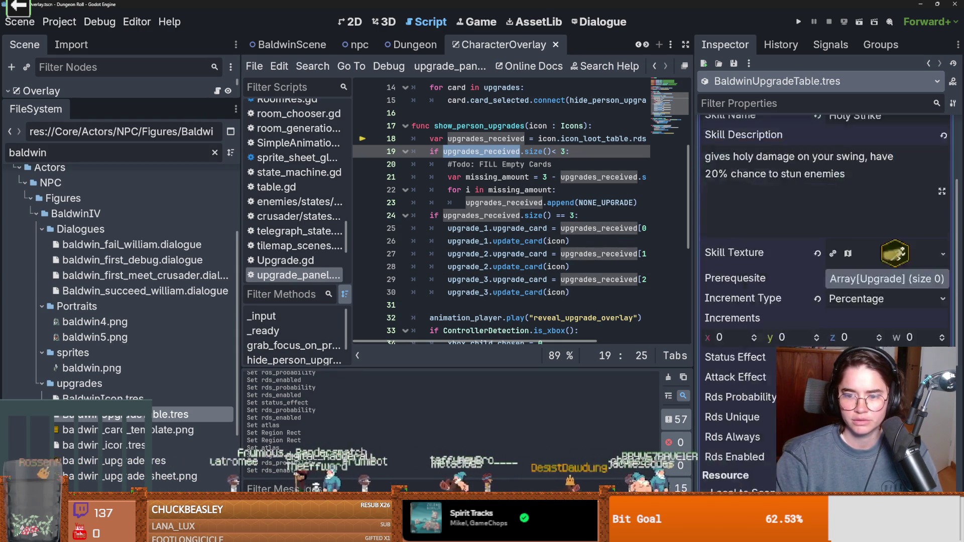
pyautogui.scroll(5, 872, 241)
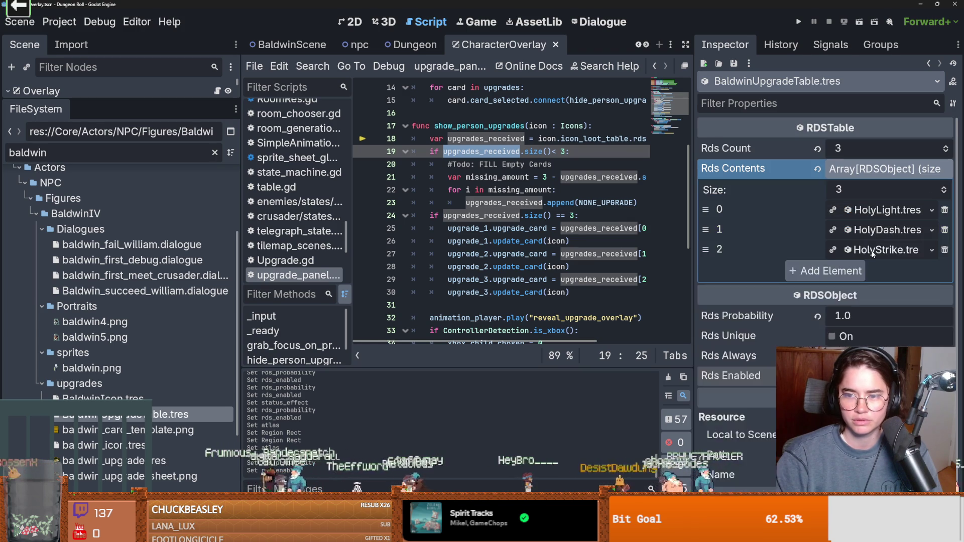
pyautogui.scroll(-4, 872, 242)
# Run the game, start the dungeon run and defeat the goblin
pyautogui.click(798, 22)
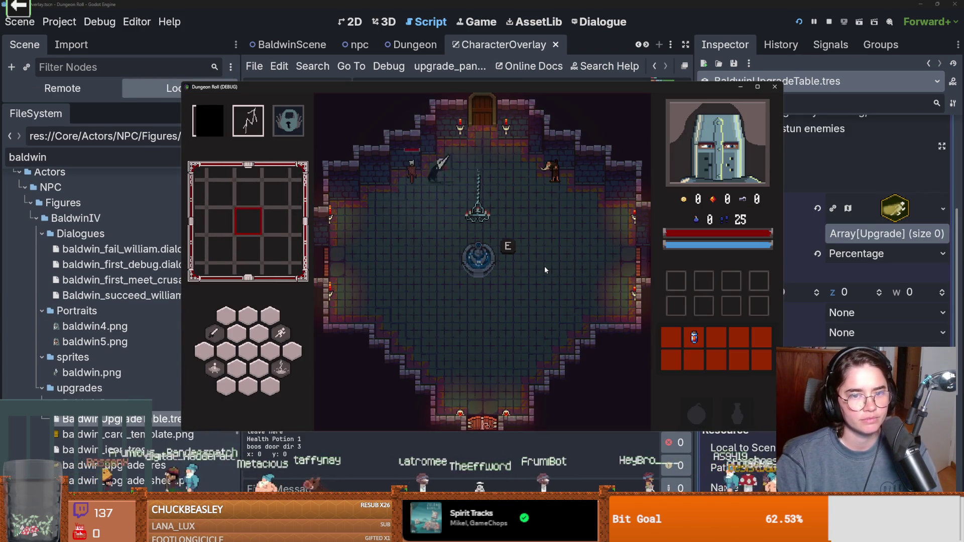
pyautogui.press('e')
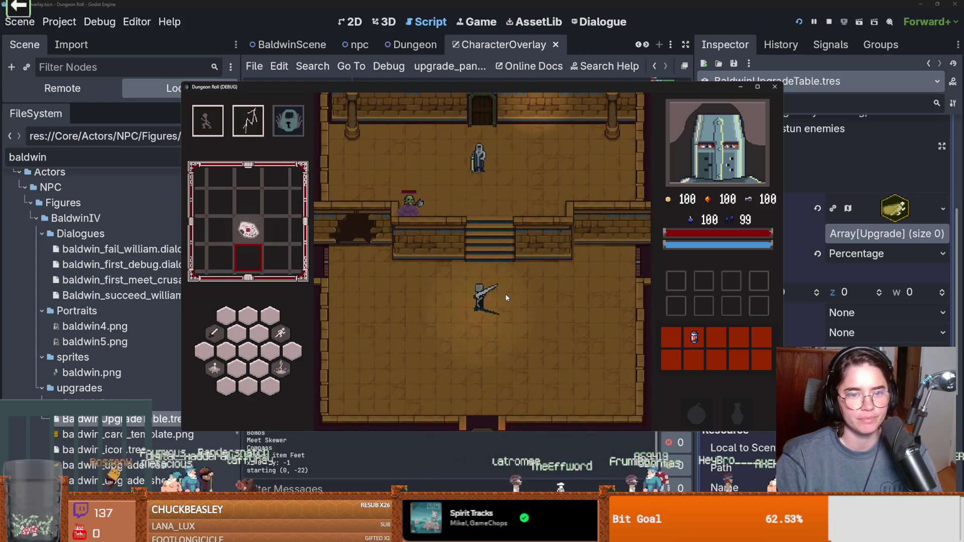
pyautogui.click(505, 293)
pyautogui.press('w')
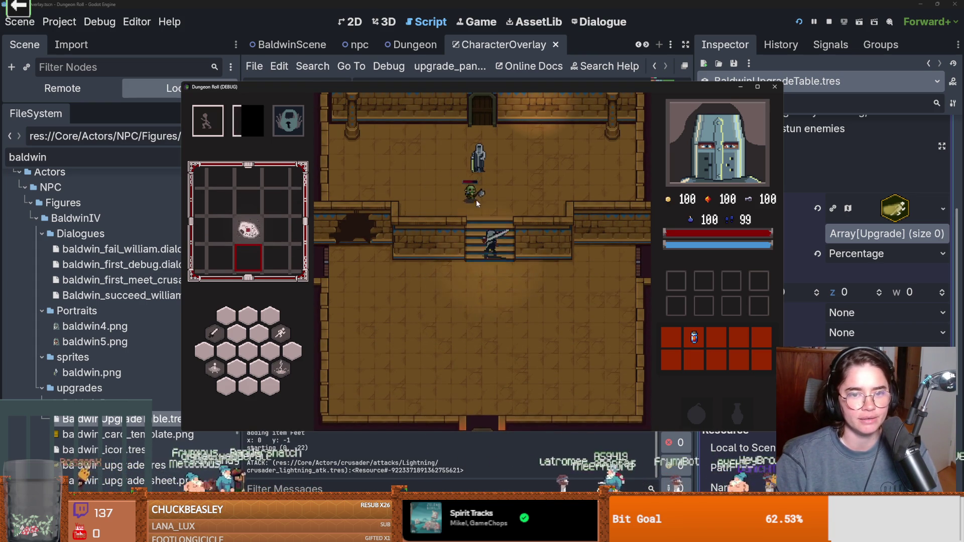
pyautogui.press('s')
pyautogui.press('space')
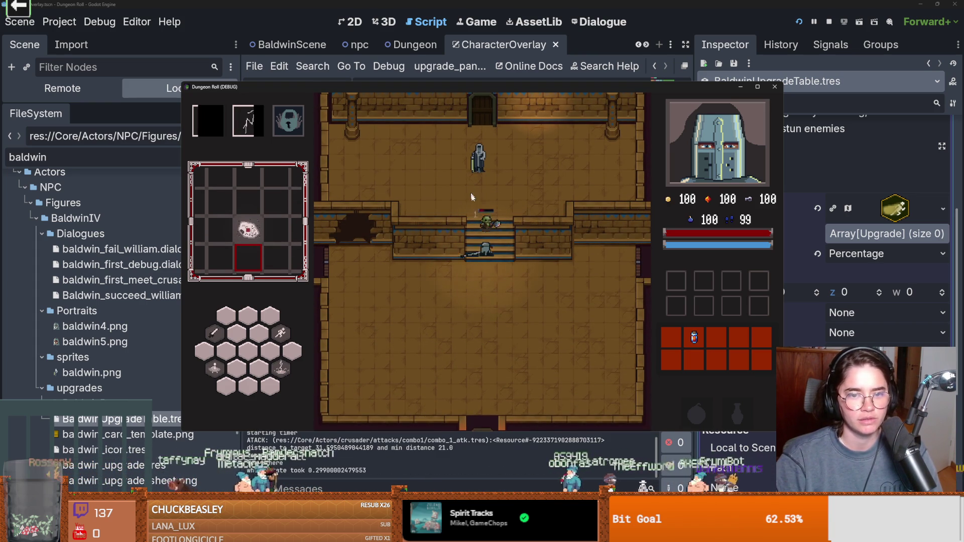
pyautogui.click(530, 311)
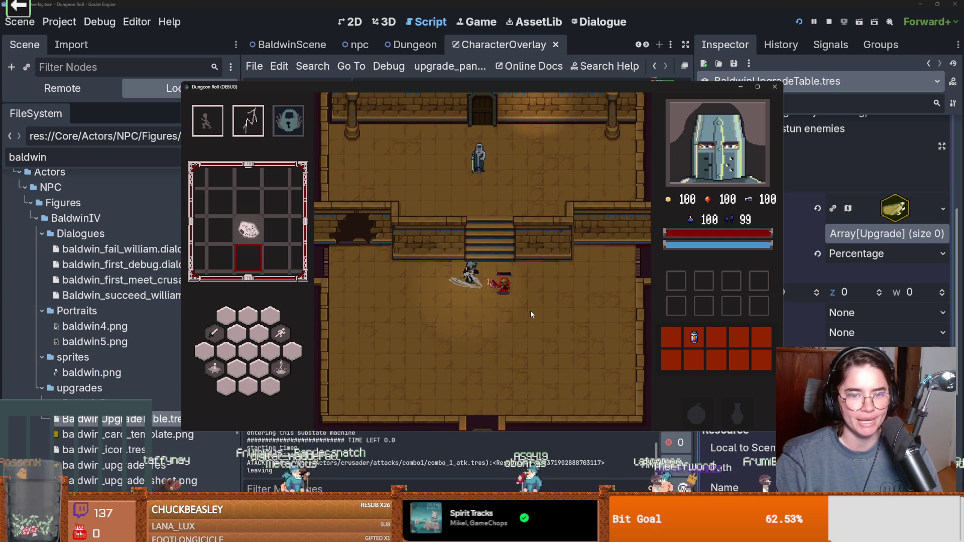
pyautogui.click(530, 309)
# Talk to Baldwin, choose Baldwin Upgrades, and reveal the three Holy Strike cards
pyautogui.press('w')
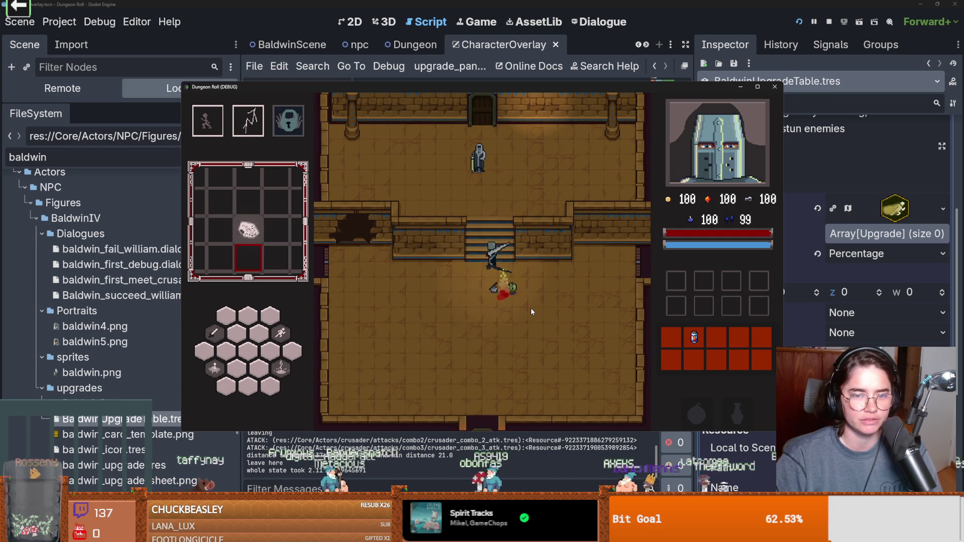
pyautogui.press('e')
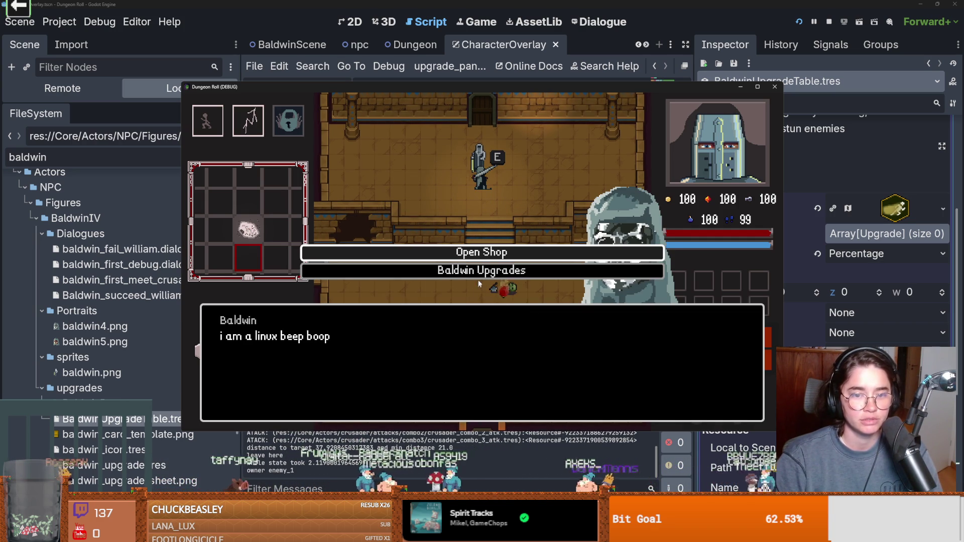
pyautogui.click(480, 273)
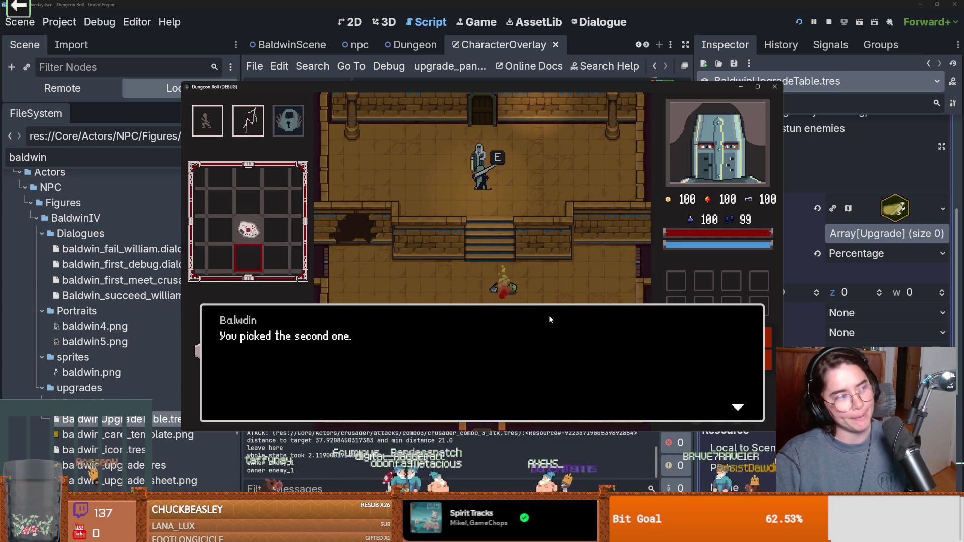
pyautogui.click(521, 353)
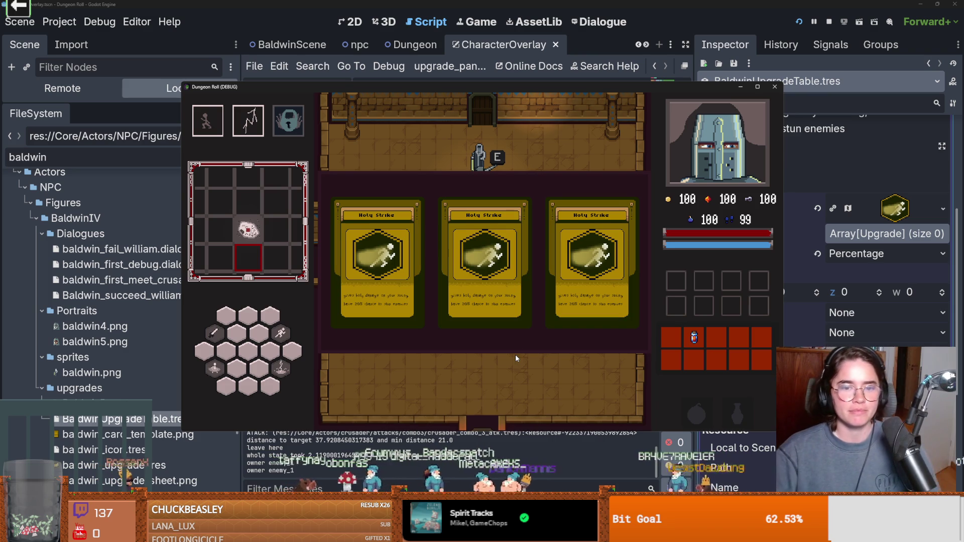
pyautogui.scroll(5, 844, 274)
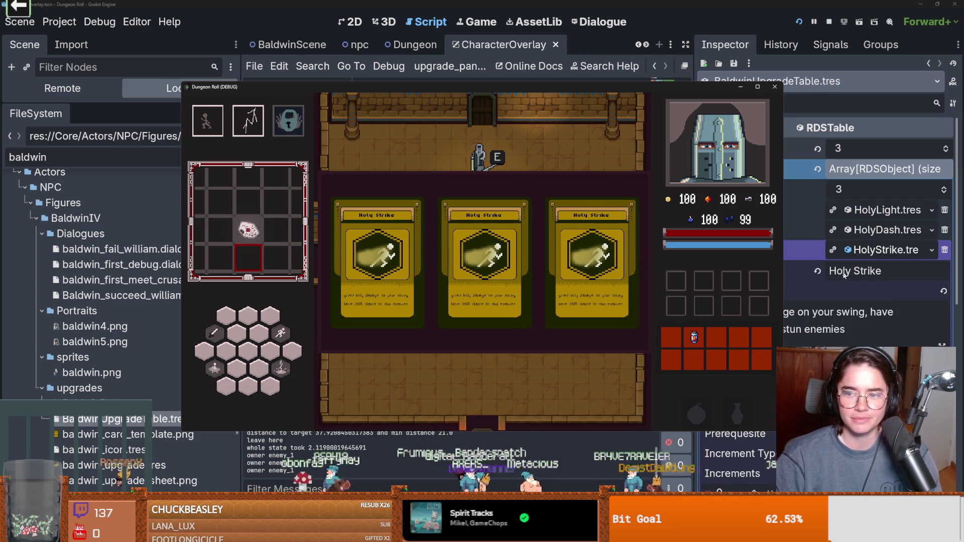
# Stop the game and replace upgrade entry 1 with a new Upgrade resource
pyautogui.click(775, 86)
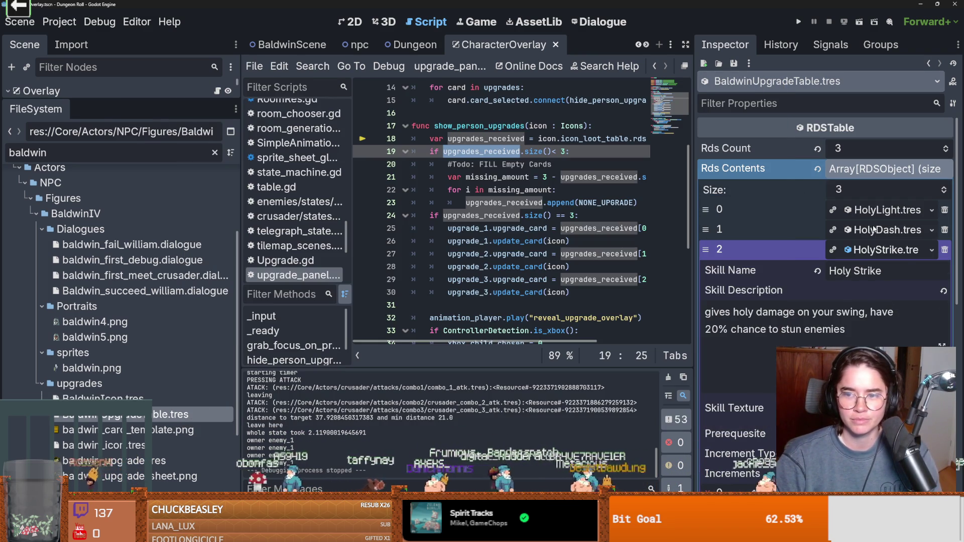
pyautogui.click(874, 229)
pyautogui.click(863, 387)
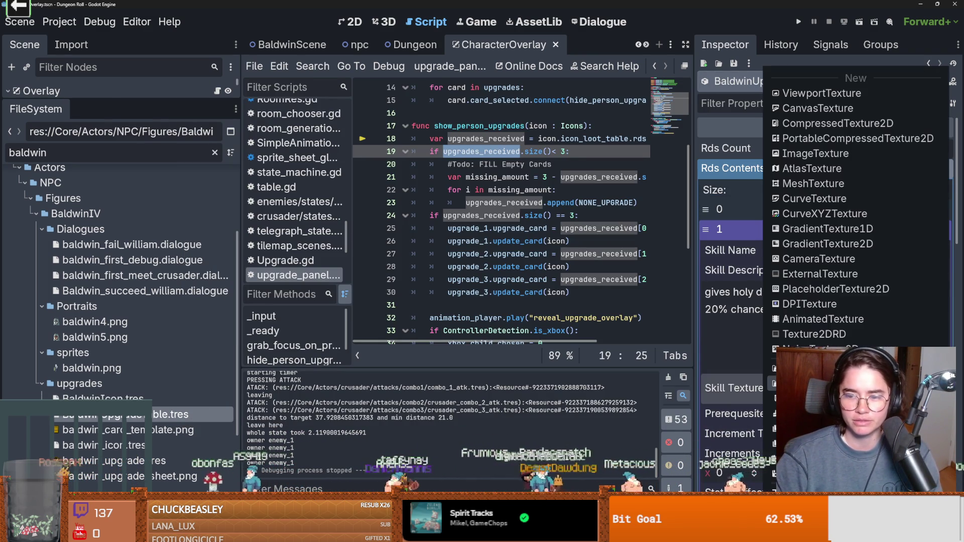
pyautogui.press('Escape')
pyautogui.click(931, 230)
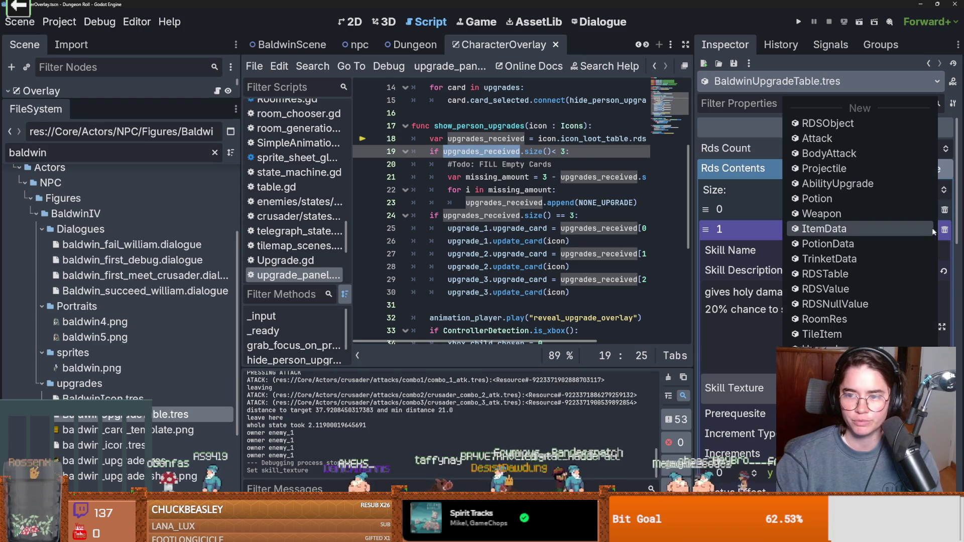
pyautogui.click(876, 271)
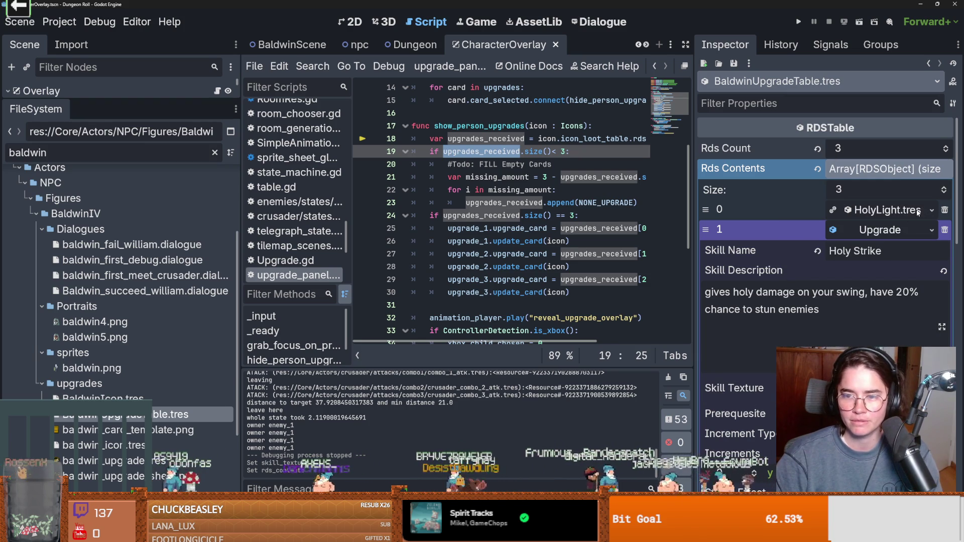
# Change the upgrade's skill name from Holy Strike to Holy Dash
pyautogui.click(894, 251)
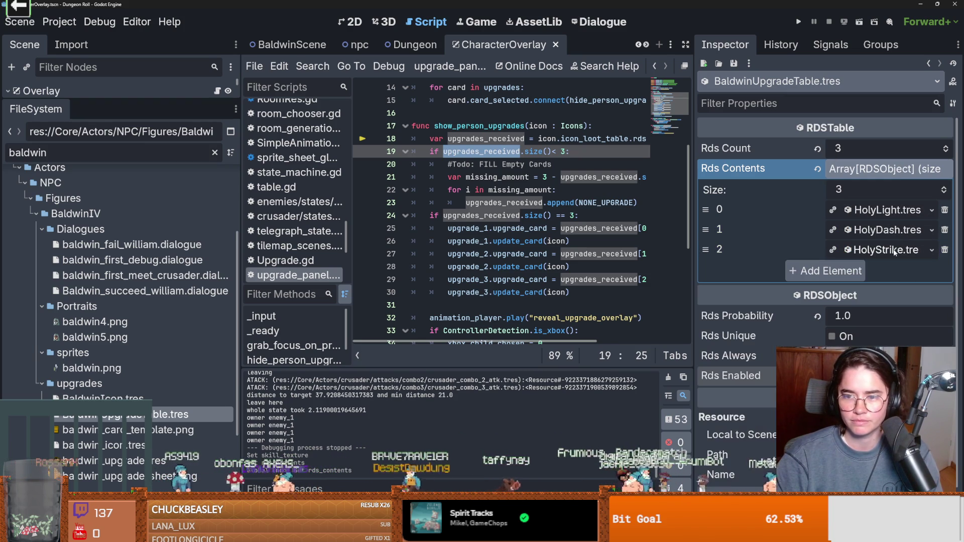
pyautogui.click(885, 250)
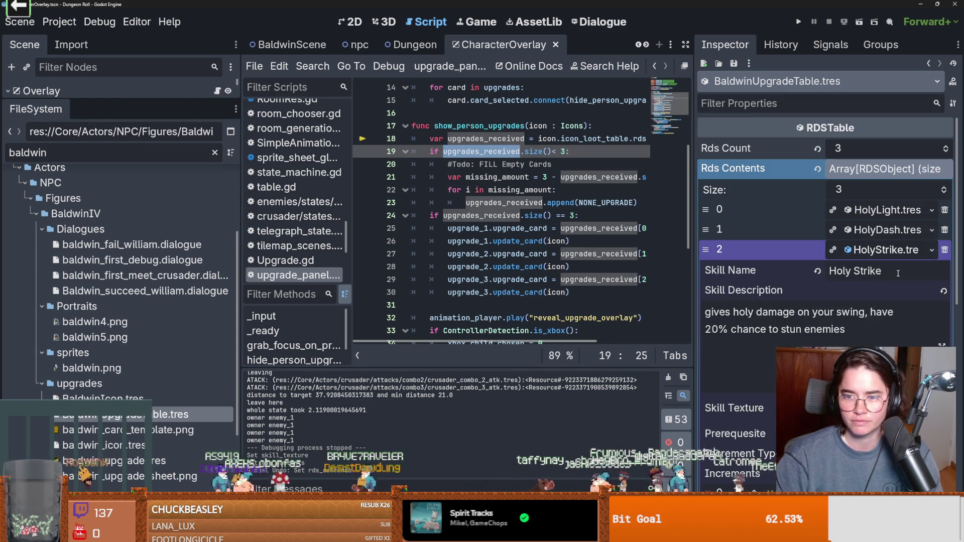
pyautogui.doubleClick(873, 271)
pyautogui.write('Dash')
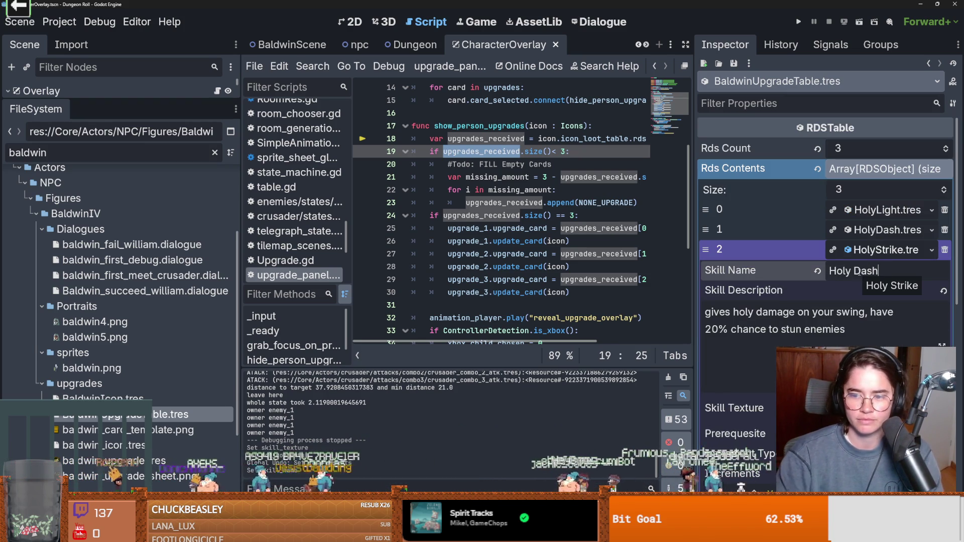
pyautogui.click(886, 250)
# Make the HolyDash skill texture unique and pick the lightning icon from the sheet
pyautogui.click(887, 230)
pyautogui.click(858, 388)
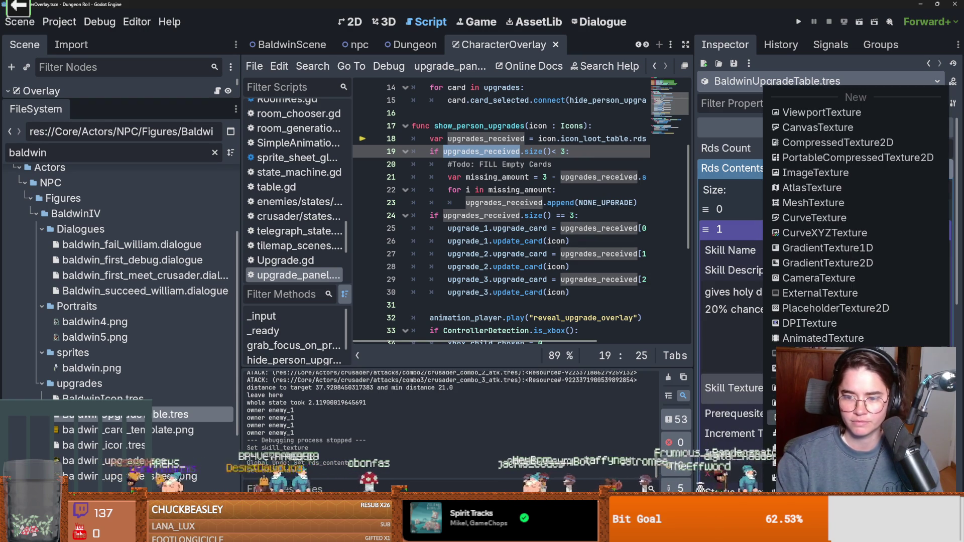
pyautogui.click(813, 464)
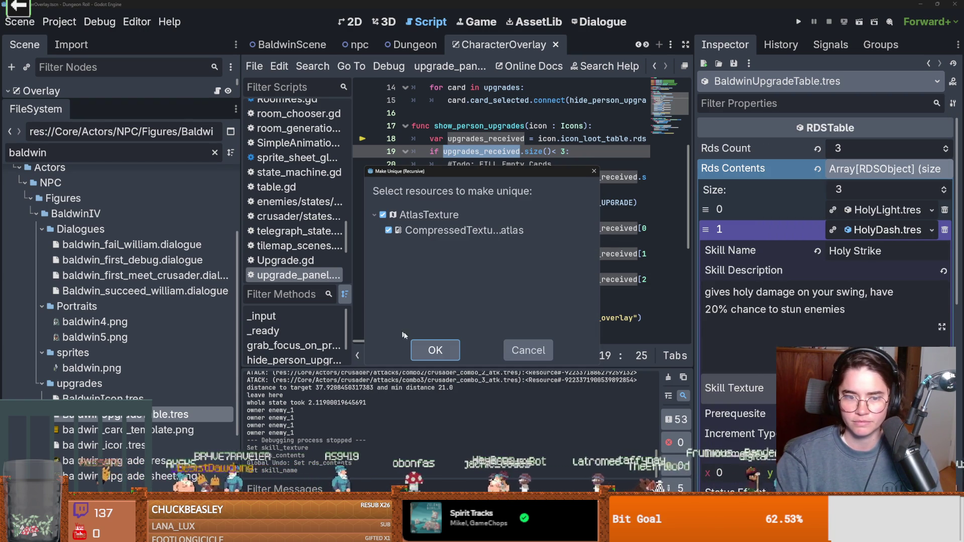
pyautogui.click(444, 354)
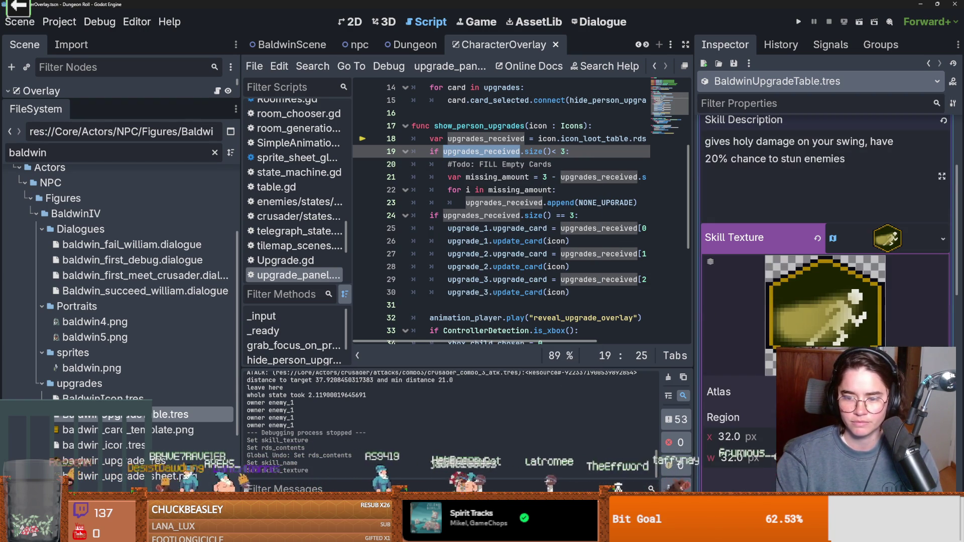
pyautogui.click(832, 238)
pyautogui.click(506, 193)
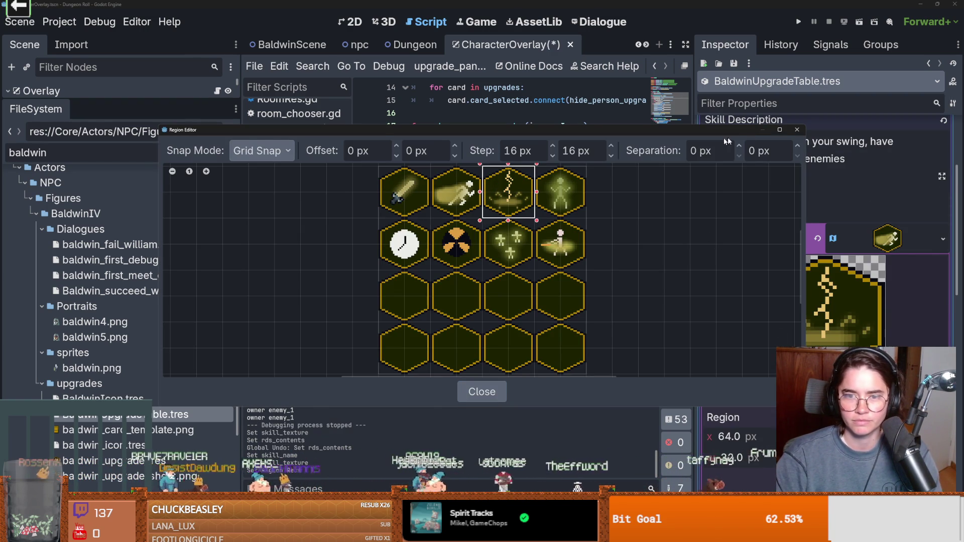
pyautogui.click(481, 390)
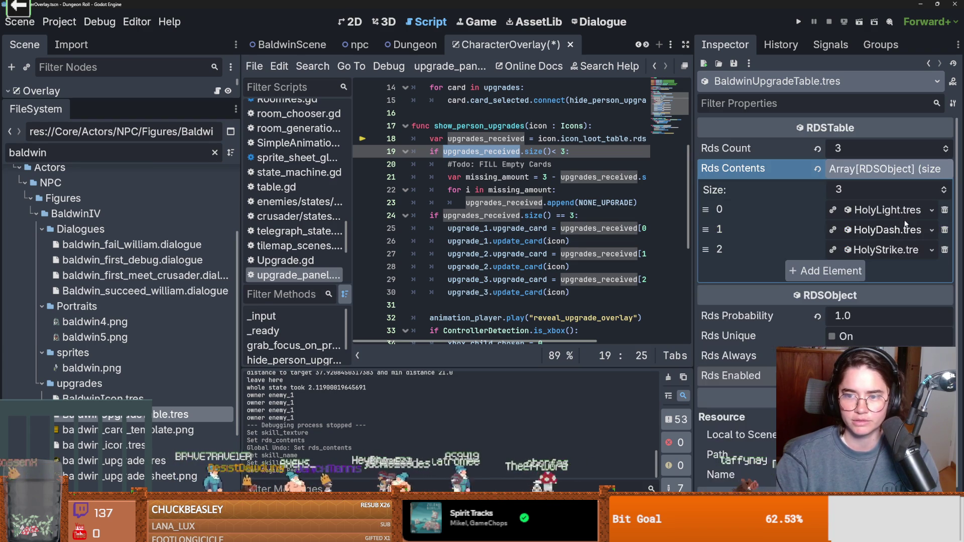
# Reselect the skill texture's atlas region as a smaller 16x16 area of the icon sheet
pyautogui.scroll(-3, 891, 299)
pyautogui.click(920, 273)
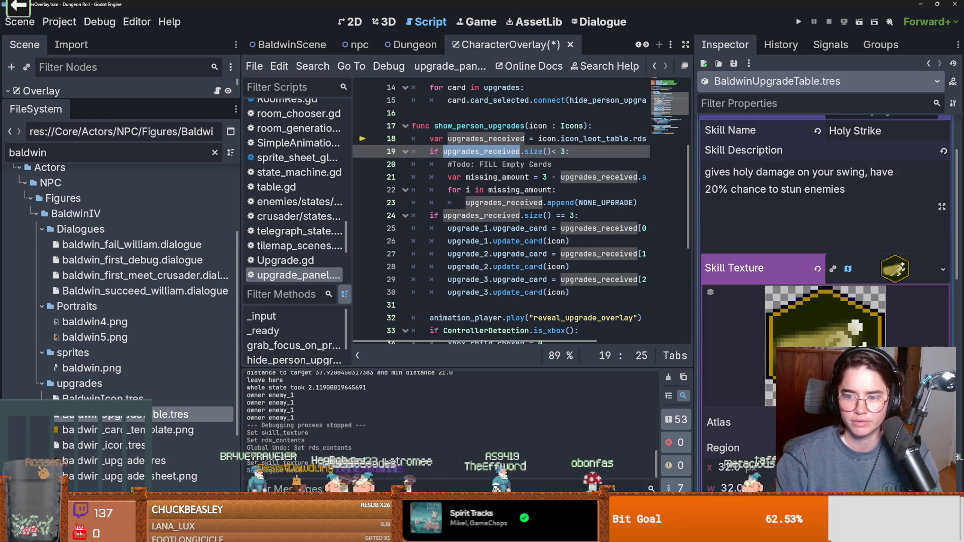
pyautogui.click(943, 269)
pyautogui.press('Escape')
pyautogui.click(920, 273)
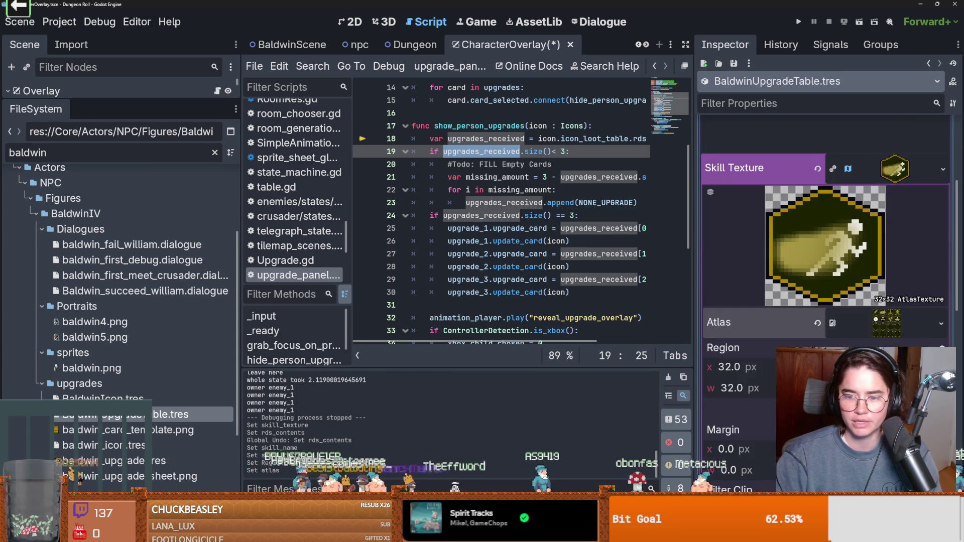
pyautogui.click(823, 414)
pyautogui.moveTo(420, 214); pyautogui.dragTo(379, 174)
pyautogui.click(797, 130)
pyautogui.click(923, 178)
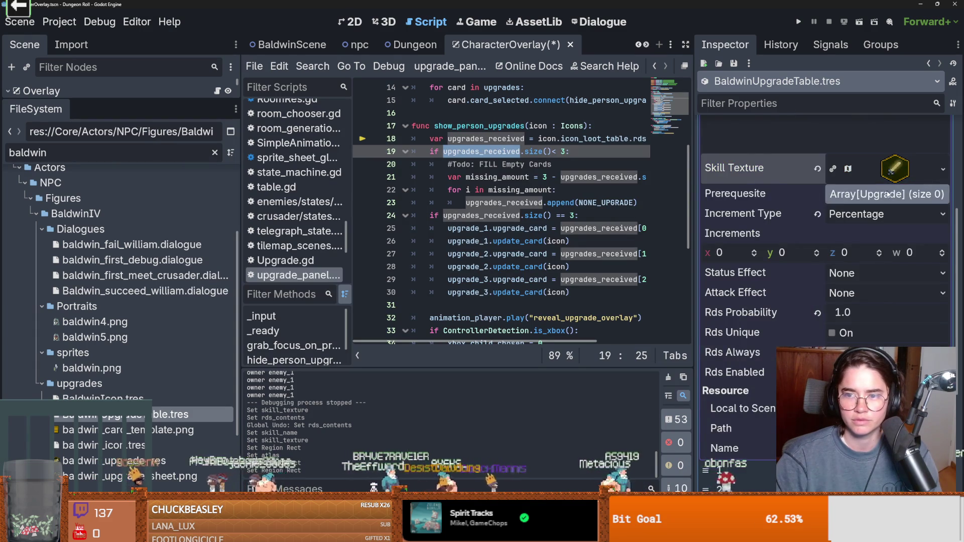
pyautogui.scroll(5, 871, 209)
pyautogui.click(872, 210)
# Set the second upgrade's skill name to Holy Dash and save
pyautogui.click(879, 229)
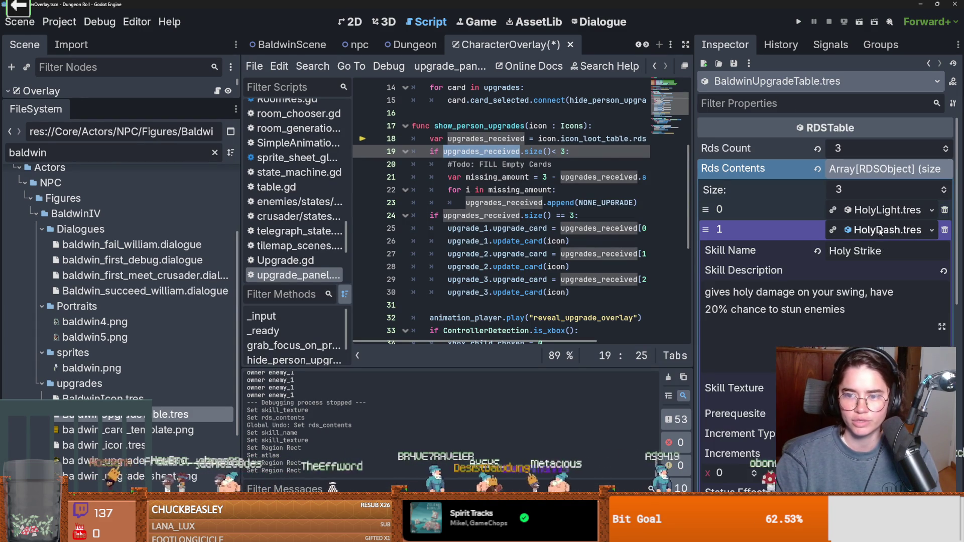
pyautogui.doubleClick(872, 251)
pyautogui.write('Dash')
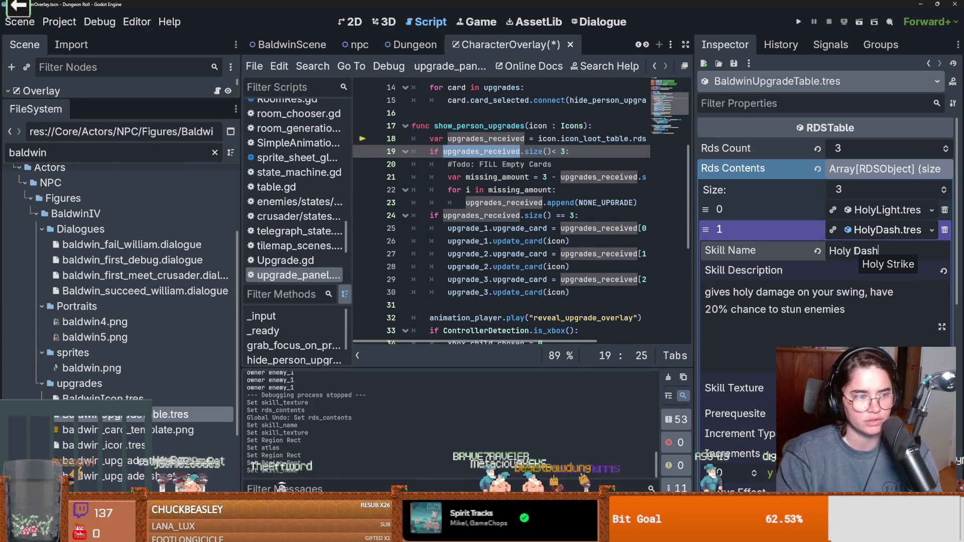
pyautogui.press('Return')
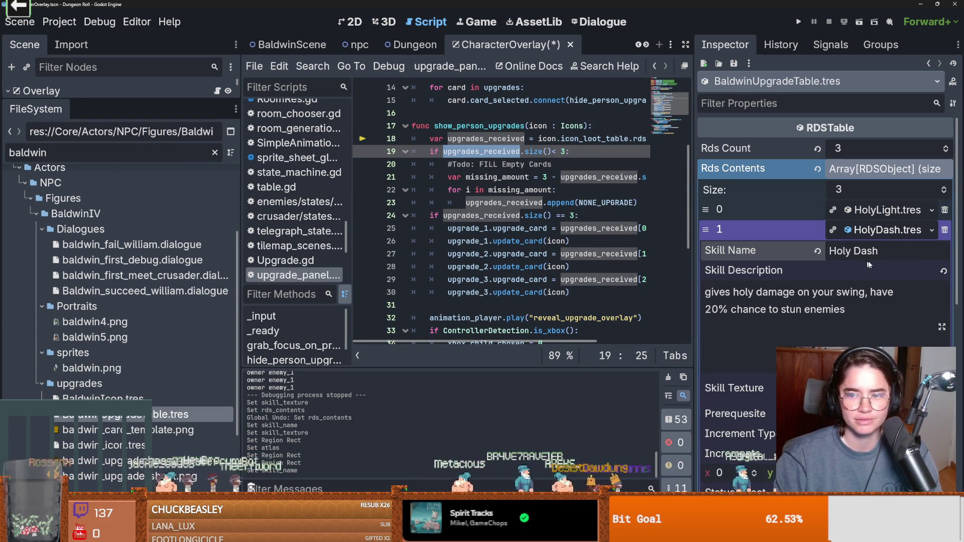
pyautogui.click(882, 233)
pyautogui.click(882, 251)
pyautogui.hotkey('ctrl', 's')
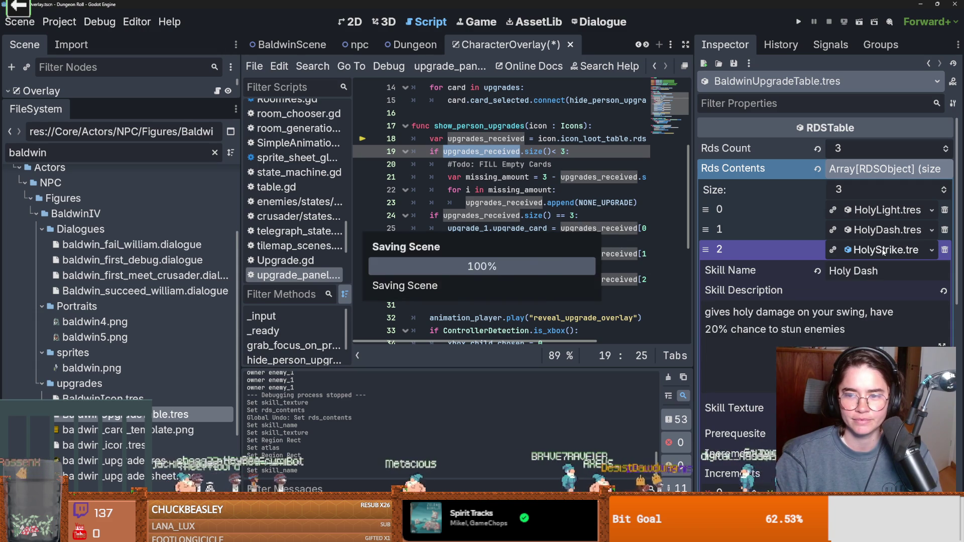
# Change the HolyStrike upgrade's skill name to Holy Strike and save
pyautogui.click(884, 250)
pyautogui.moveTo(889, 274); pyautogui.dragTo(854, 271)
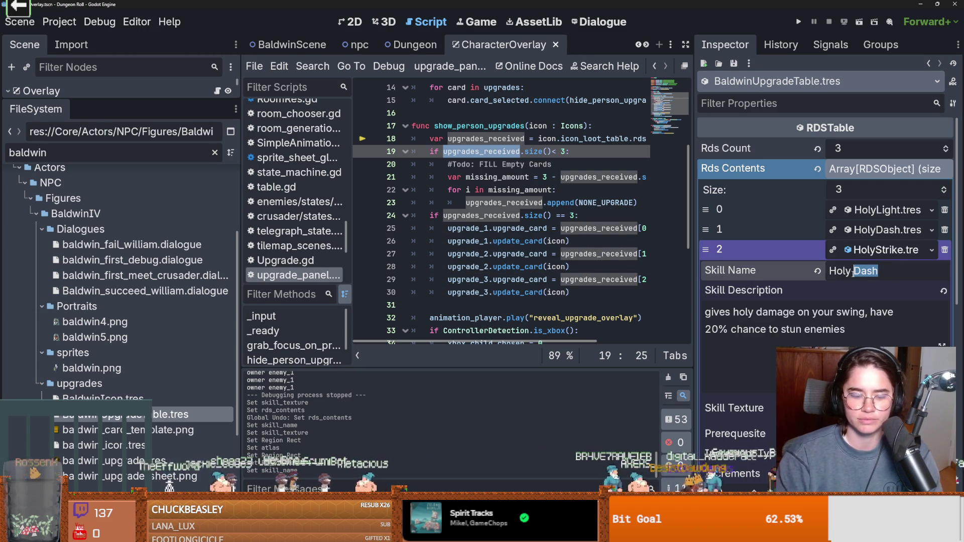
pyautogui.write('St')
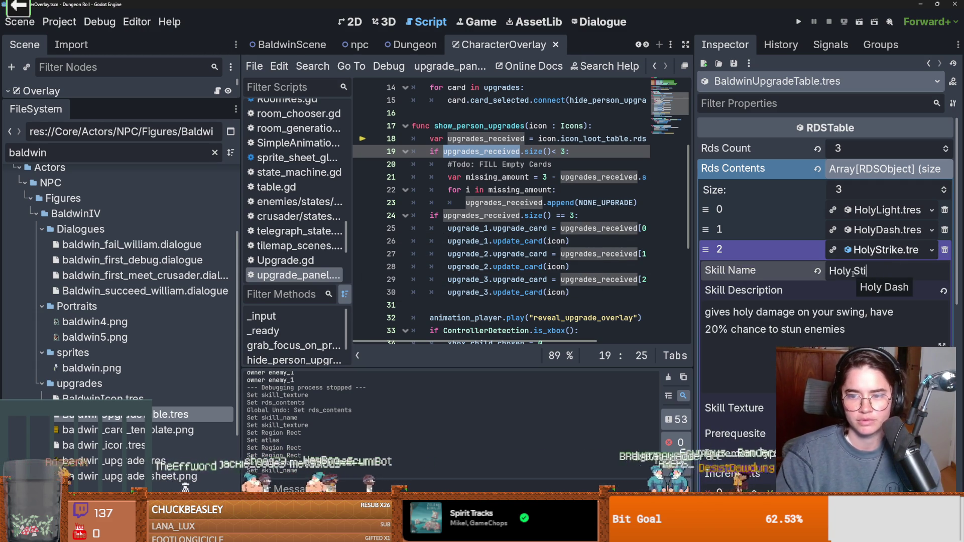
pyautogui.write('rike')
pyautogui.click(886, 250)
pyautogui.hotkey('ctrl', 's')
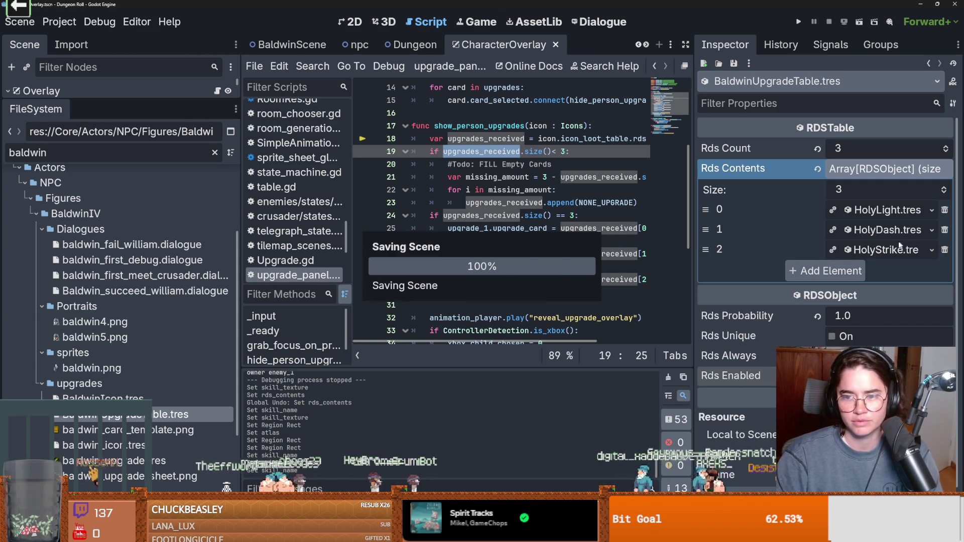
# Verify the HolyDash and HolyStrike skill names, then run the project
pyautogui.click(888, 250)
pyautogui.click(878, 249)
pyautogui.click(878, 230)
pyautogui.click(879, 231)
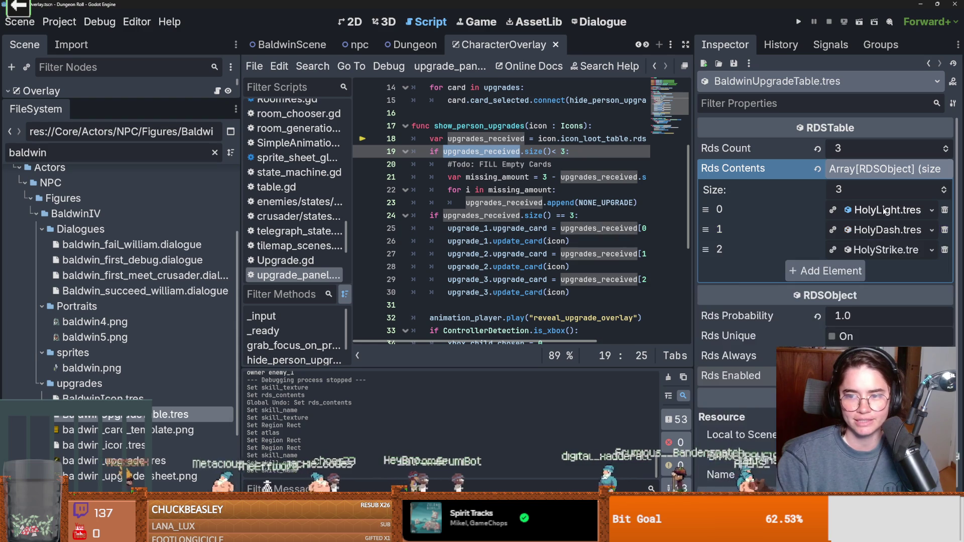
pyautogui.click(876, 210)
pyautogui.click(876, 210)
pyautogui.click(879, 233)
pyautogui.click(881, 232)
pyautogui.click(886, 250)
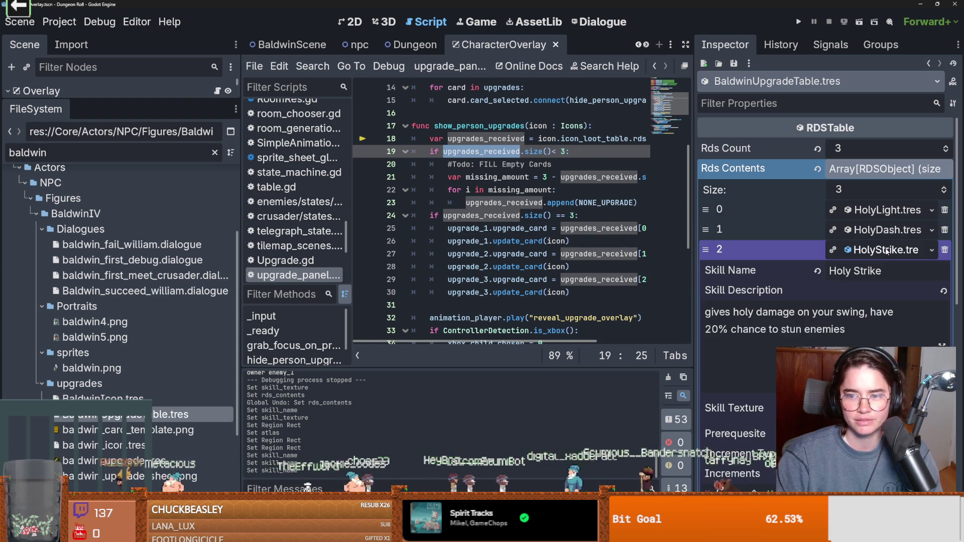
pyautogui.click(797, 23)
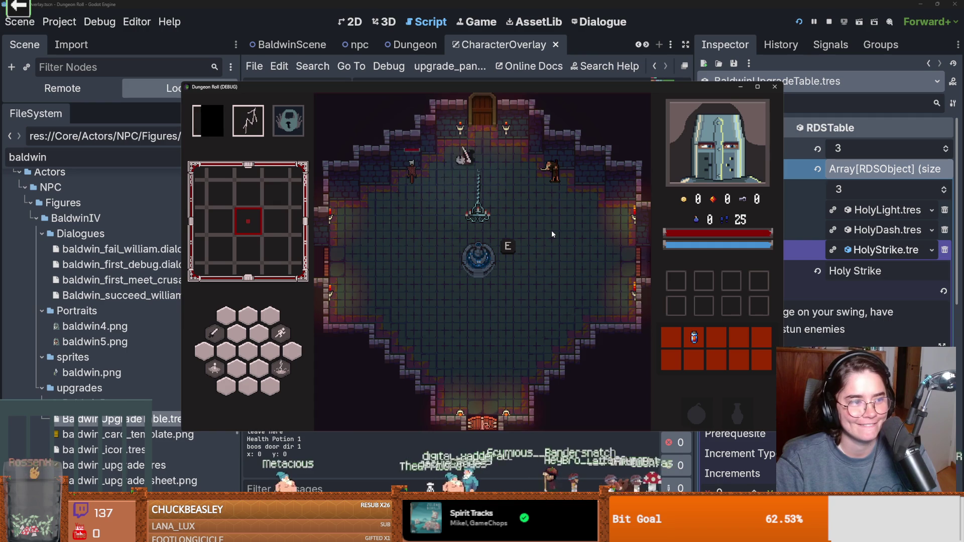
# Enter the dungeon and defeat the goblin with sword combos, dashes and lightning
pyautogui.click(551, 230)
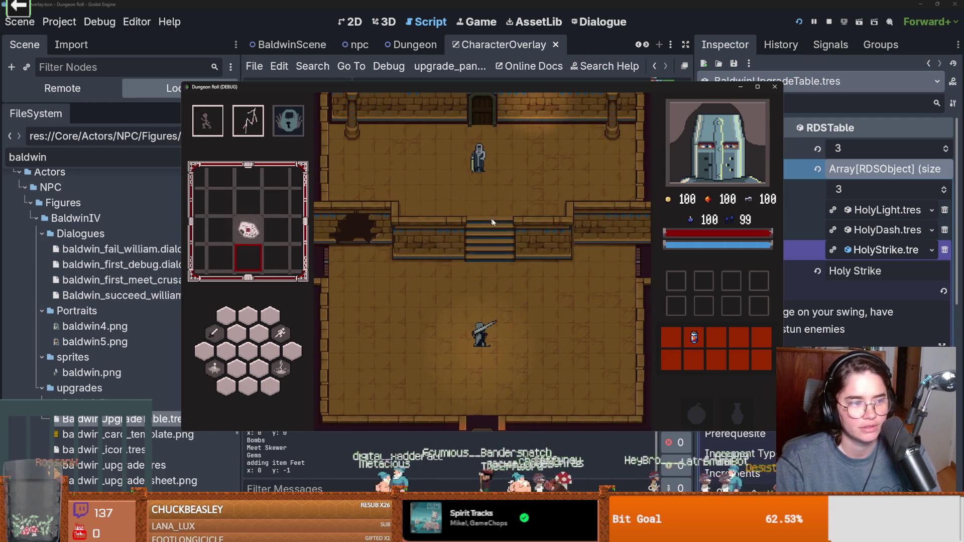
pyautogui.click(530, 256)
pyautogui.press('w')
pyautogui.click(467, 217)
pyautogui.press('a')
pyautogui.press('space')
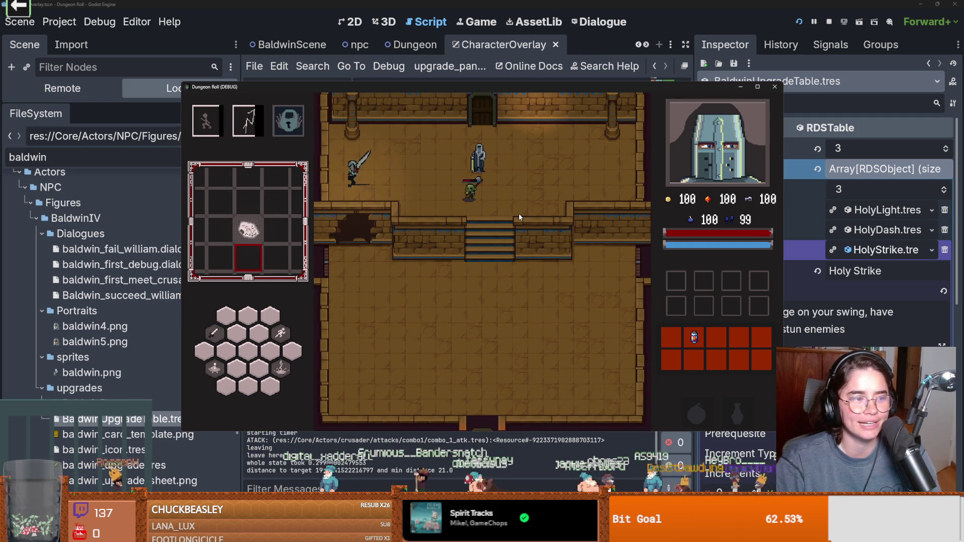
pyautogui.press('d')
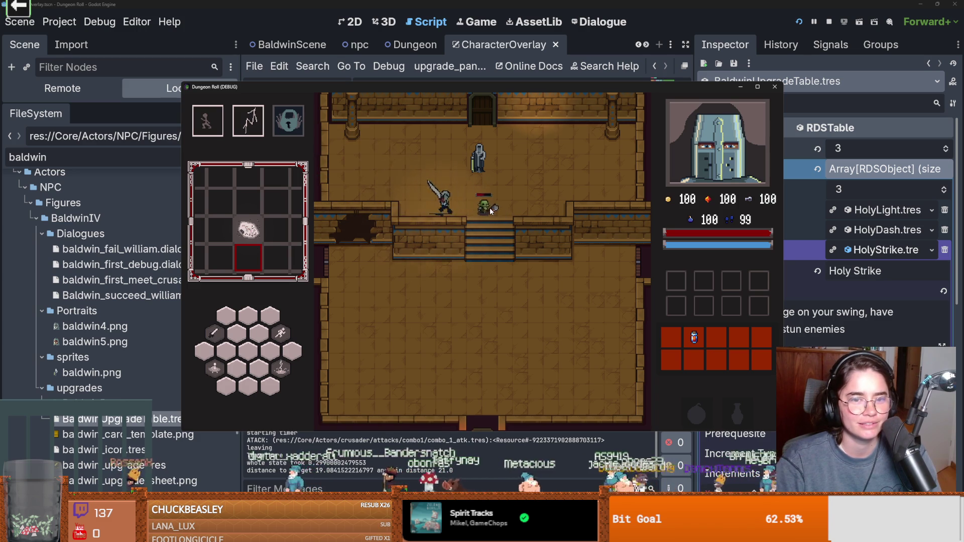
pyautogui.click(492, 212)
pyautogui.click(494, 216)
pyautogui.press('s')
pyautogui.press('space')
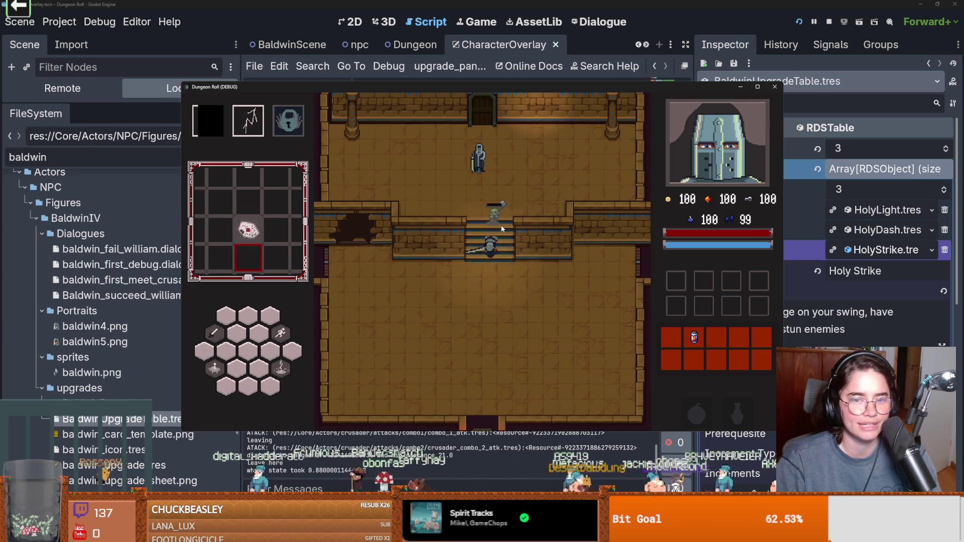
pyautogui.rightClick(501, 229)
# Talk to Baldwin and choose Baldwin Upgrades to reveal the upgrade cards
pyautogui.press('w')
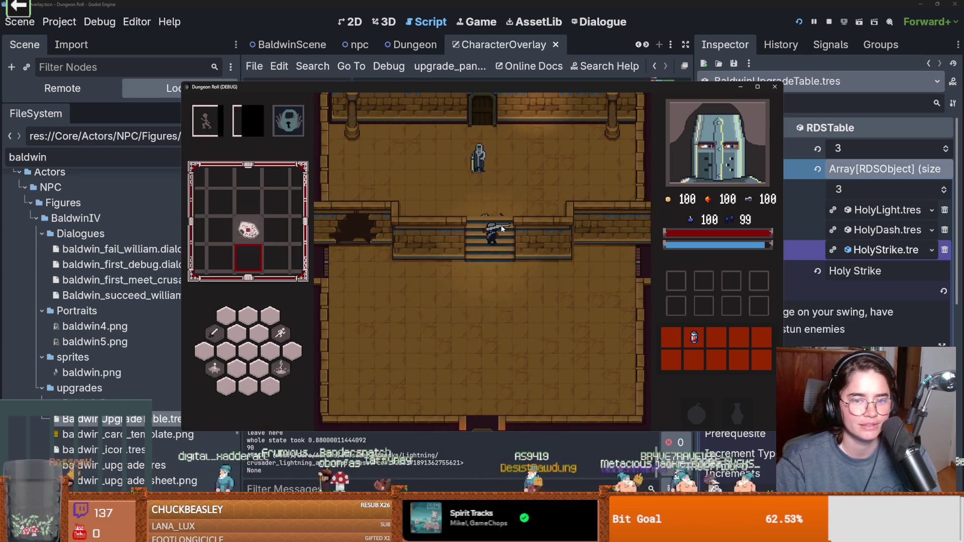
pyautogui.press('e')
pyautogui.click(436, 269)
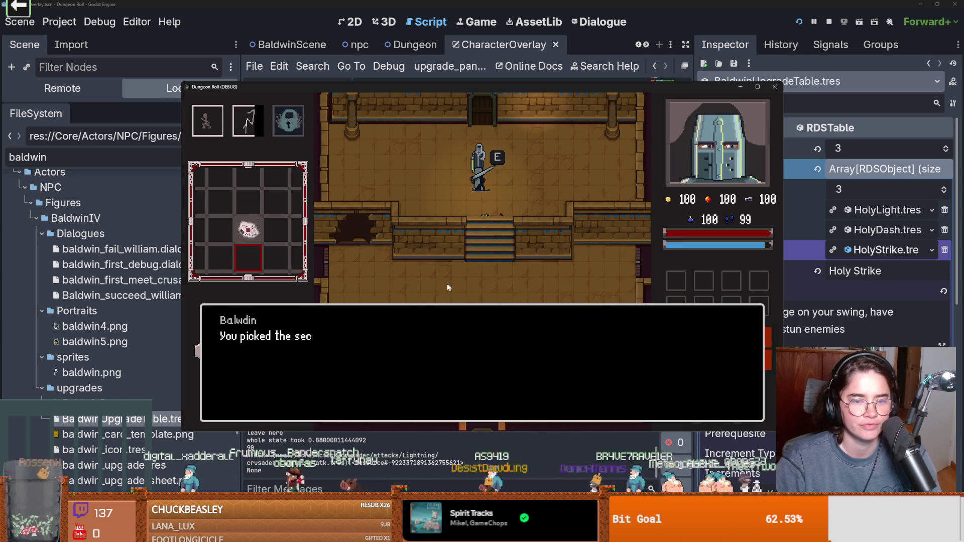
pyautogui.click(390, 333)
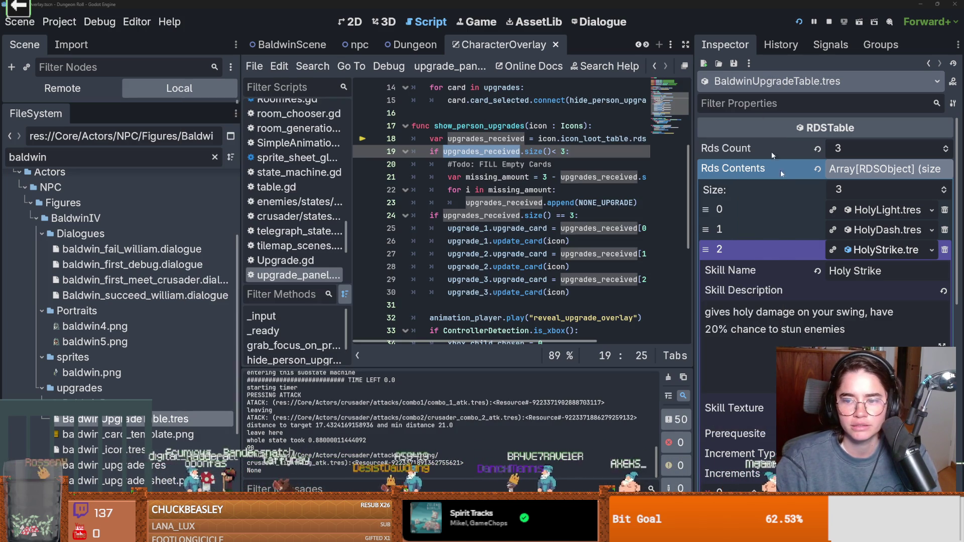
# Back in the editor, correct a typo in the HolyLight upgrade's skill name
pyautogui.click(870, 251)
pyautogui.click(870, 251)
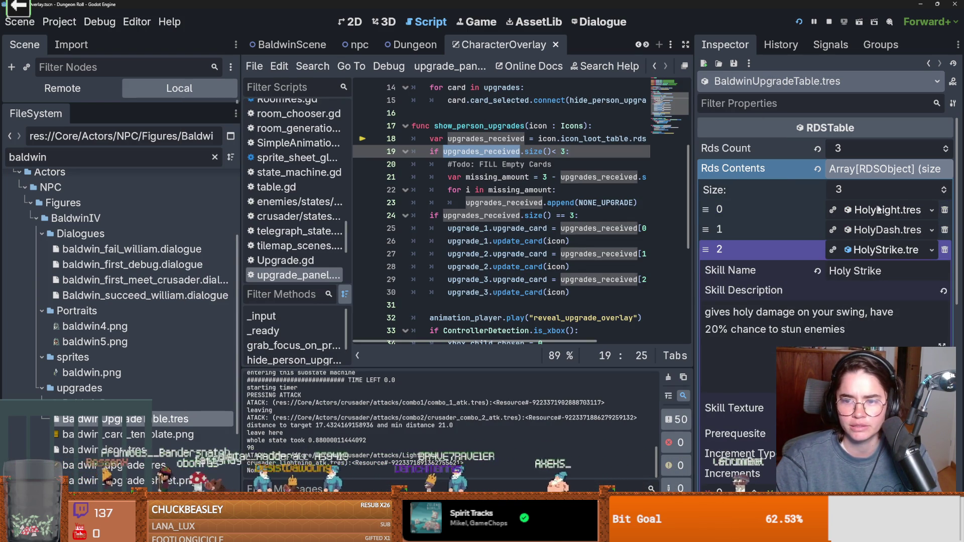
pyautogui.click(878, 251)
pyautogui.click(877, 252)
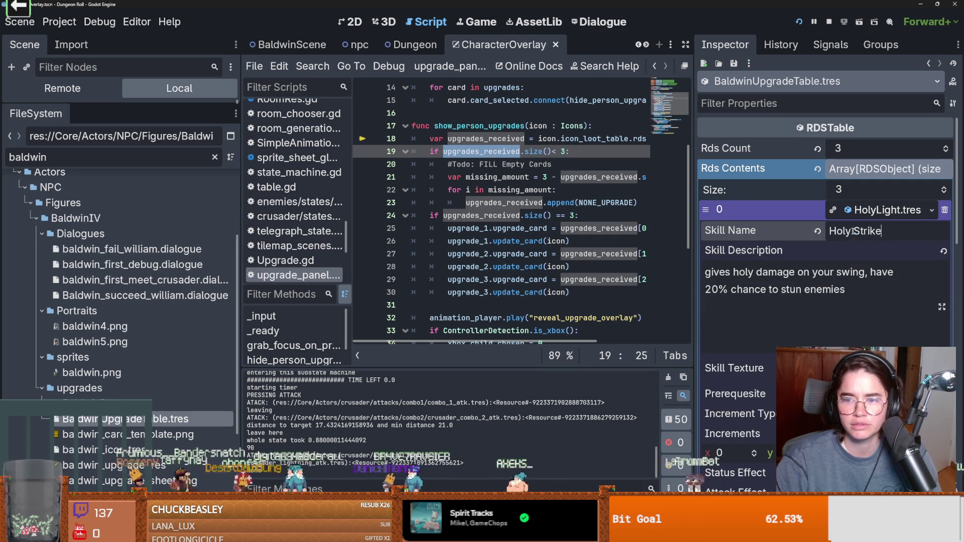
pyautogui.write('L')
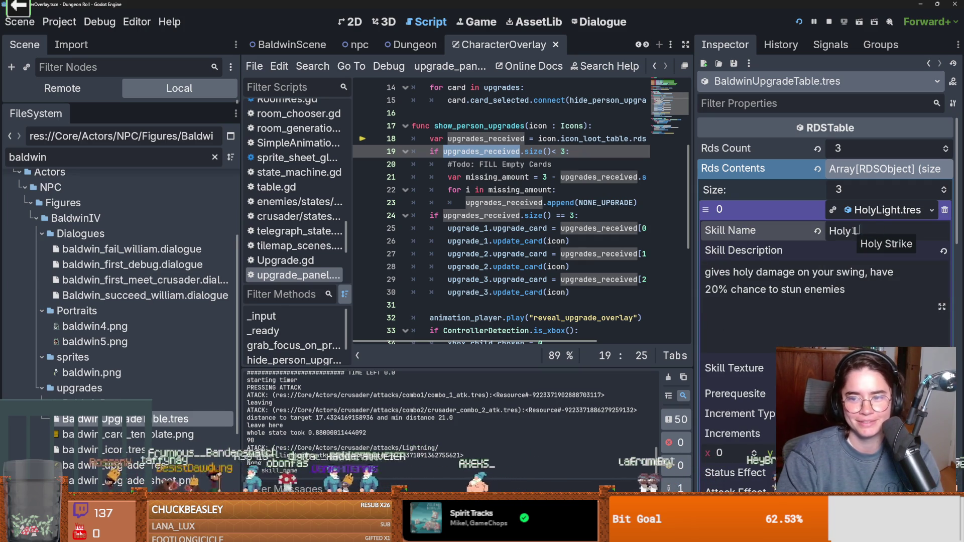
pyautogui.press('BackSpace')
pyautogui.press('BackSpace')
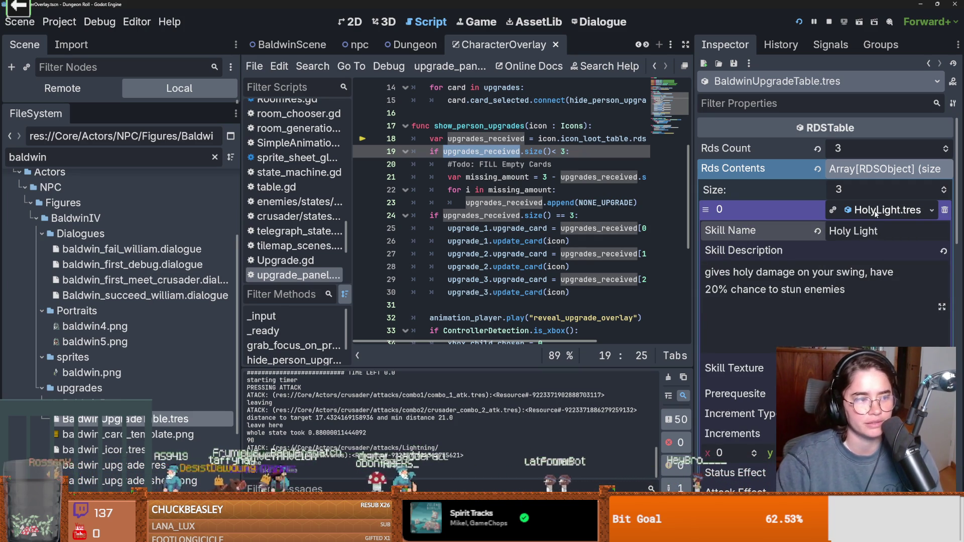
pyautogui.click(864, 212)
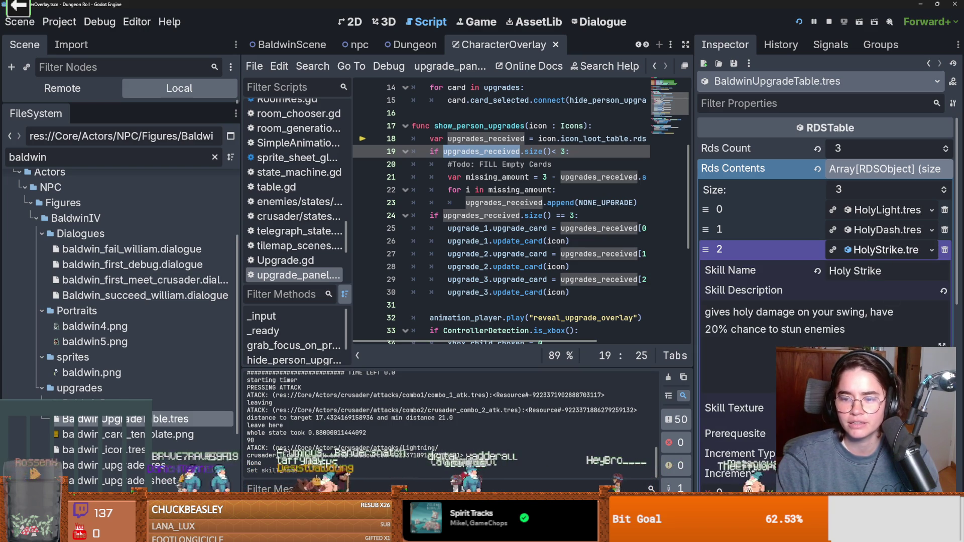
# Review each upgrade entry's details and skill texture in the Inspector
pyautogui.click(897, 230)
pyautogui.click(861, 229)
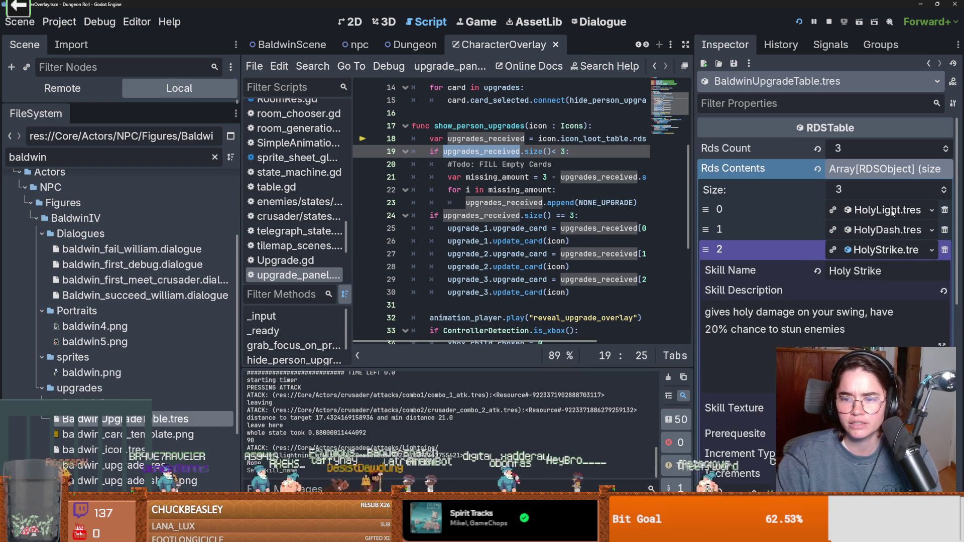
pyautogui.click(887, 210)
pyautogui.click(891, 212)
pyautogui.click(891, 229)
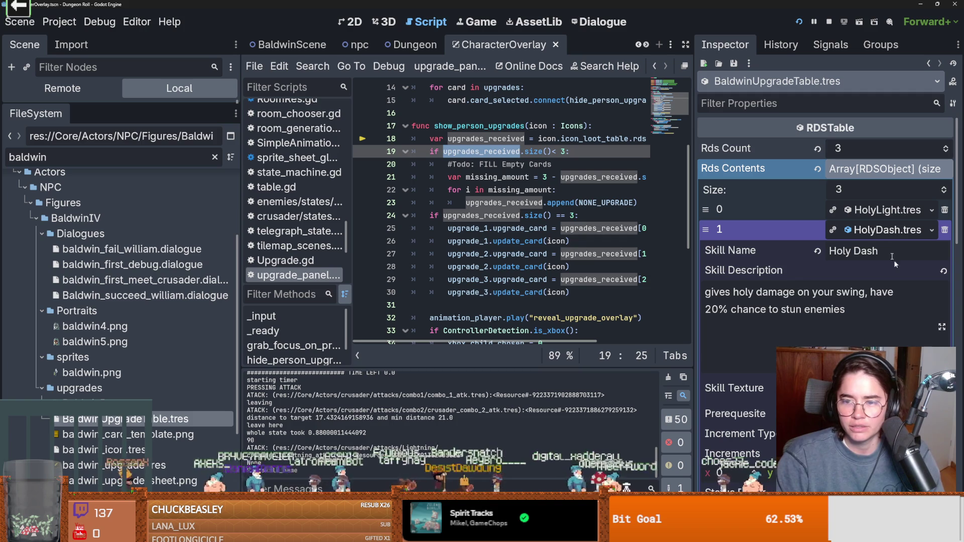
pyautogui.click(875, 230)
pyautogui.click(891, 250)
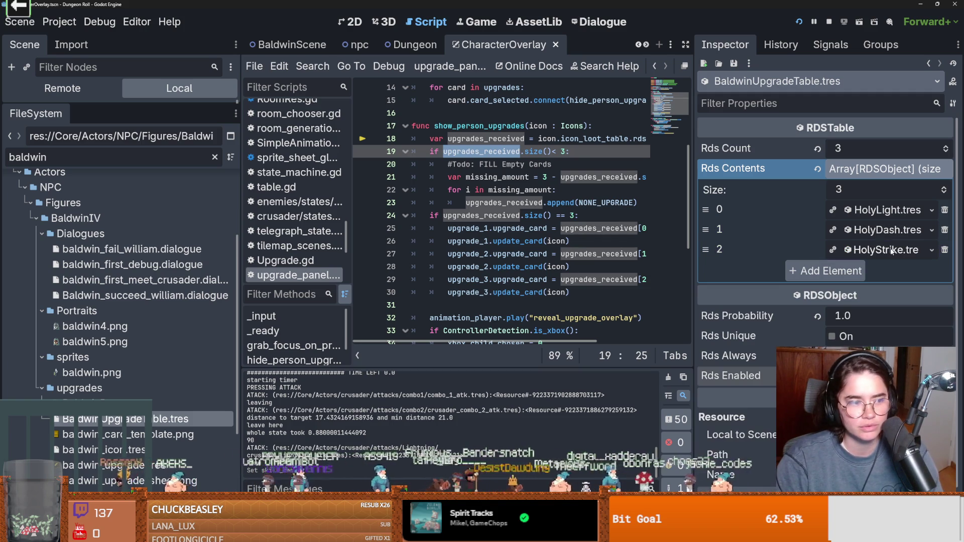
pyautogui.click(902, 251)
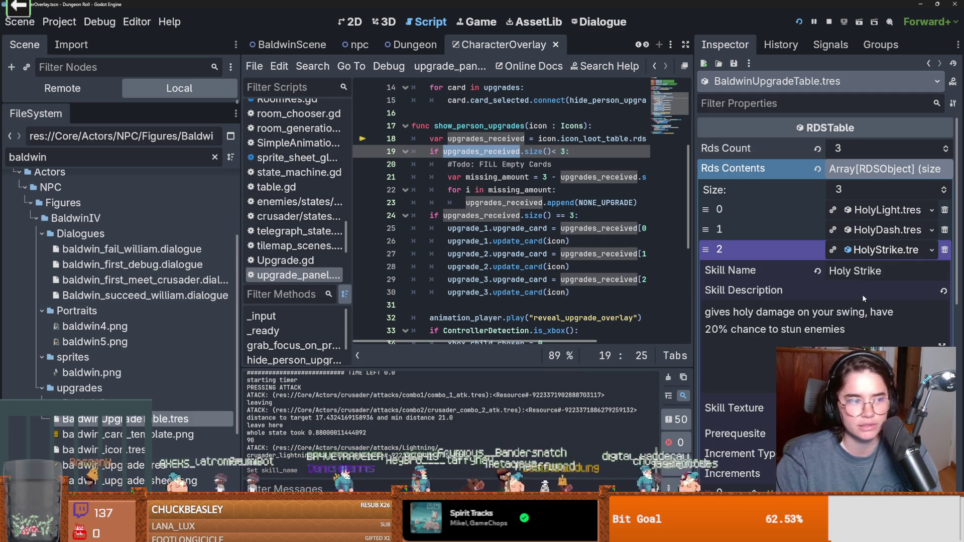
pyautogui.click(884, 228)
pyautogui.click(884, 387)
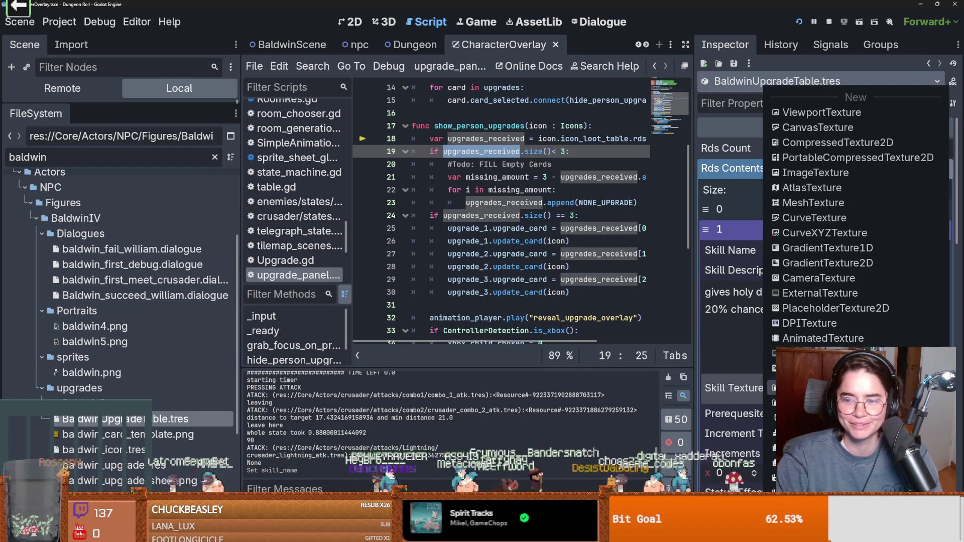
pyautogui.press('Escape')
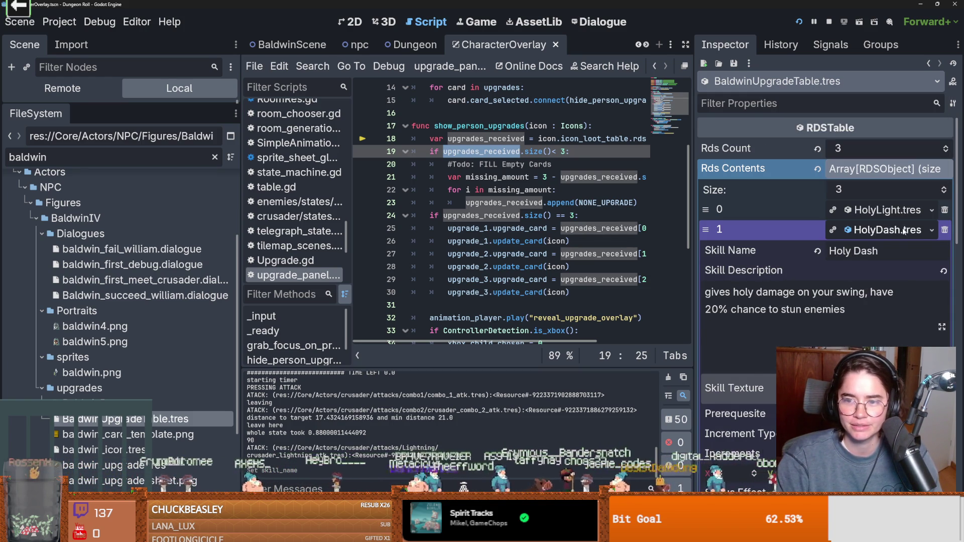
# Make the HolyStrike and HolyDash skill textures unique to each upgrade
pyautogui.click(893, 250)
pyautogui.click(863, 407)
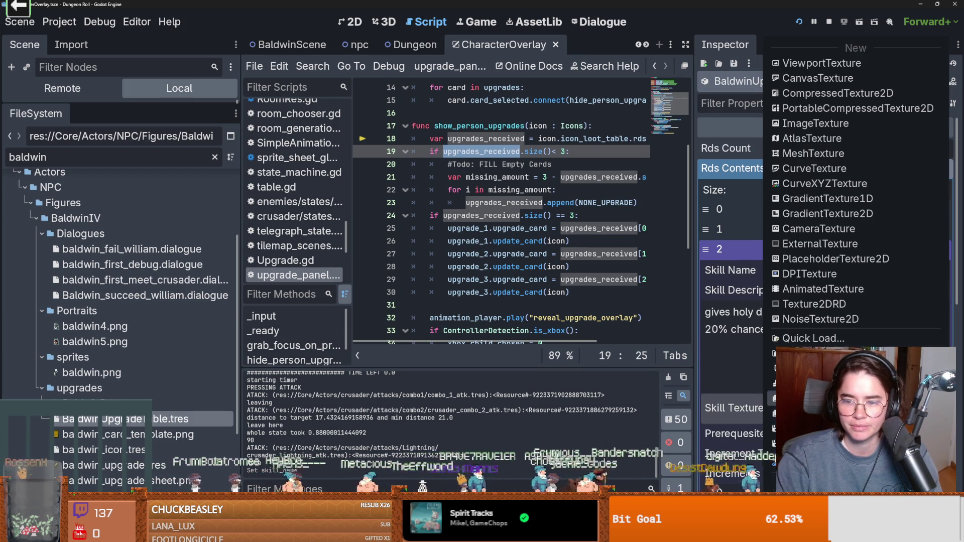
pyautogui.click(813, 415)
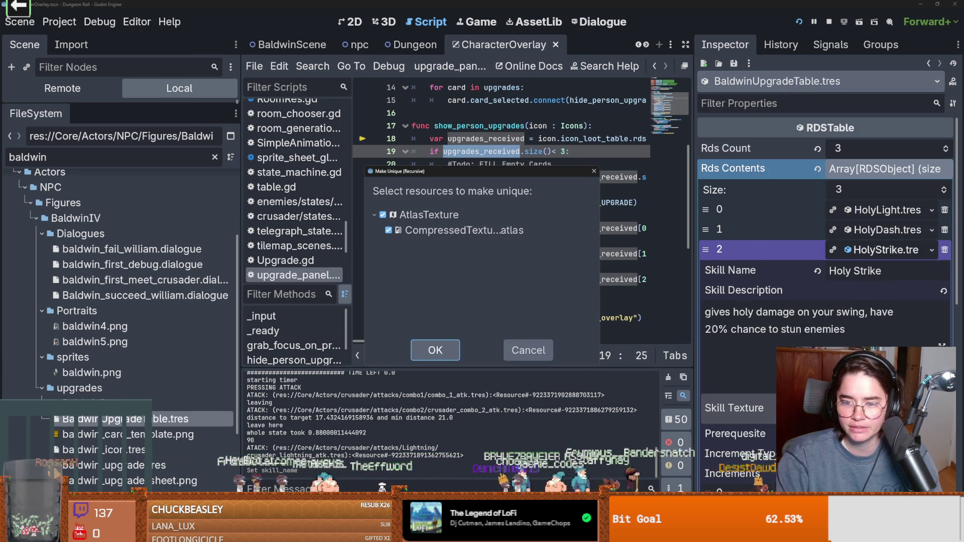
pyautogui.click(436, 350)
pyautogui.click(893, 230)
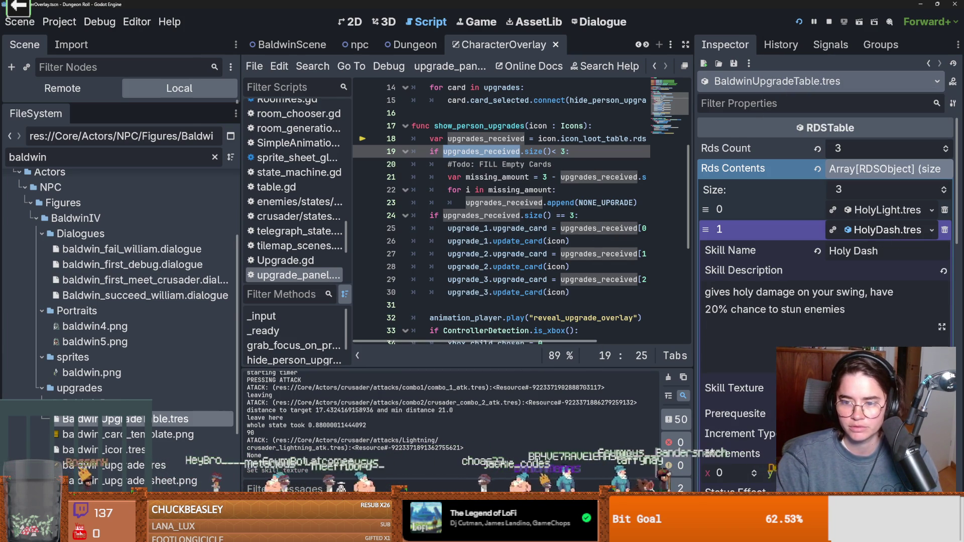
pyautogui.click(863, 387)
pyautogui.click(813, 416)
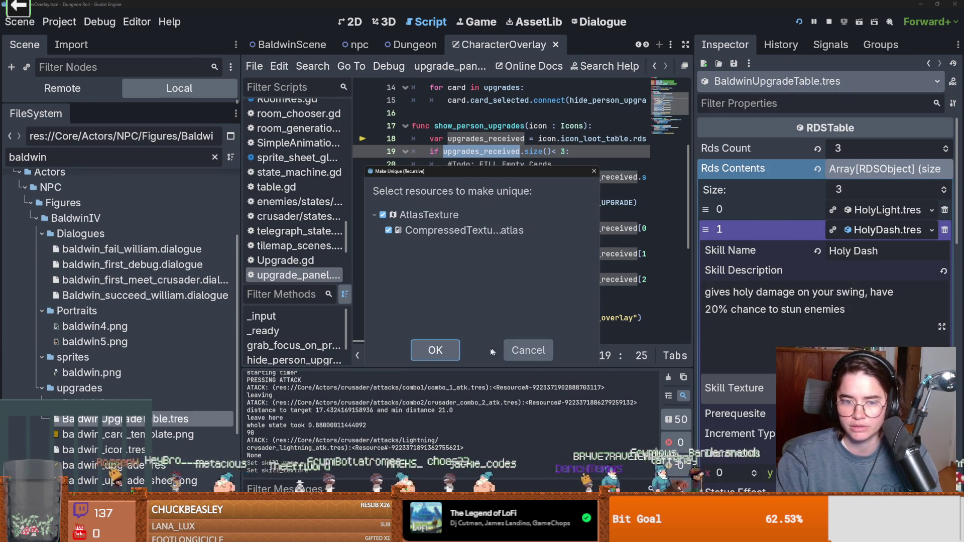
pyautogui.click(436, 350)
# Set Holy Dash's icon region to the running-figure tile of the icon sheet
pyautogui.click(737, 387)
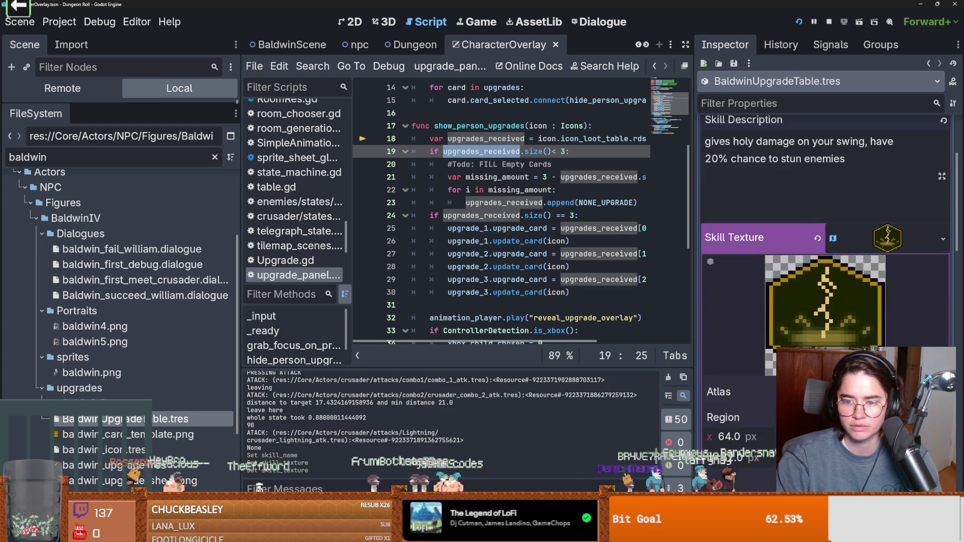
pyautogui.click(738, 417)
pyautogui.click(476, 214)
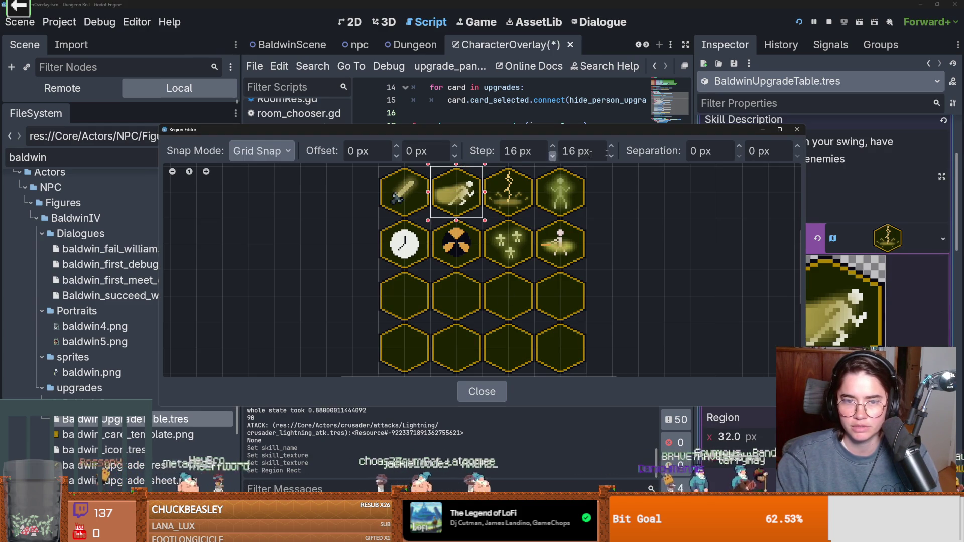
pyautogui.click(797, 130)
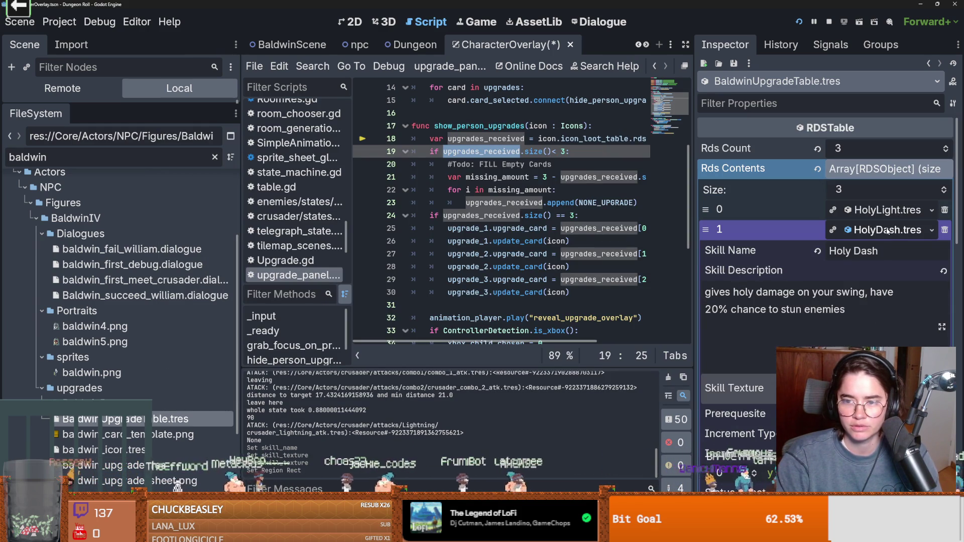
# Recheck the Holy Strike and Holy Light entries, then save and run the game
pyautogui.click(887, 230)
pyautogui.click(884, 249)
pyautogui.click(884, 251)
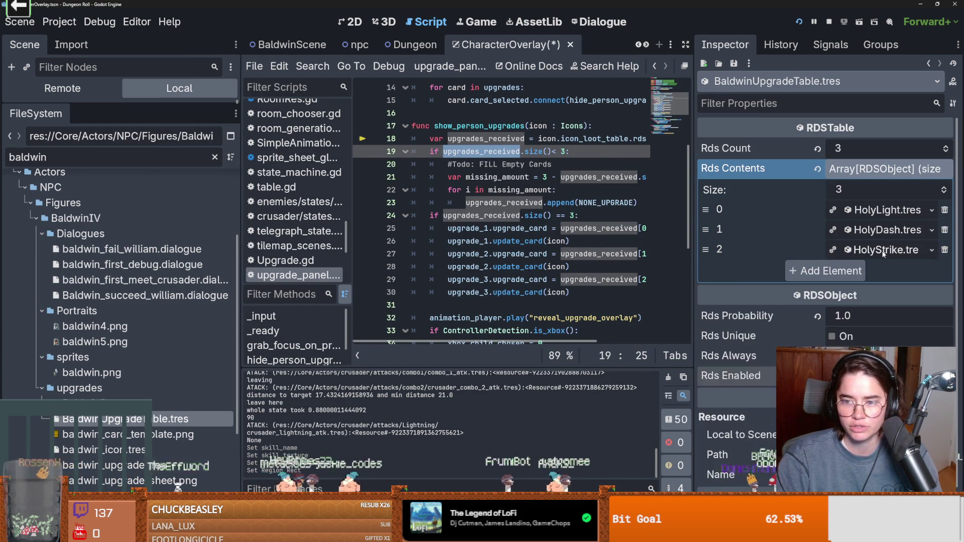
pyautogui.click(883, 251)
pyautogui.click(882, 230)
pyautogui.click(848, 210)
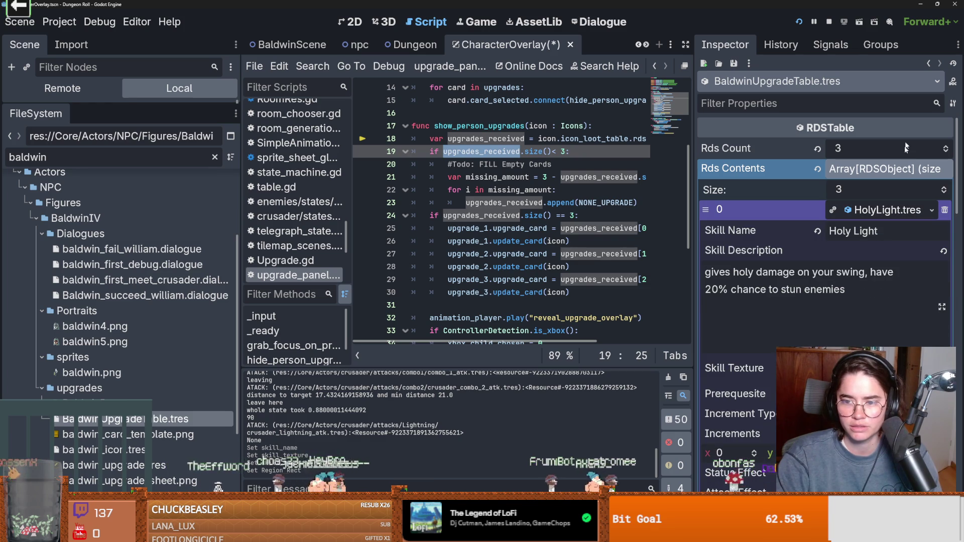
pyautogui.click(799, 21)
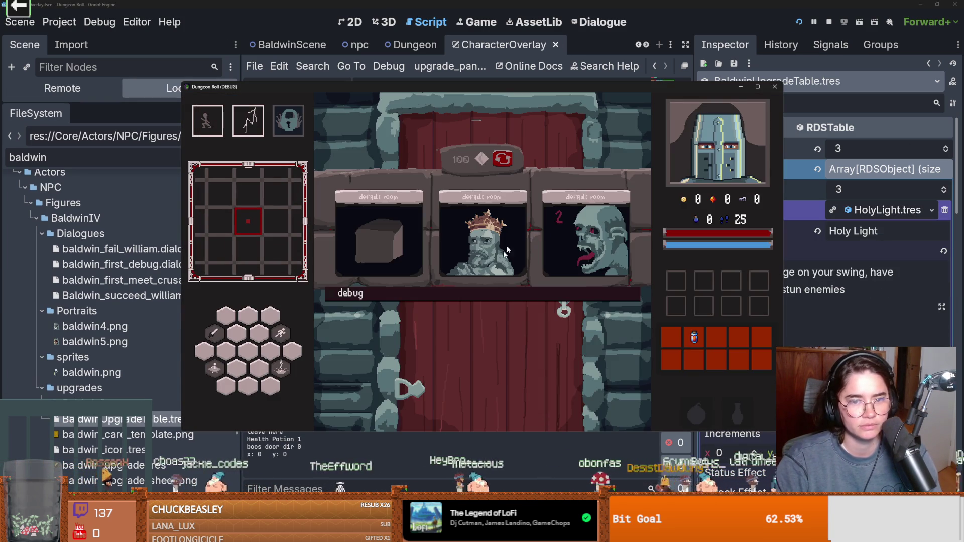
# Enter the next room and defeat the goblin with a sword combo
pyautogui.click(564, 318)
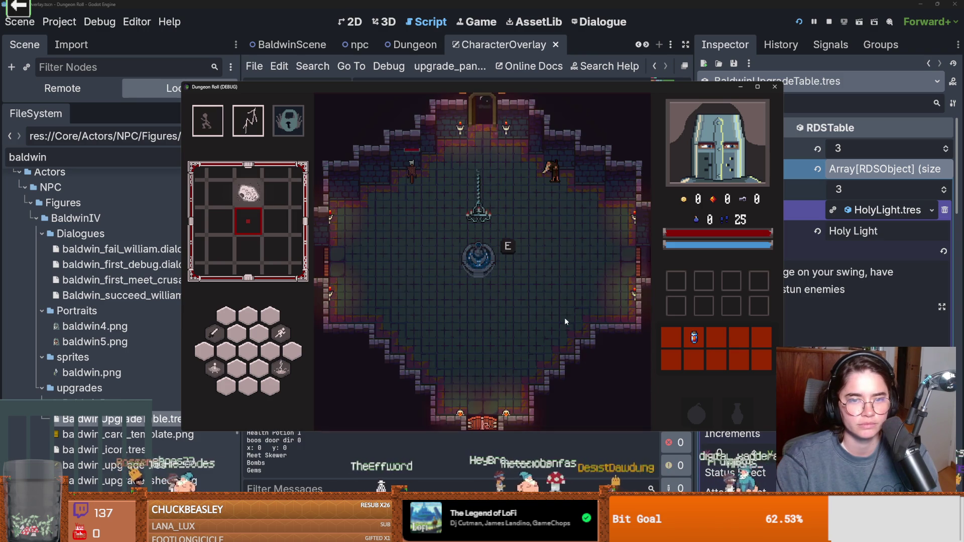
pyautogui.press('w')
pyautogui.press('space')
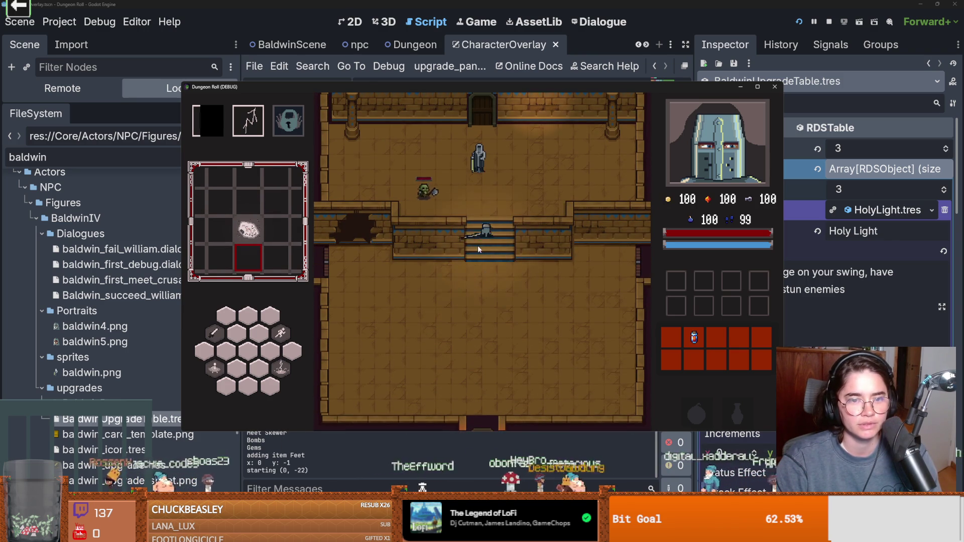
pyautogui.click(489, 222)
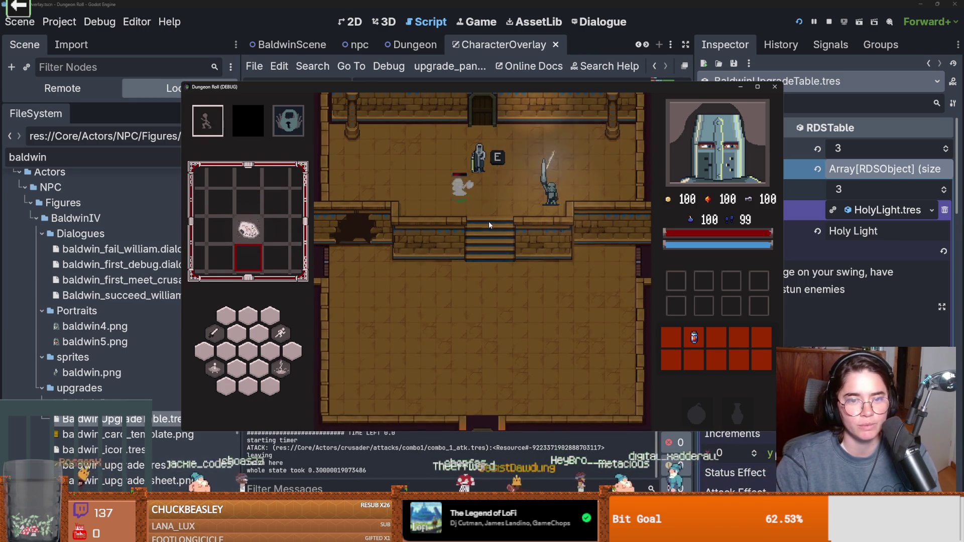
pyautogui.press('s')
pyautogui.click(468, 225)
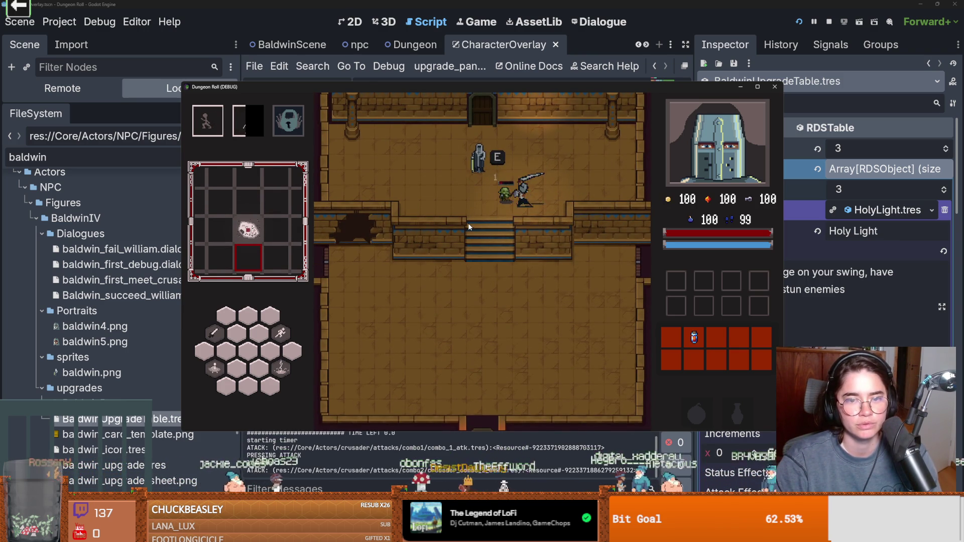
pyautogui.click(468, 225)
# Talk to Baldwin, choose Baldwin Upgrades and take the Holy Dash card
pyautogui.press('e')
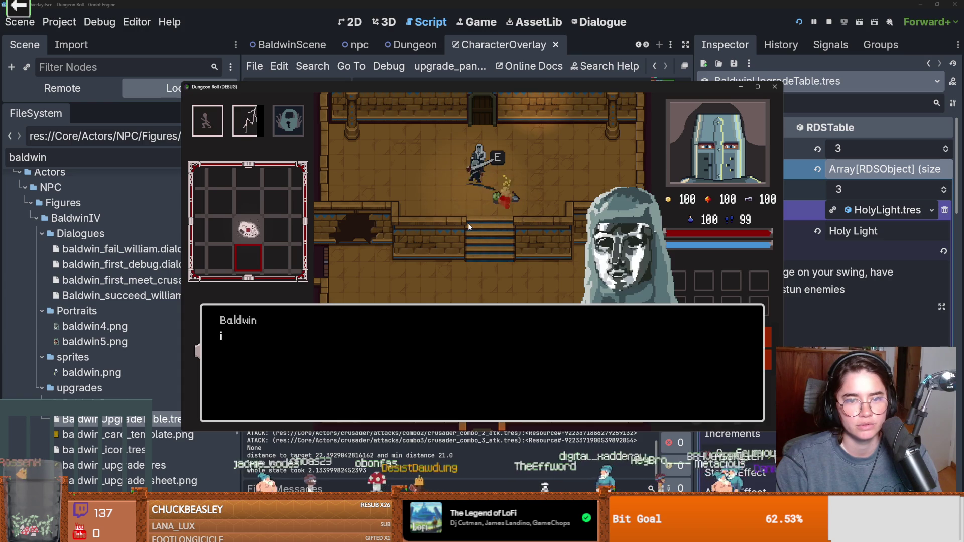
pyautogui.click(452, 271)
pyautogui.click(465, 291)
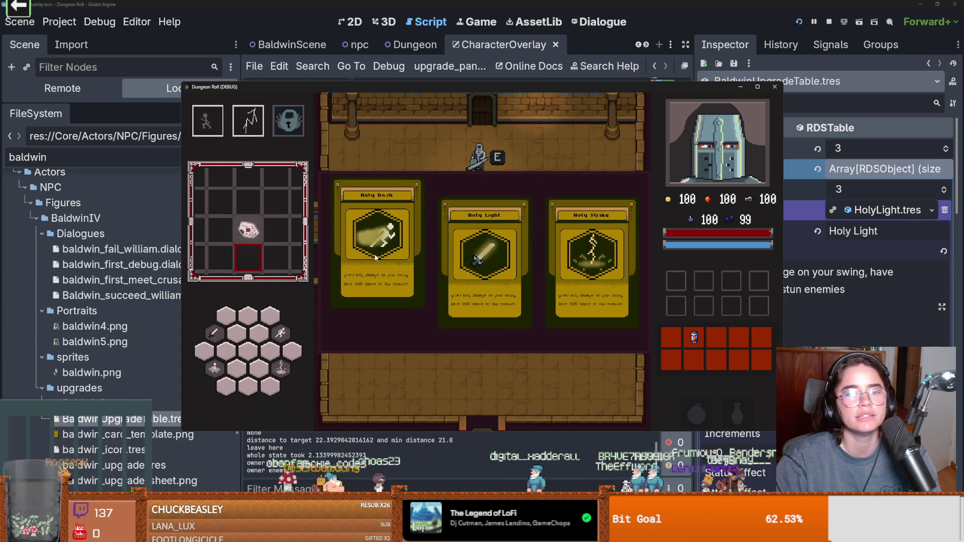
pyautogui.click(379, 255)
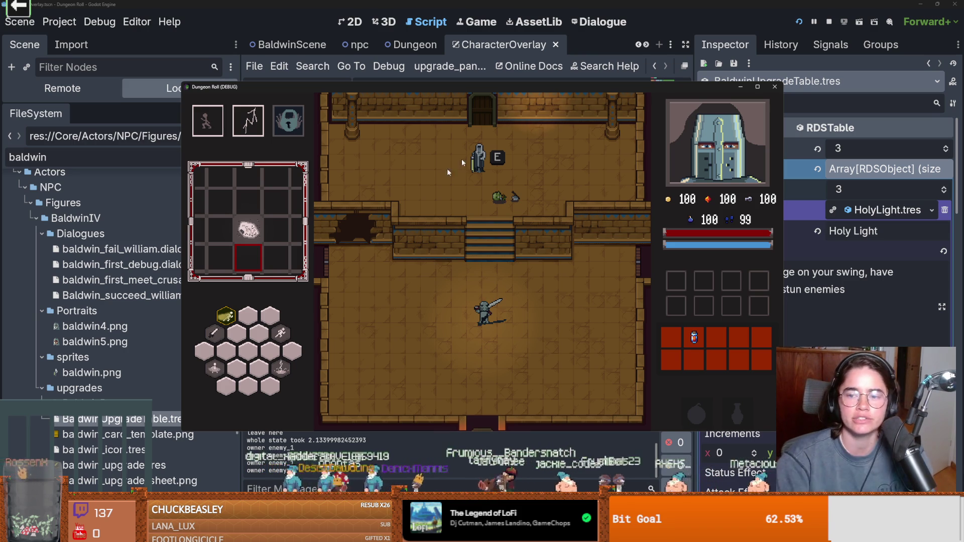
# Stop the game and set Holy Light's attack effect to Hit
pyautogui.click(774, 86)
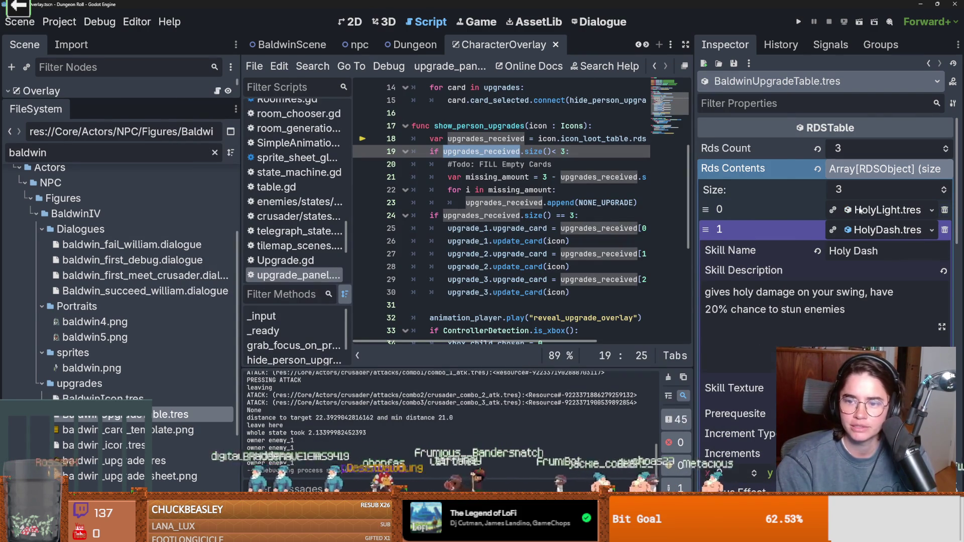
pyautogui.scroll(-3, 859, 308)
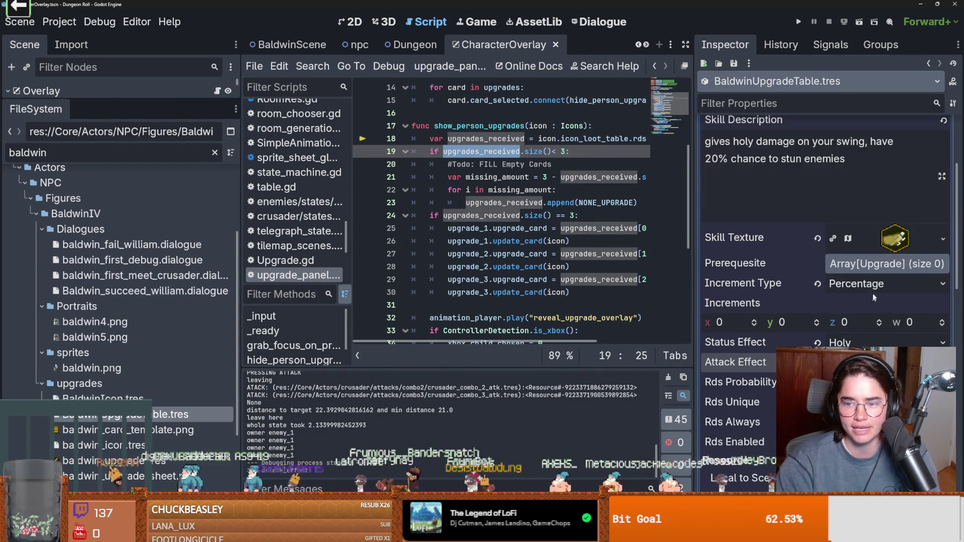
pyautogui.scroll(2, 875, 160)
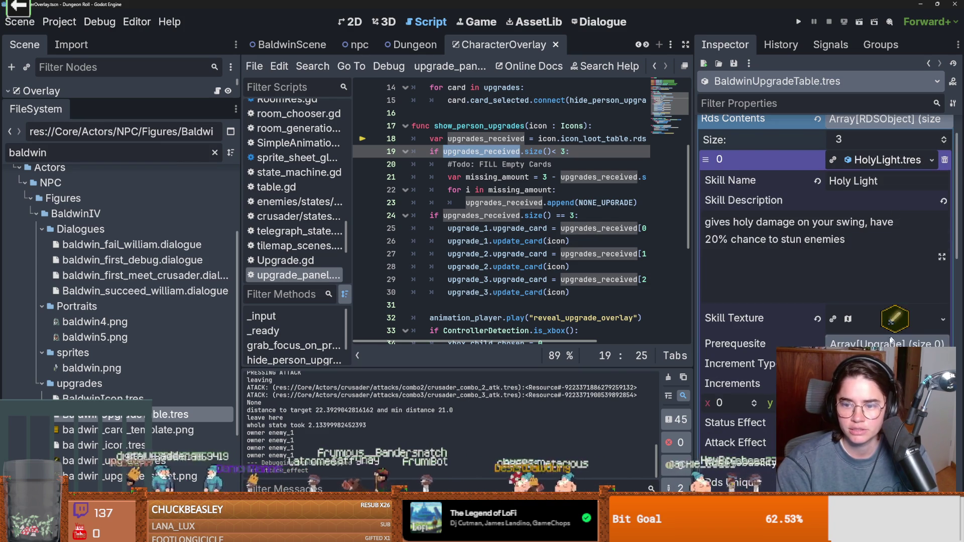
pyautogui.scroll(-3, 891, 342)
pyautogui.click(855, 295)
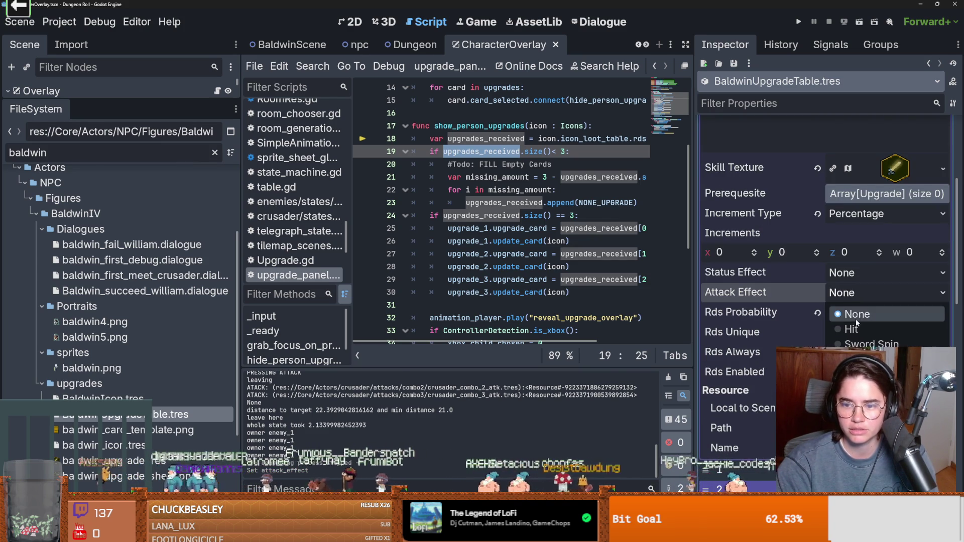
pyautogui.click(854, 320)
# Give Holy Strike the Sword Strike attack effect and the Holy status effect
pyautogui.scroll(1, 854, 319)
pyautogui.scroll(4, 856, 306)
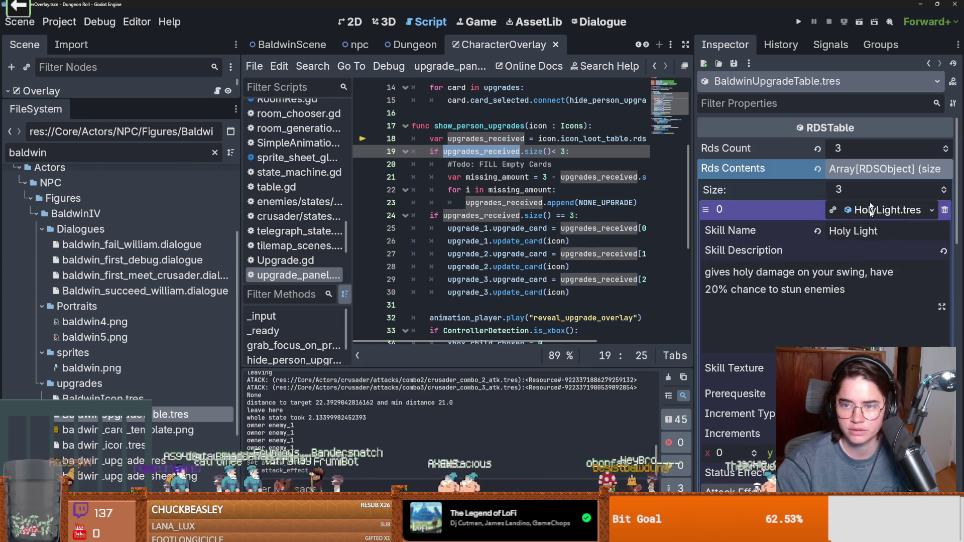
pyautogui.click(875, 251)
pyautogui.click(875, 251)
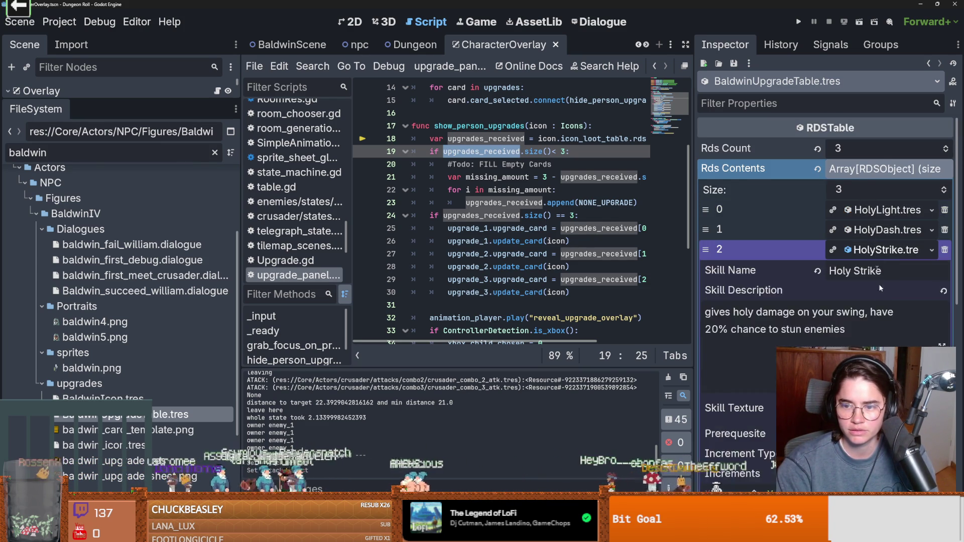
pyautogui.scroll(-2, 880, 296)
pyautogui.scroll(-2, 823, 301)
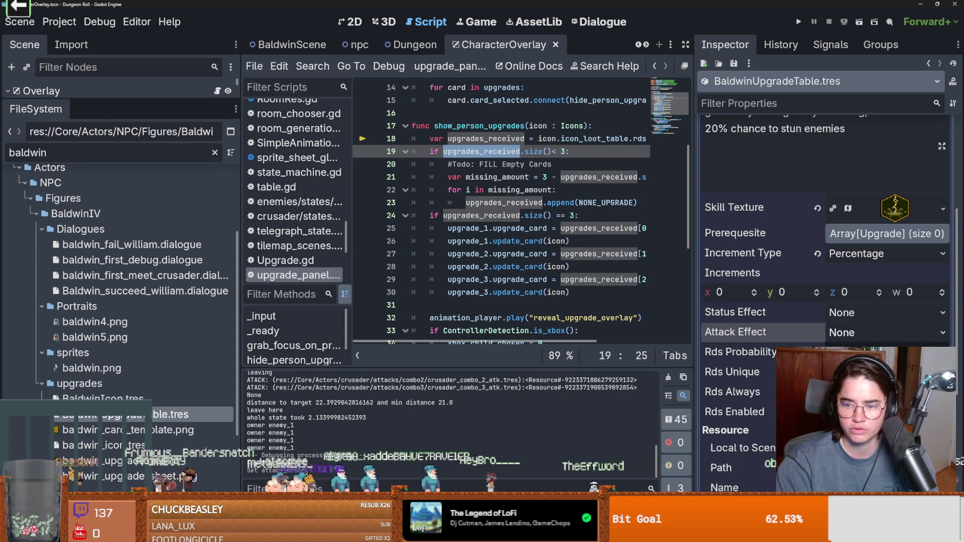
pyautogui.click(867, 344)
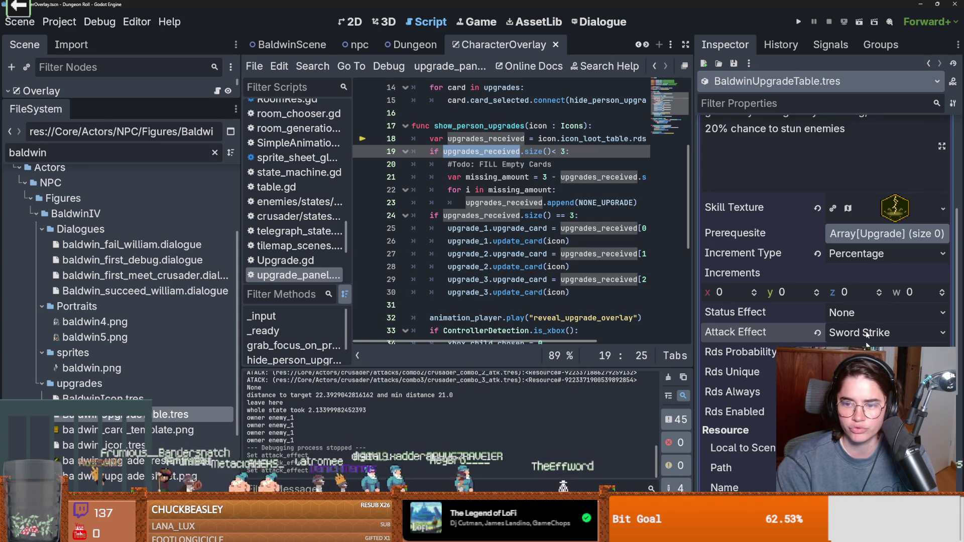
pyautogui.click(853, 312)
pyautogui.click(864, 374)
# Check the Holy Dash and Holy Light entries, then save and relaunch the game
pyautogui.scroll(4, 867, 211)
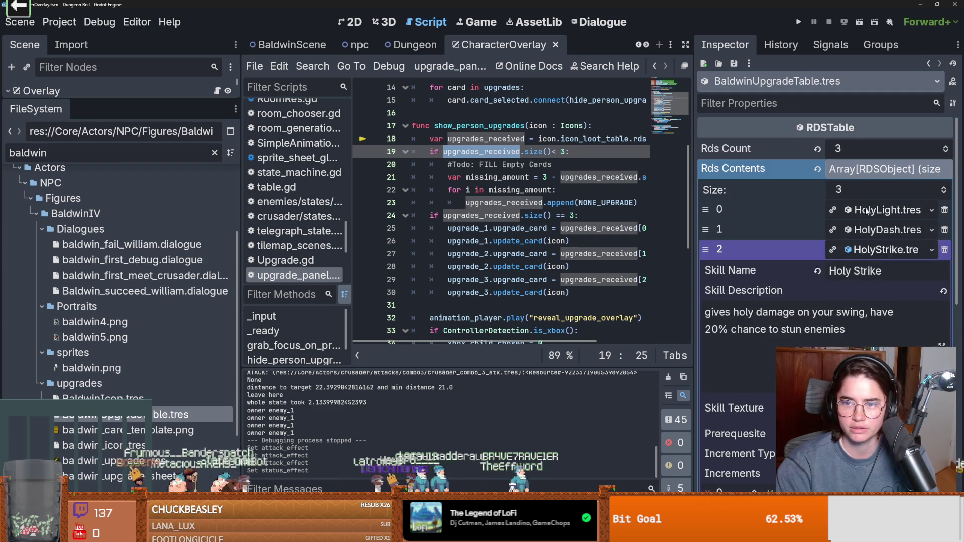
pyautogui.click(866, 250)
pyautogui.click(866, 232)
pyautogui.scroll(-4, 872, 281)
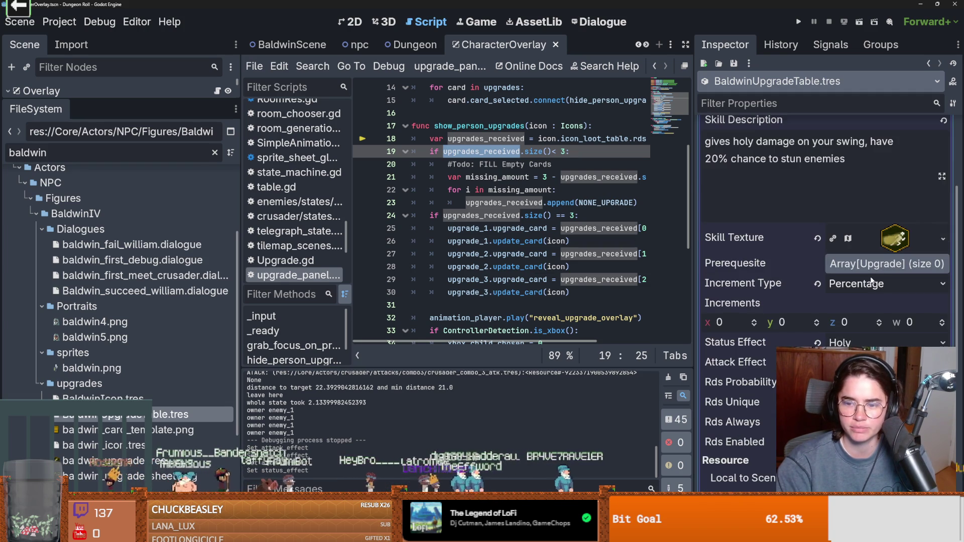
pyautogui.scroll(4, 872, 281)
pyautogui.click(873, 180)
pyautogui.scroll(-1, 878, 292)
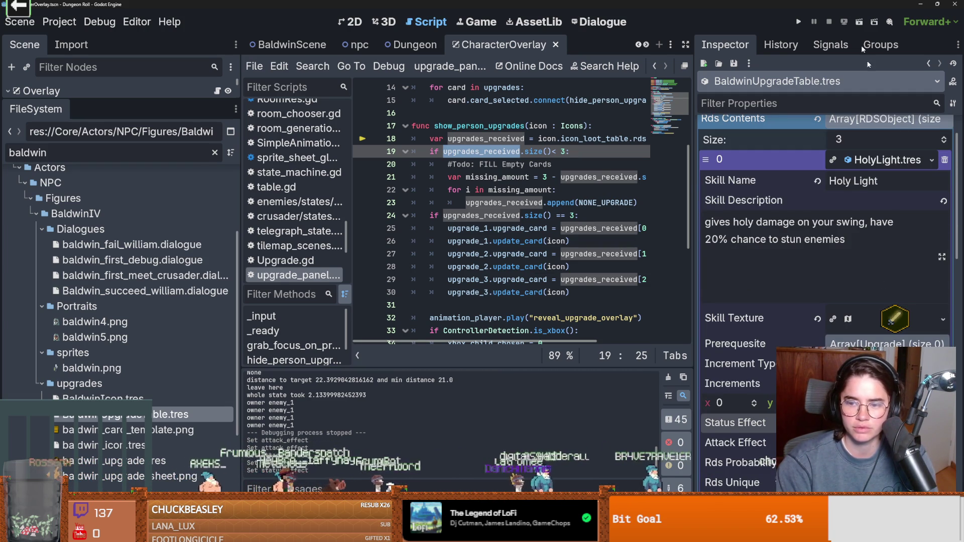
pyautogui.click(799, 22)
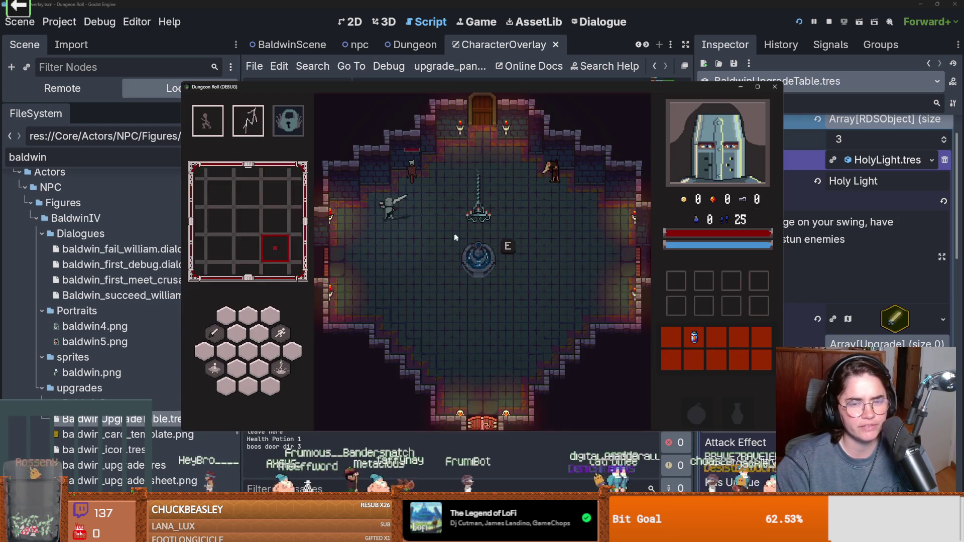
# Play through the room: pick a card, use the fountain, and defeat the goblin with sword and Lightning
pyautogui.press('w')
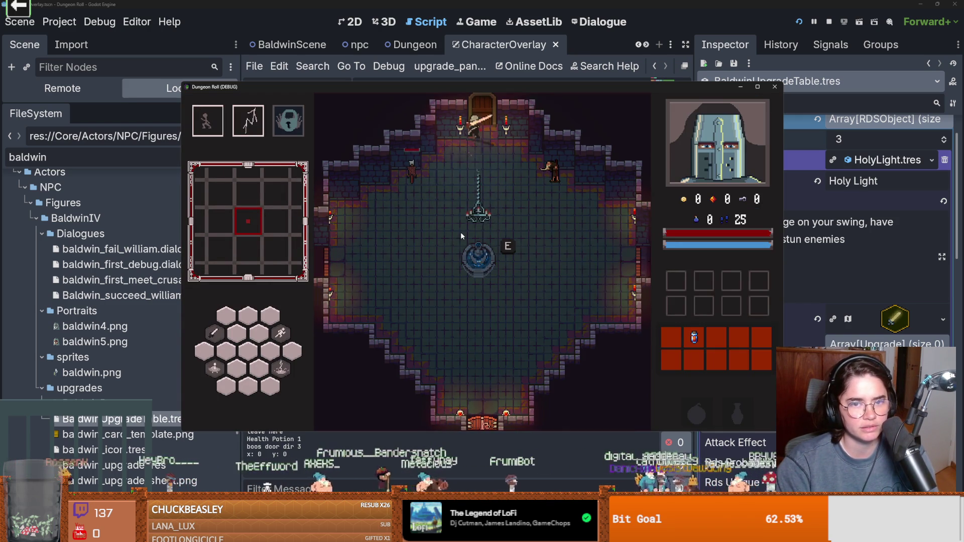
pyautogui.click(552, 245)
pyautogui.press('e')
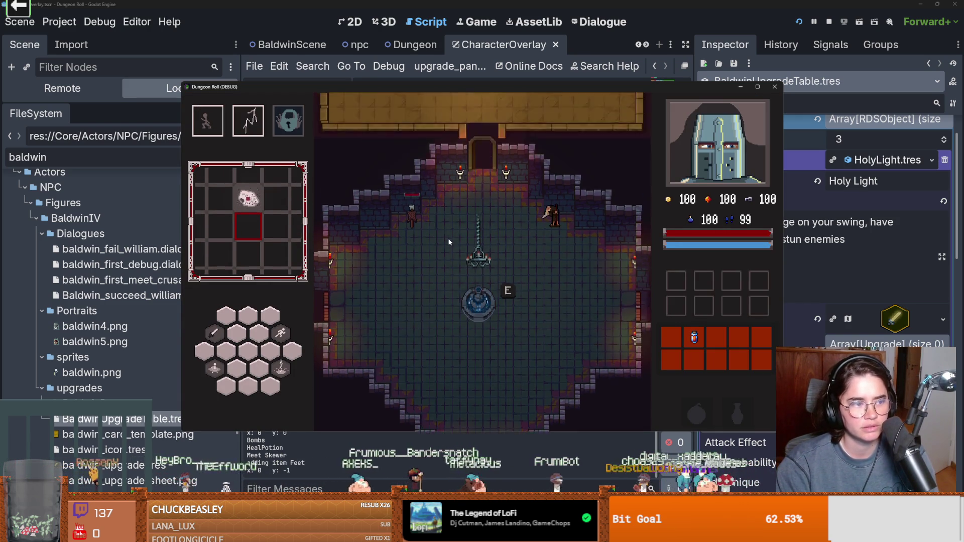
pyautogui.press('w')
pyautogui.press('w')
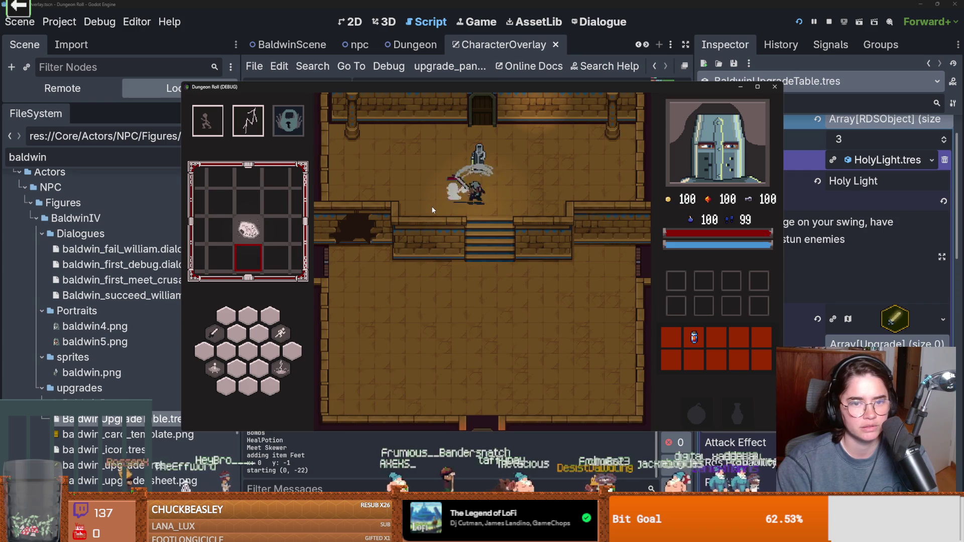
pyautogui.click(432, 210)
pyautogui.click(432, 210)
pyautogui.click(432, 210)
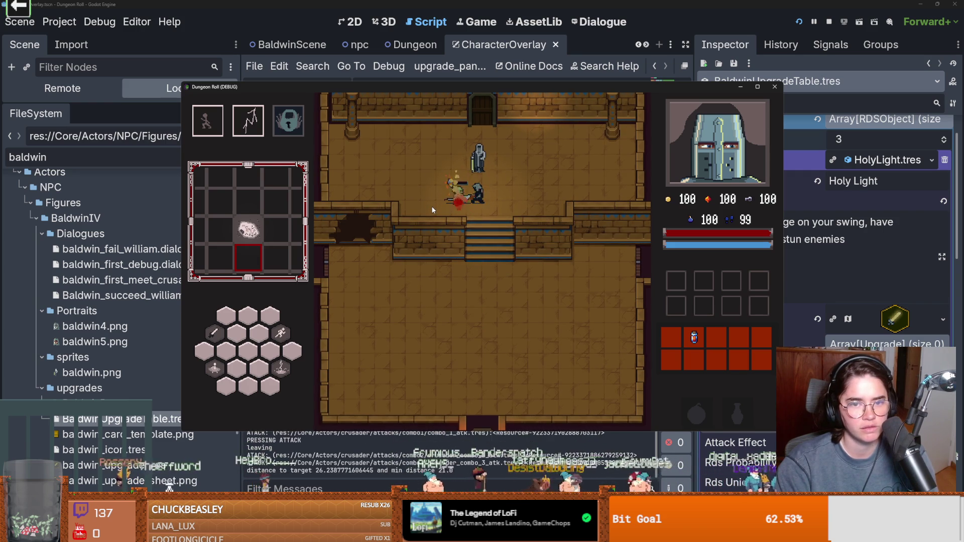
pyautogui.press('space')
pyautogui.rightClick(432, 210)
pyautogui.press('a')
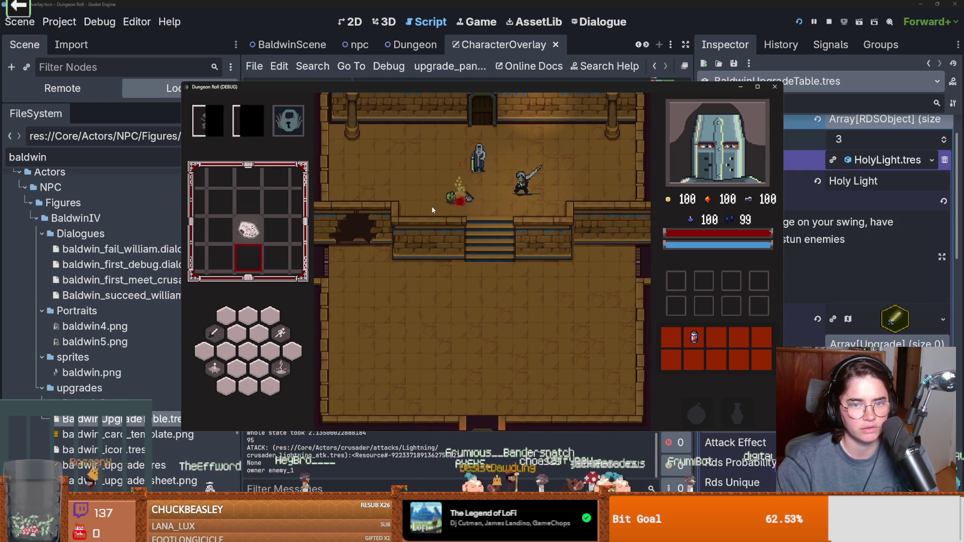
# Talk to Baldwin, choose Baldwin Upgrades, and take the Holy Dash and Holy Strike cards
pyautogui.press('e')
pyautogui.click(465, 271)
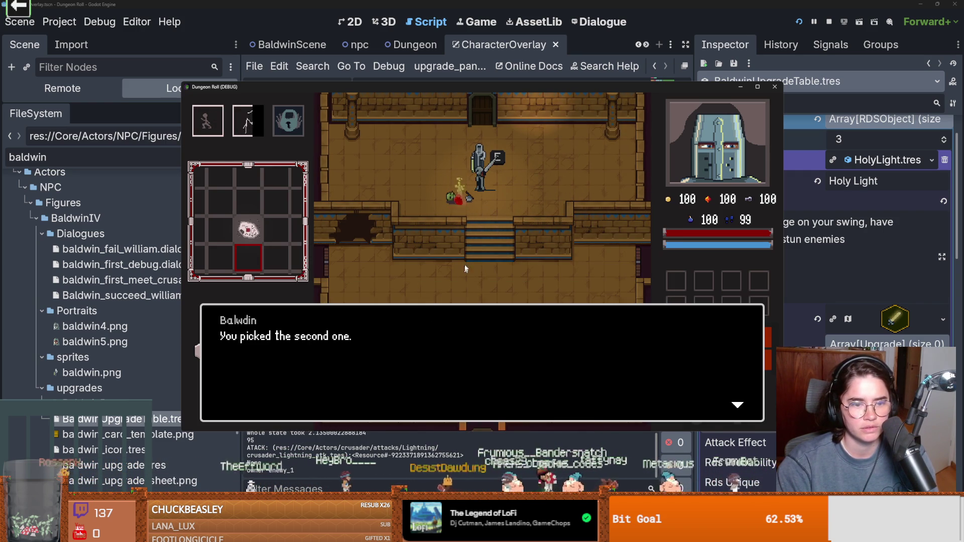
pyautogui.click(409, 323)
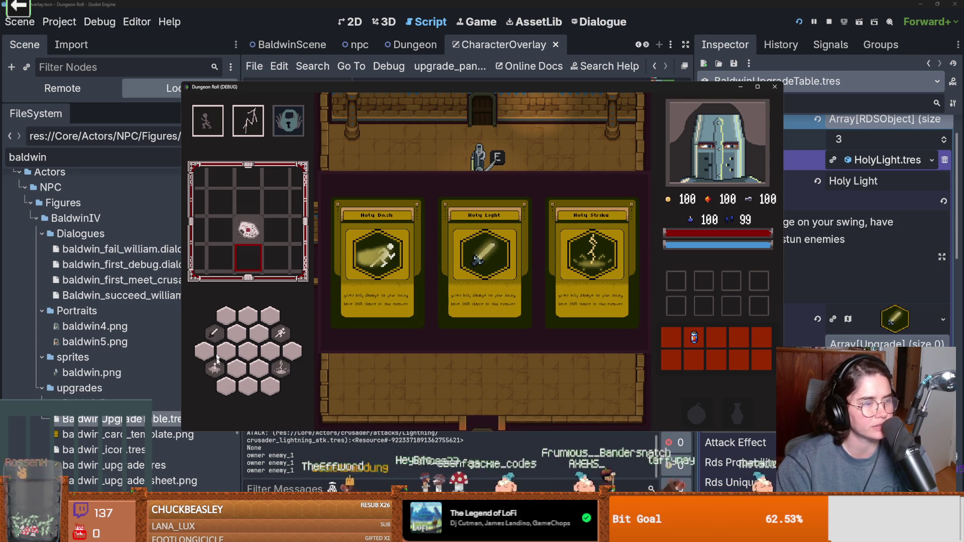
pyautogui.click(351, 306)
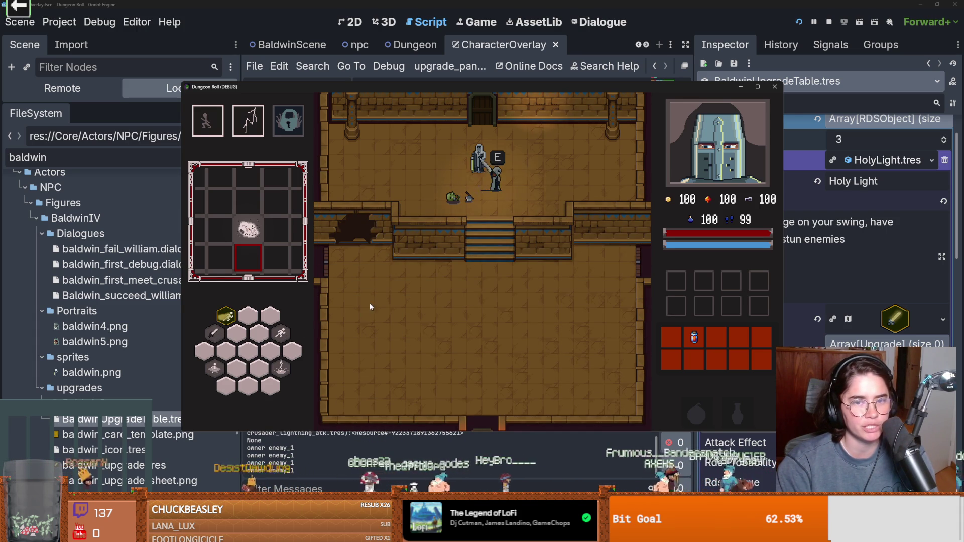
pyautogui.press('e')
pyautogui.press('Return')
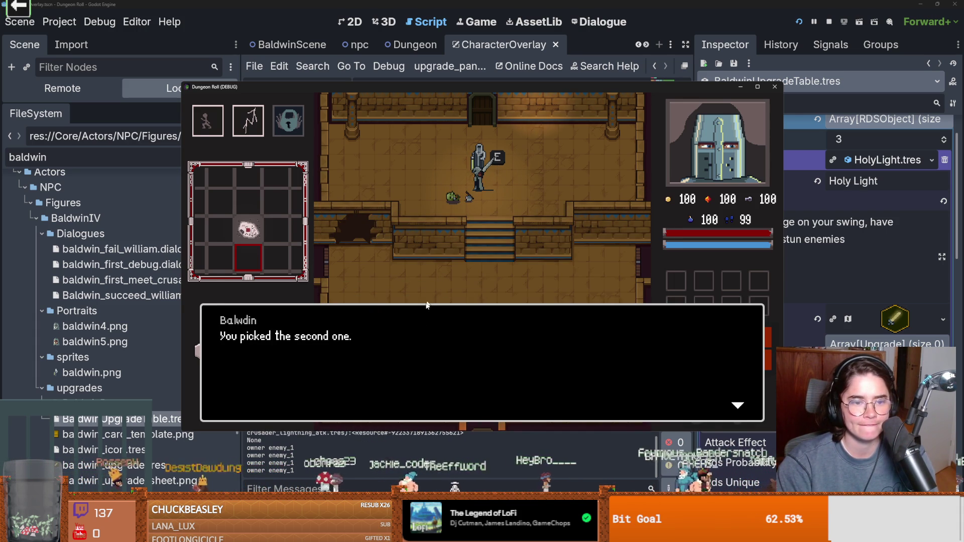
pyautogui.press('Return')
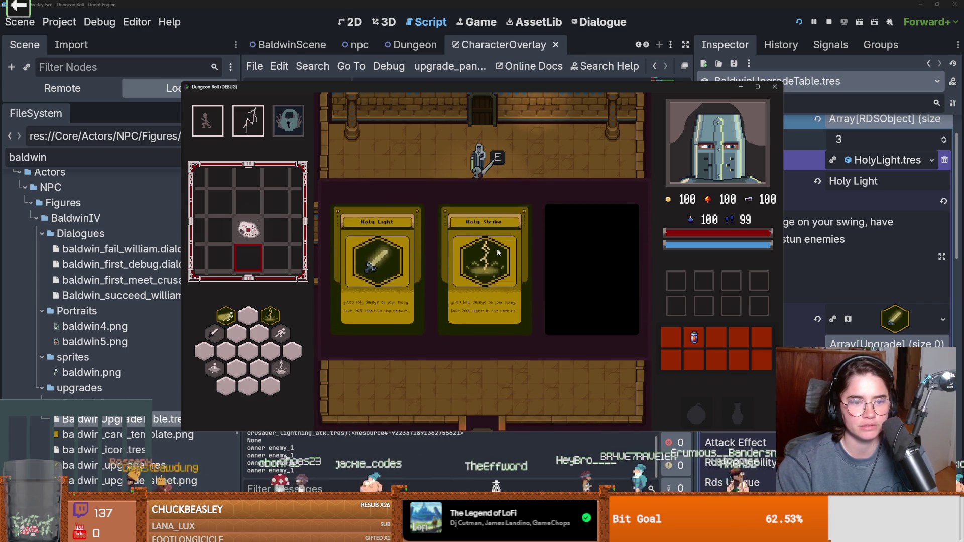
pyautogui.click(496, 249)
# Take Baldwin's upgrade offer again, pick the Holy Light card, and stop the game
pyautogui.press('e')
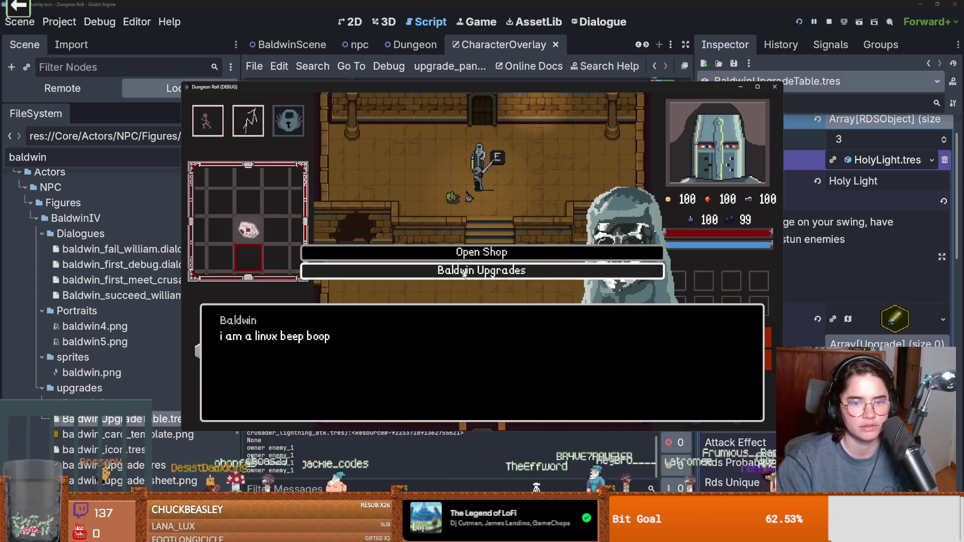
pyautogui.click(464, 272)
pyautogui.click(457, 333)
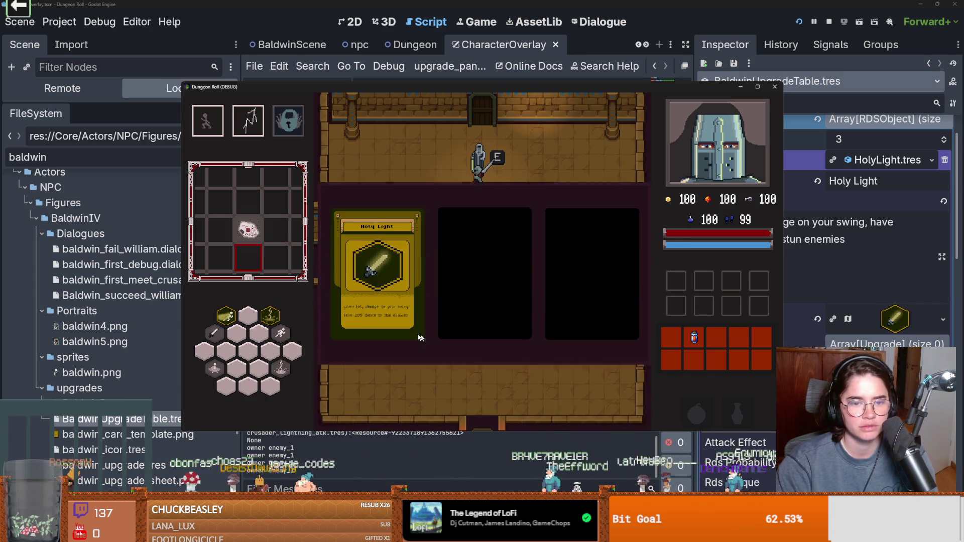
pyautogui.click(430, 360)
pyautogui.press('s')
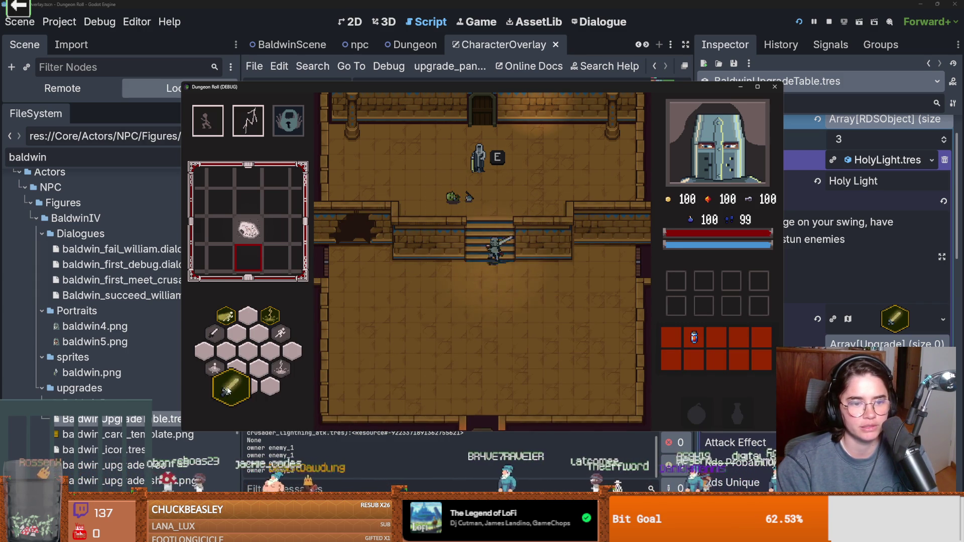
pyautogui.press('w')
pyautogui.press('a')
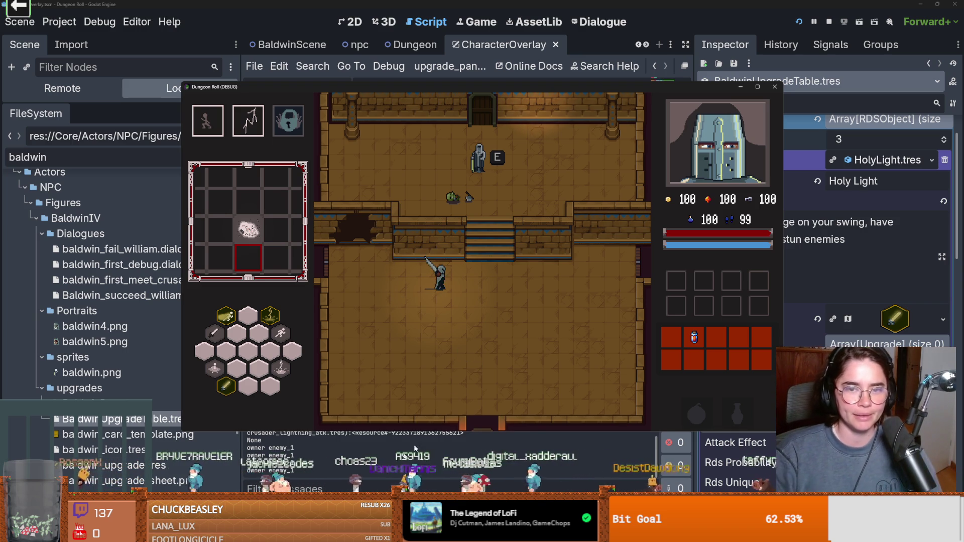
pyautogui.press('F8')
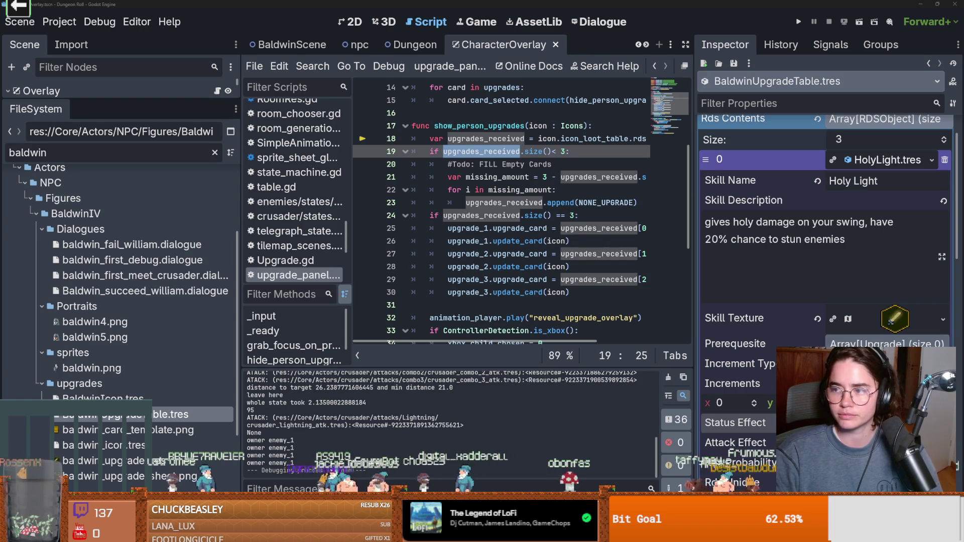
pyautogui.press('F5')
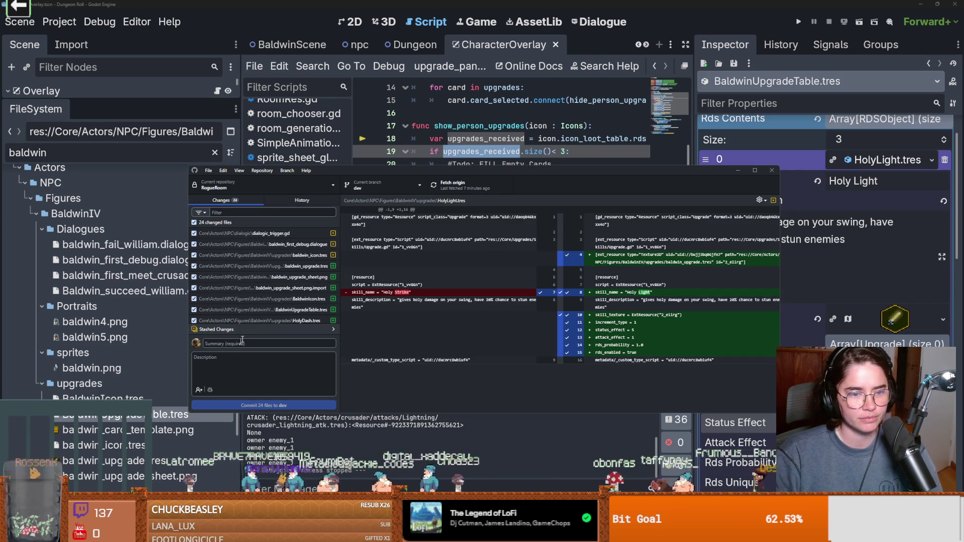
# Commit all 24 changed files to dev with the summary 'baldwin upgrades'
pyautogui.click(256, 343)
pyautogui.write('bal')
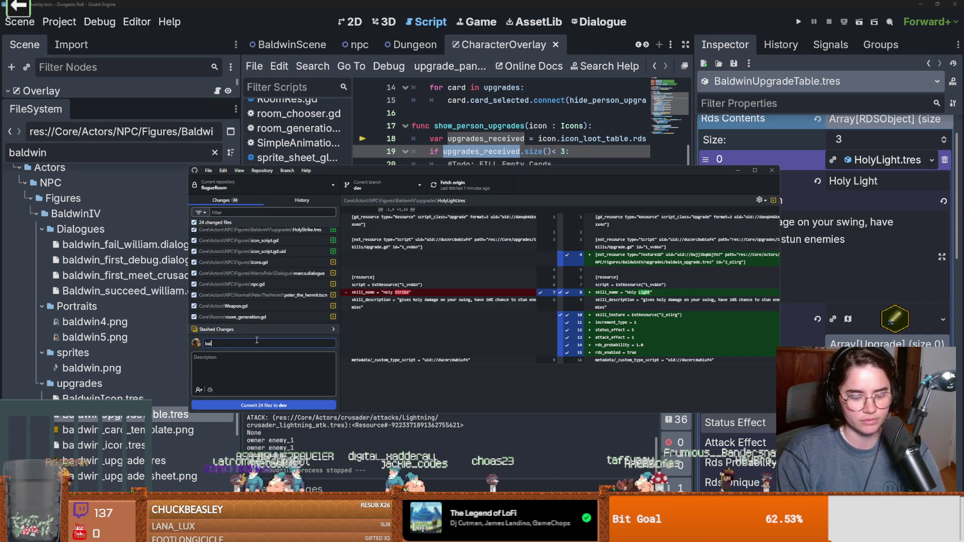
pyautogui.write('dwin upgrades')
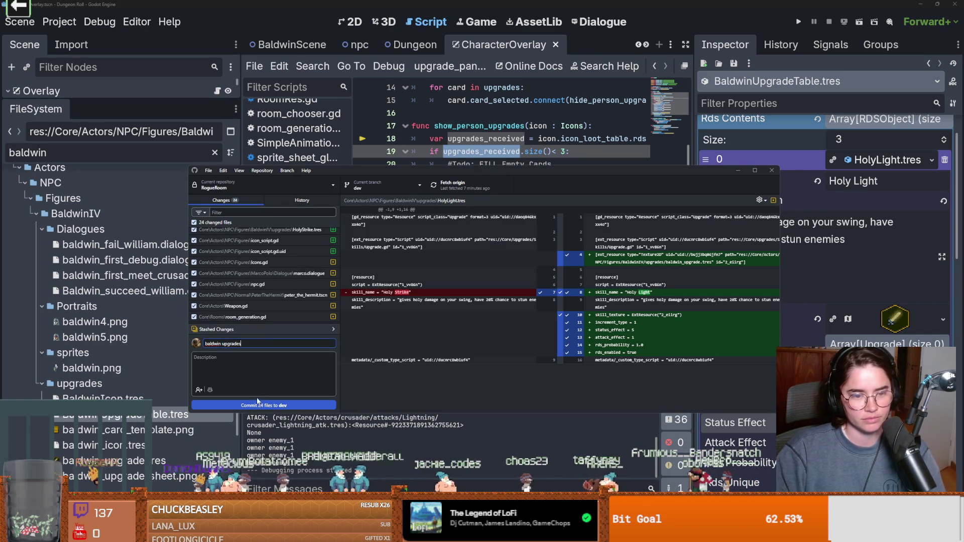
pyautogui.hotkey('ctrl', 'Return')
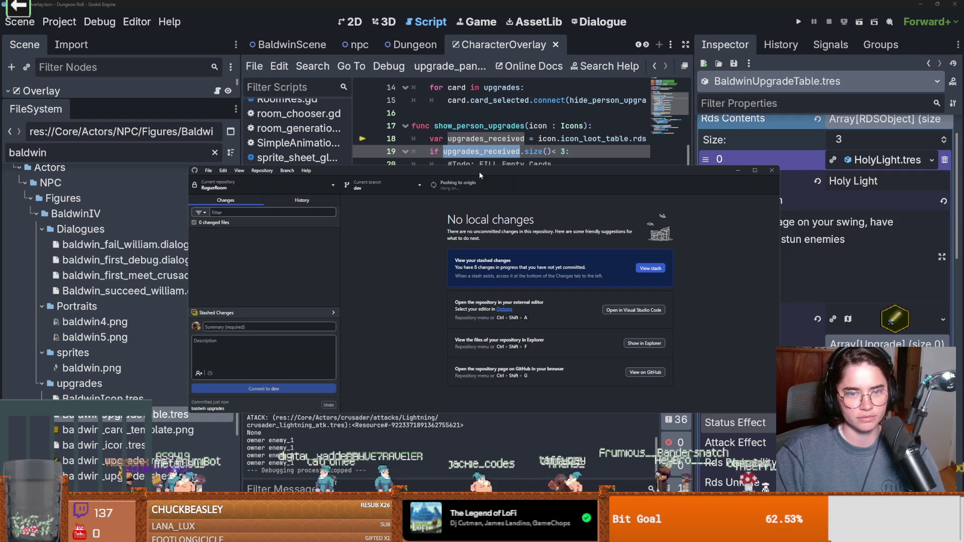
pyautogui.hotkey('alt', 'Tab')
pyautogui.scroll(5, 512, 217)
pyautogui.click(529, 164)
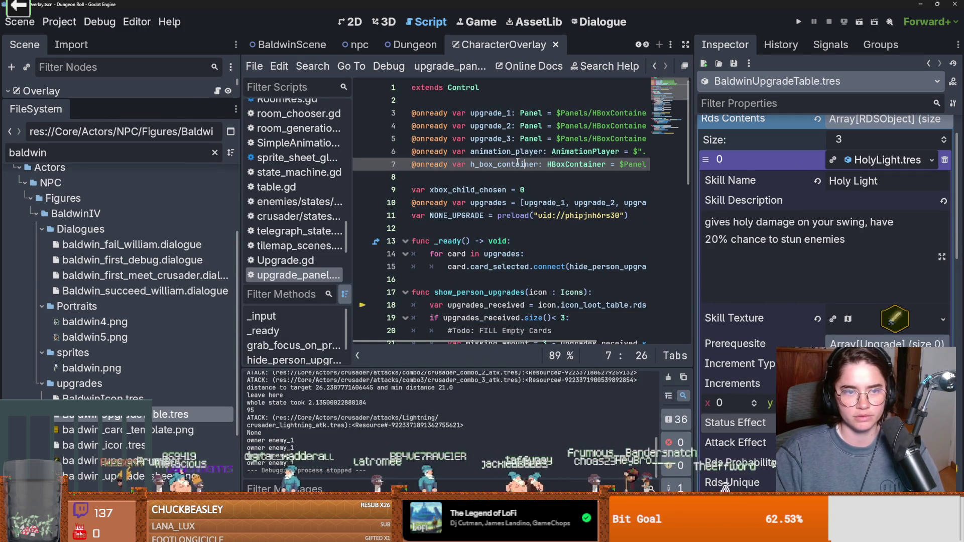
pyautogui.hotkey('ctrl', 's')
pyautogui.moveTo(188, 97); pyautogui.dragTo(206, 334)
pyautogui.click(291, 45)
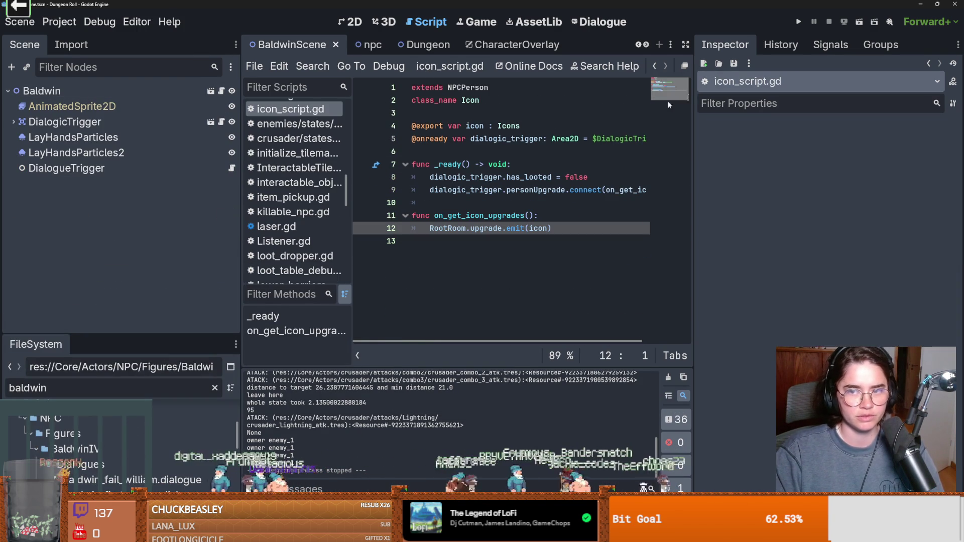
pyautogui.click(166, 106)
pyautogui.click(683, 118)
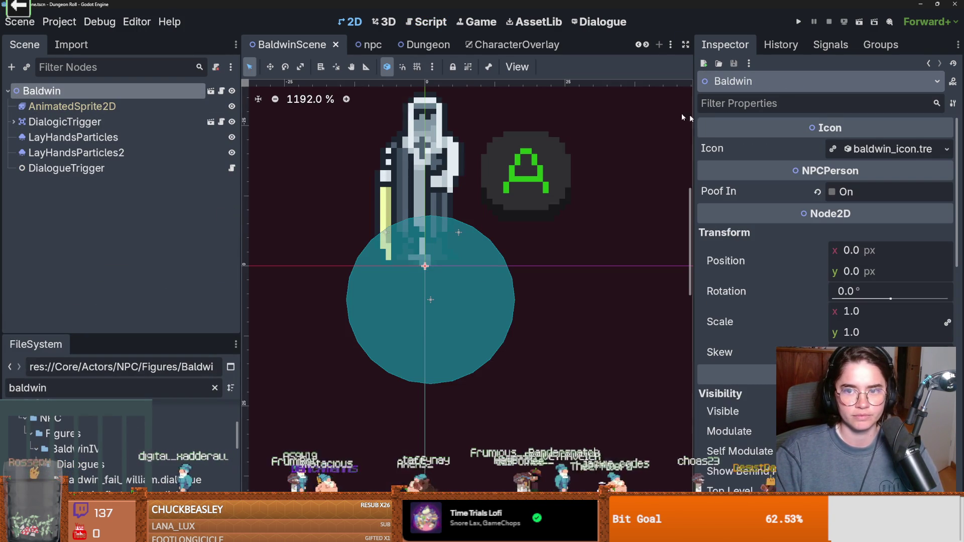
pyautogui.click(221, 122)
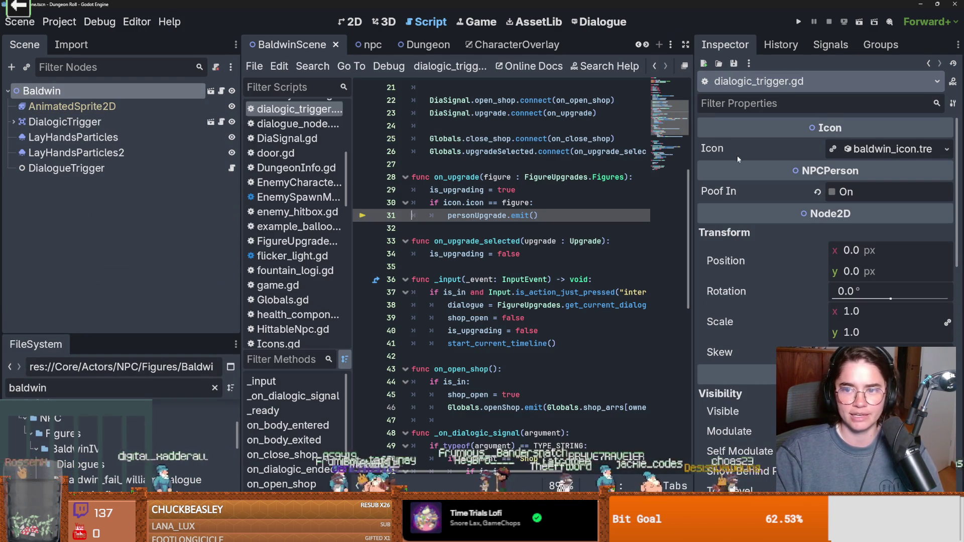
pyautogui.scroll(7, 684, 153)
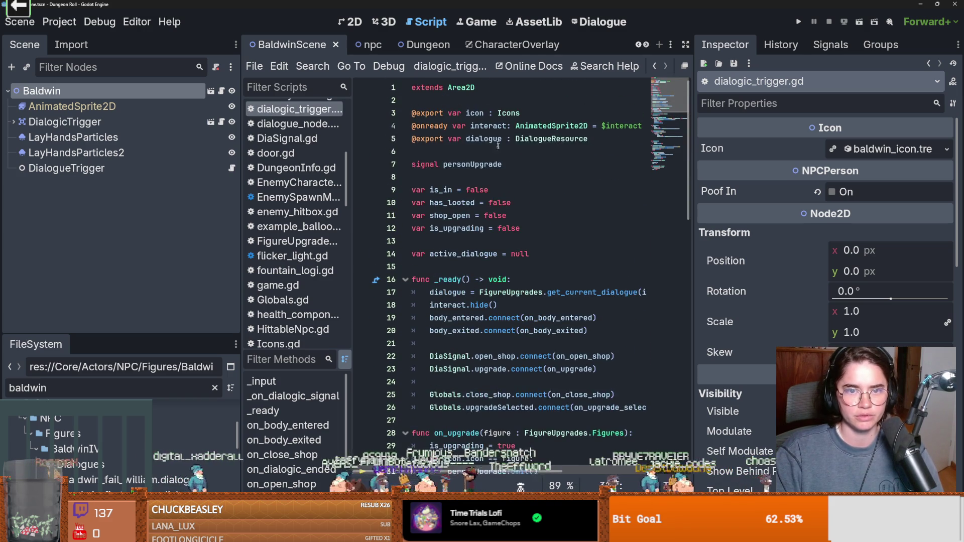
pyautogui.click(519, 113)
pyautogui.moveTo(519, 113); pyautogui.dragTo(397, 112)
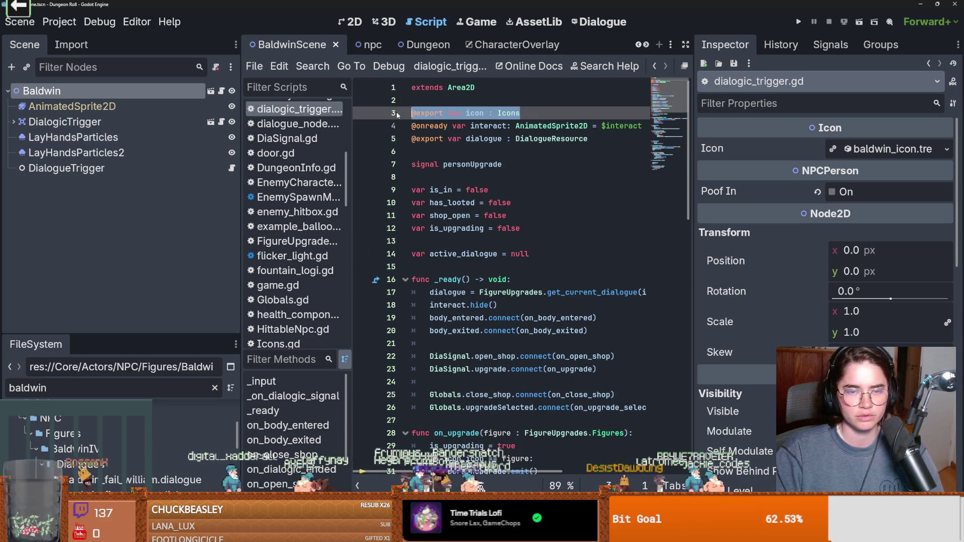
pyautogui.press('BackSpace')
pyautogui.press('BackSpace')
# Add 'var icon = owner.icon' above _ready, save the script, and run the game
pyautogui.click(221, 91)
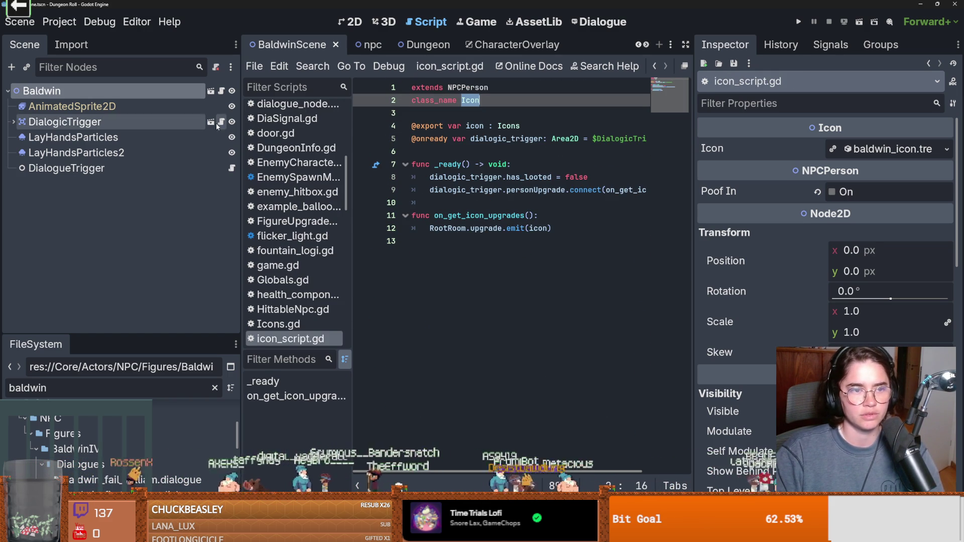
pyautogui.click(221, 122)
pyautogui.scroll(-2, 473, 186)
pyautogui.scroll(1, 473, 185)
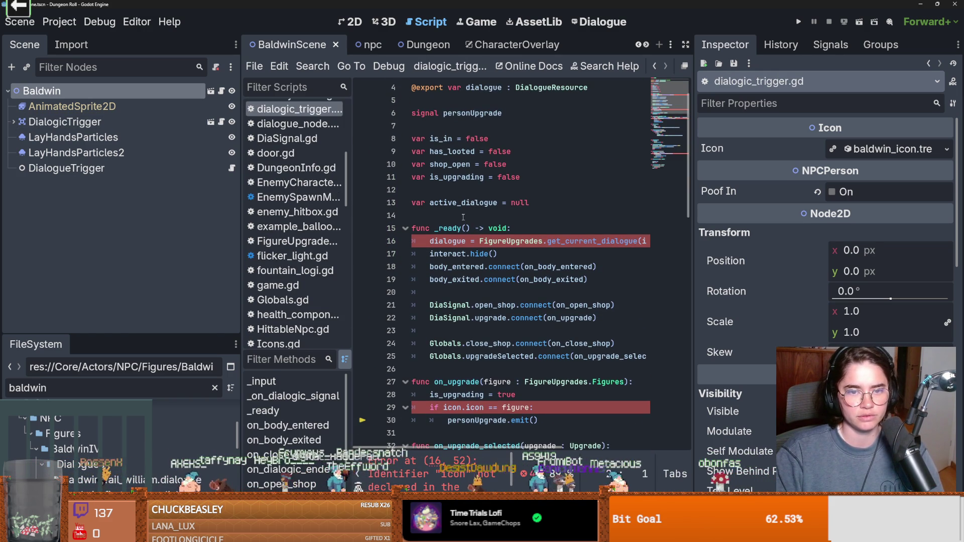
pyautogui.scroll(-1, 461, 219)
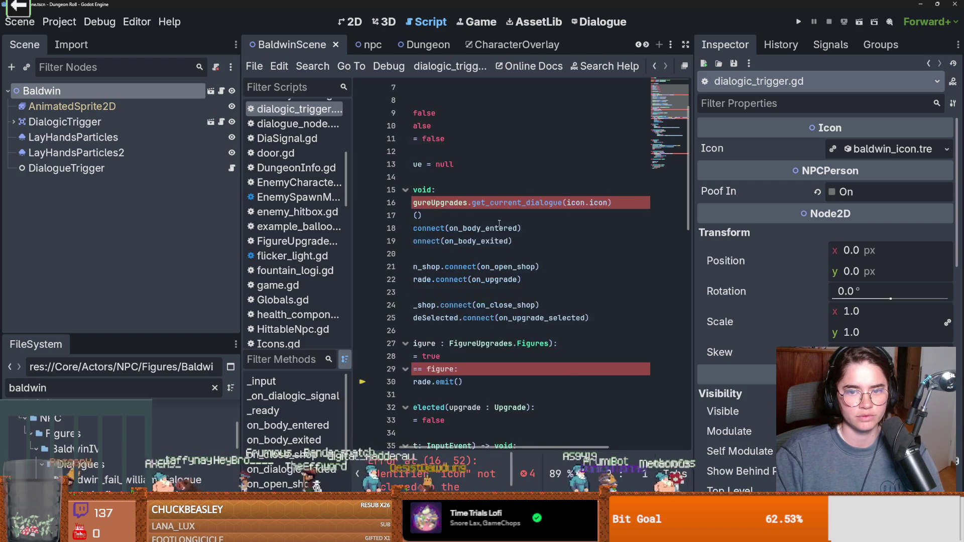
pyautogui.click(435, 179)
pyautogui.press('Return')
pyautogui.press('Return')
pyautogui.press('Up')
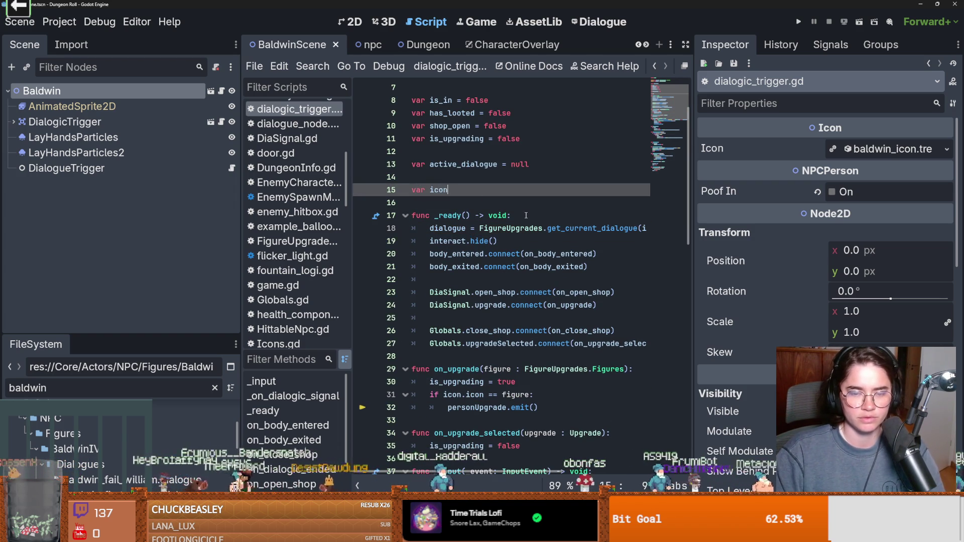
pyautogui.write('owner')
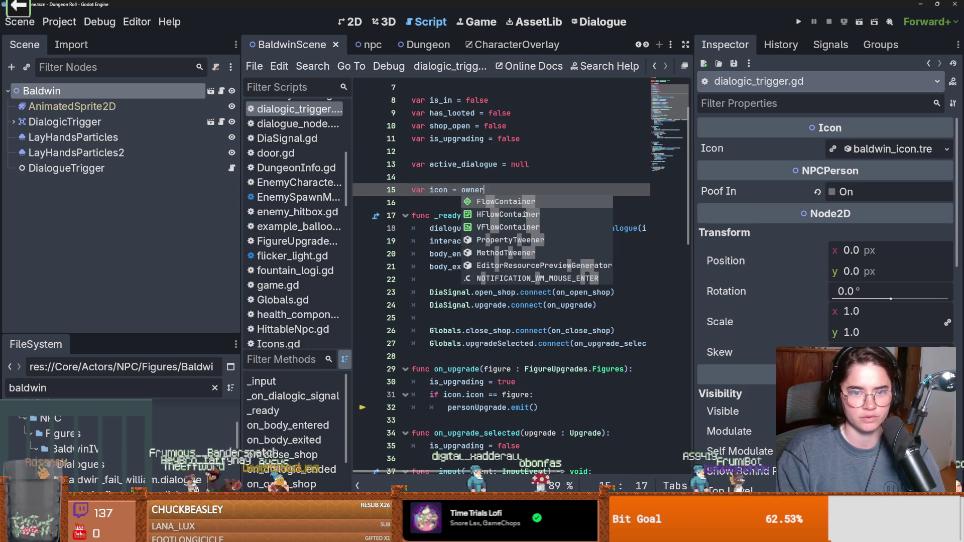
pyautogui.write('.icon')
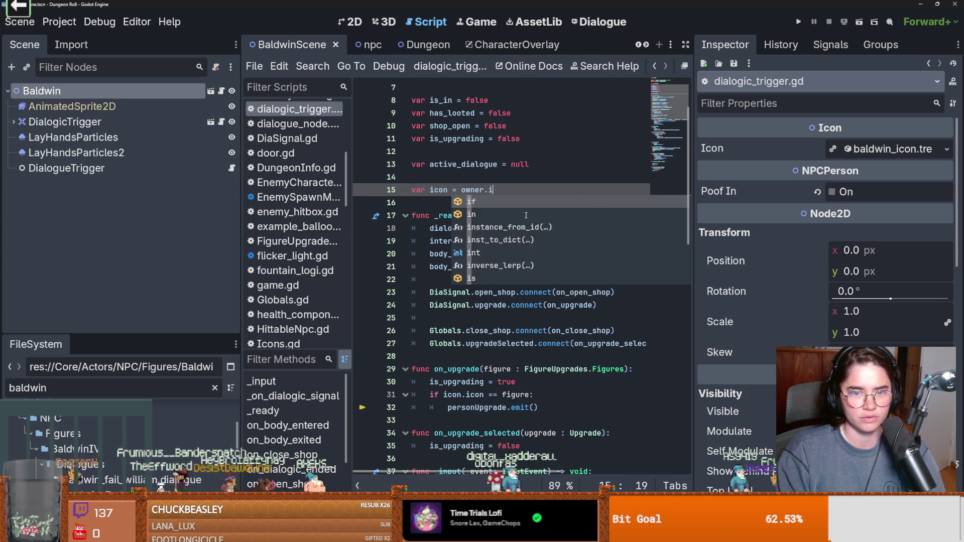
pyautogui.hotkey('ctrl', 's')
pyautogui.click(211, 92)
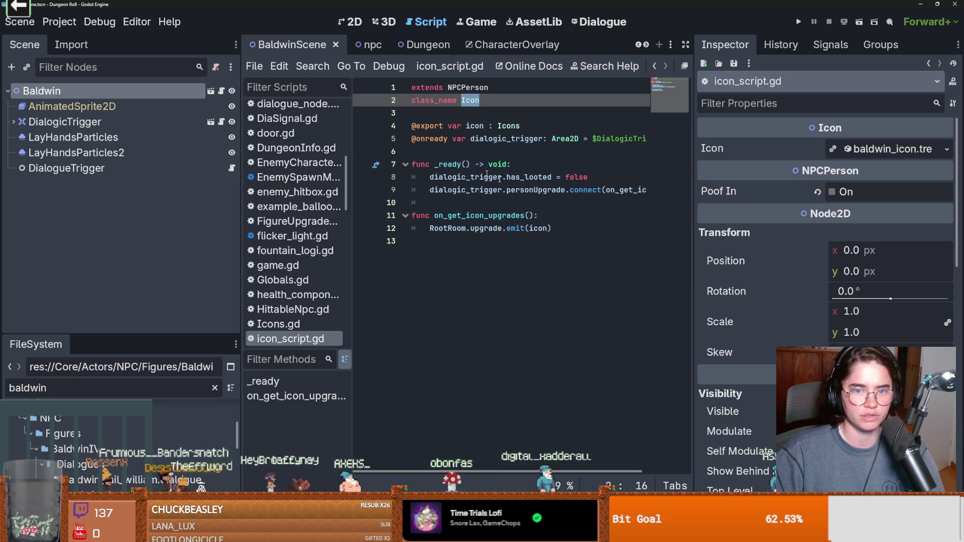
pyautogui.click(797, 22)
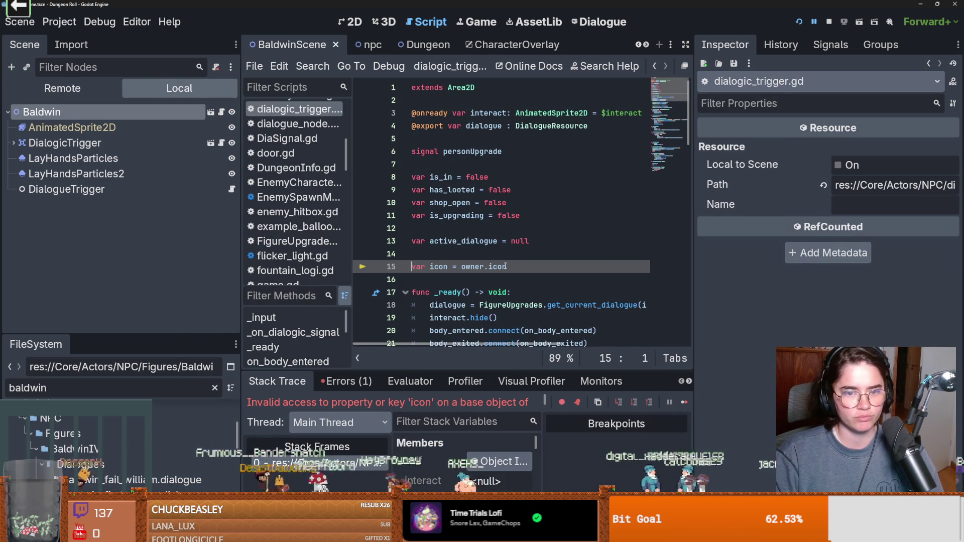
pyautogui.scroll(-1, 506, 267)
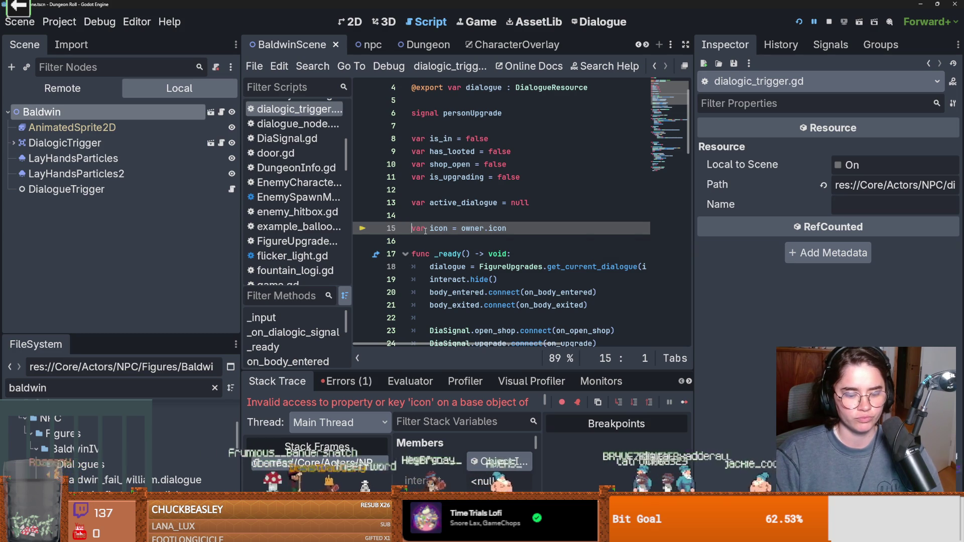
pyautogui.write('@on')
pyautogui.press('Tab')
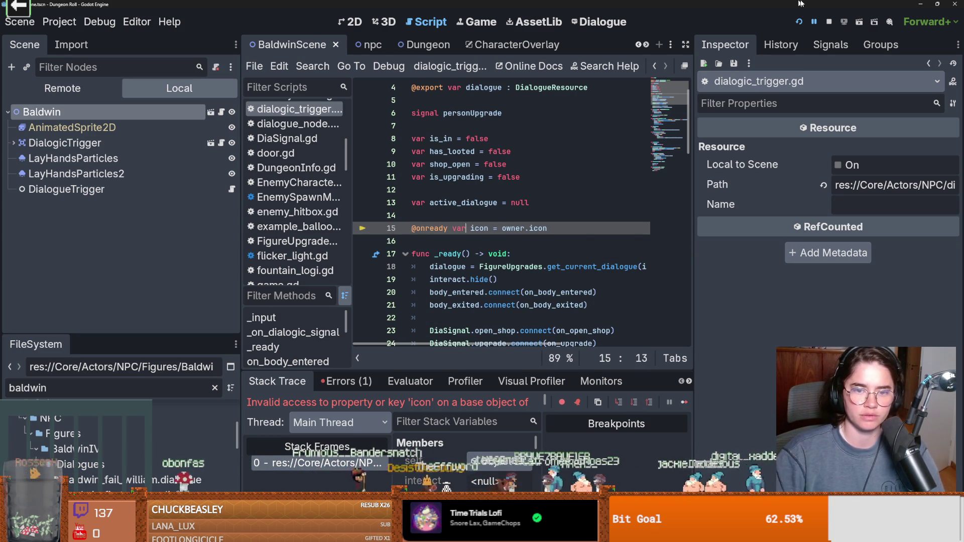
pyautogui.click(800, 22)
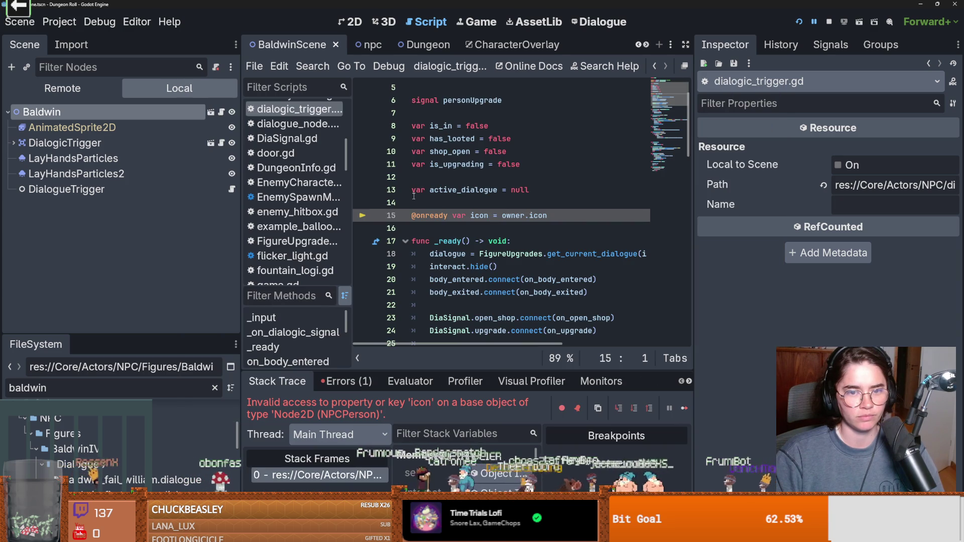
# Move the icon assignment into _ready after 'await owner.ready', then run the game
pyautogui.press('BackSpace')
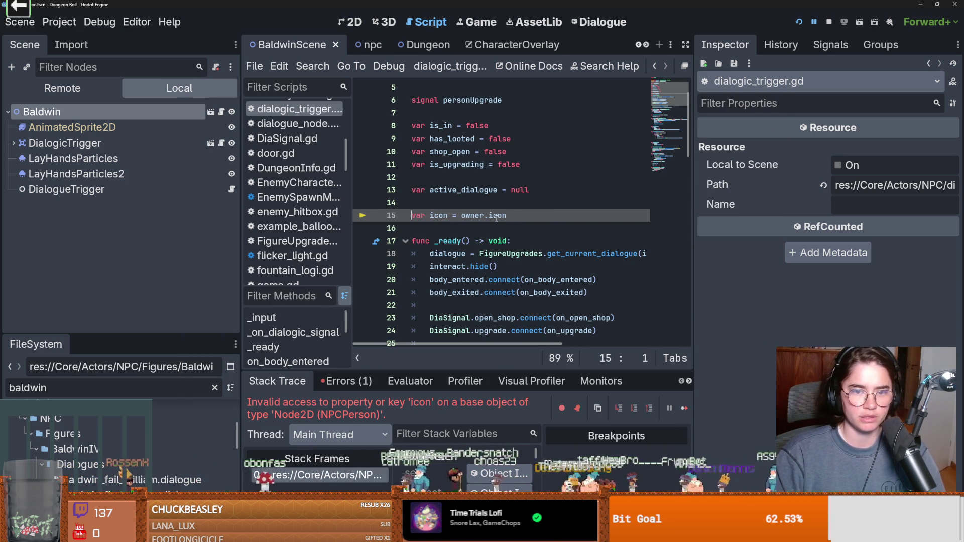
pyautogui.moveTo(507, 215); pyautogui.dragTo(456, 216)
pyautogui.press('BackSpace')
pyautogui.click(524, 242)
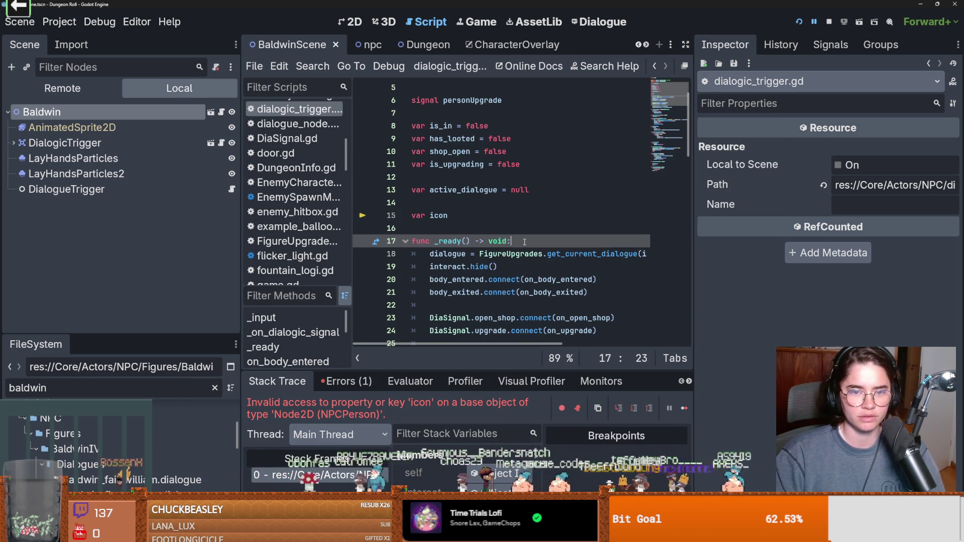
pyautogui.write('a')
pyautogui.press('Return')
pyautogui.write('await o')
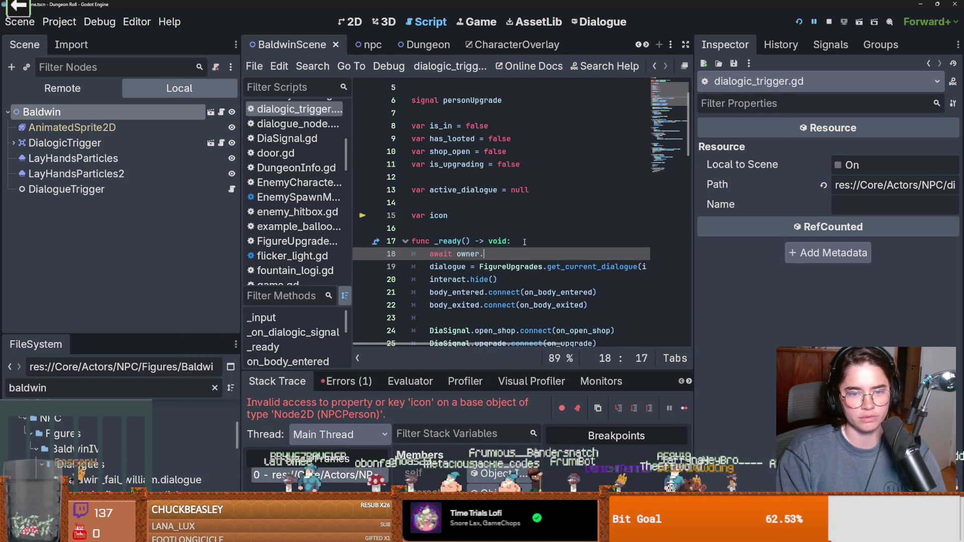
pyautogui.write('wner.ready')
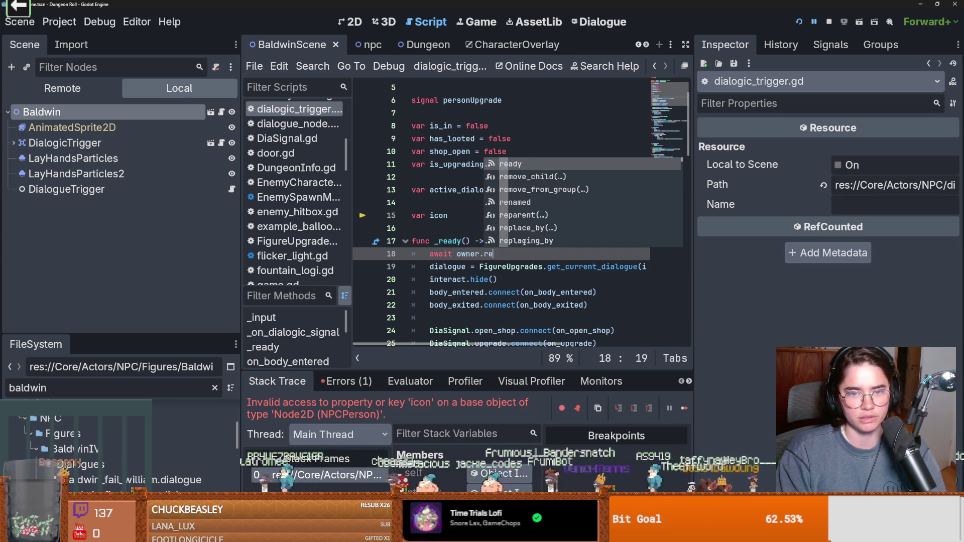
pyautogui.scroll(-2, 524, 242)
pyautogui.hotkey('shift', 'Home')
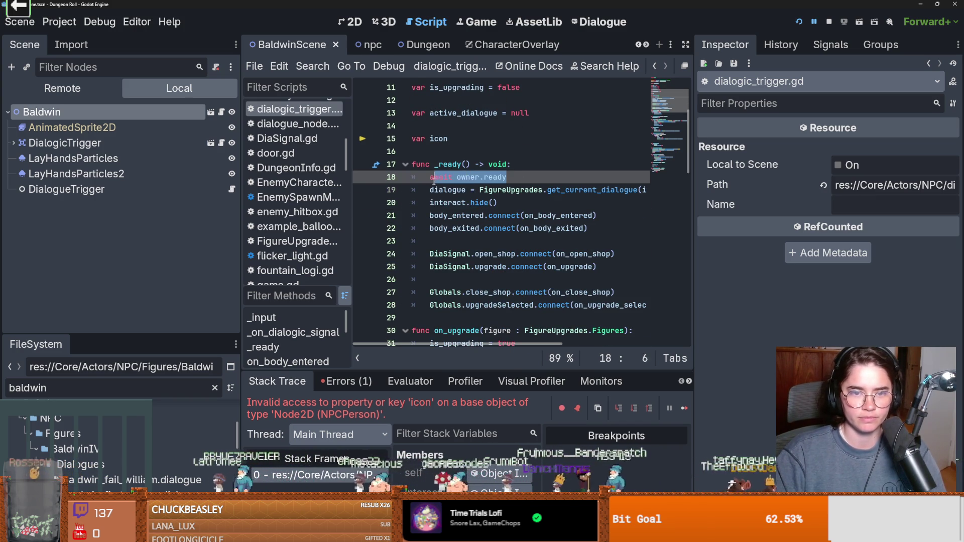
pyautogui.hotkey('ctrl', 'x')
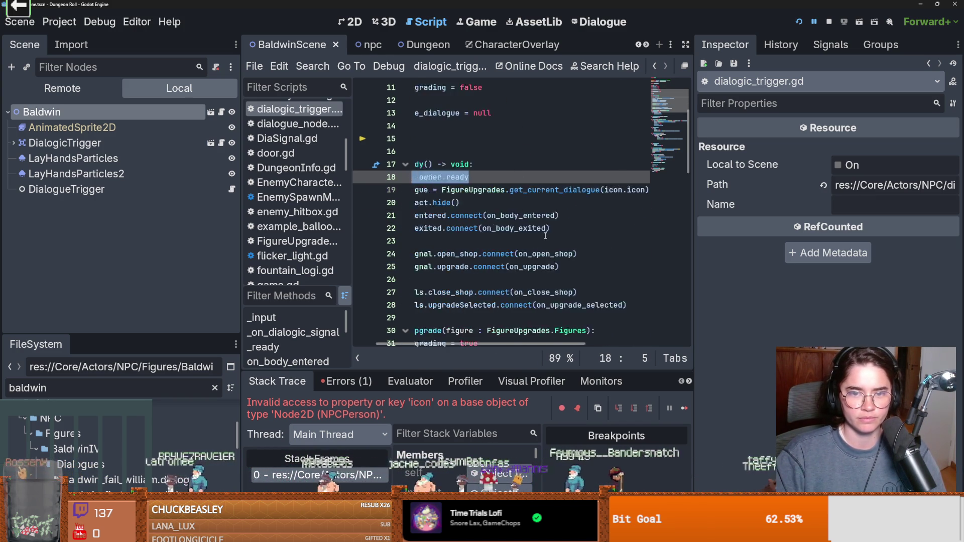
pyautogui.press('Return')
pyautogui.press('Up')
pyautogui.hotkey('ctrl', 'v')
pyautogui.press('Down')
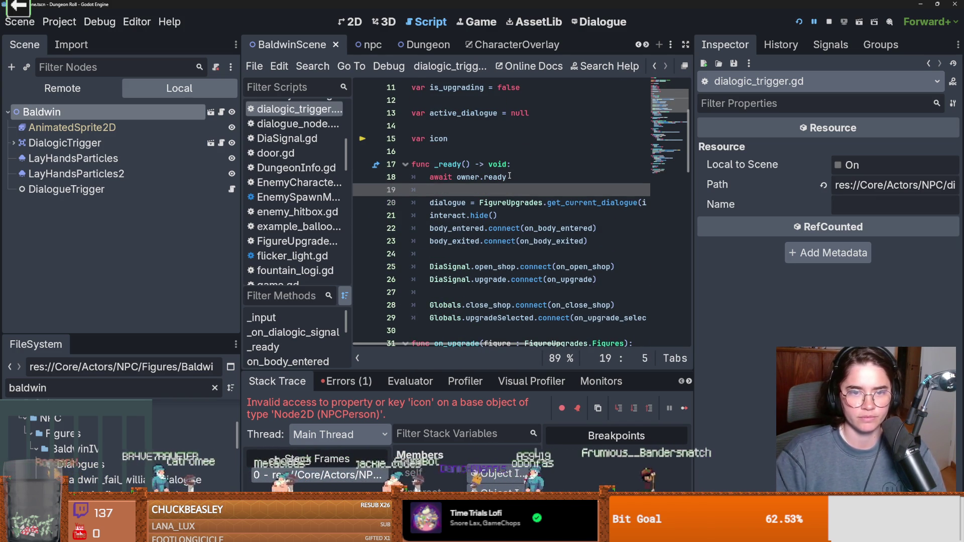
pyautogui.write('owner.icon')
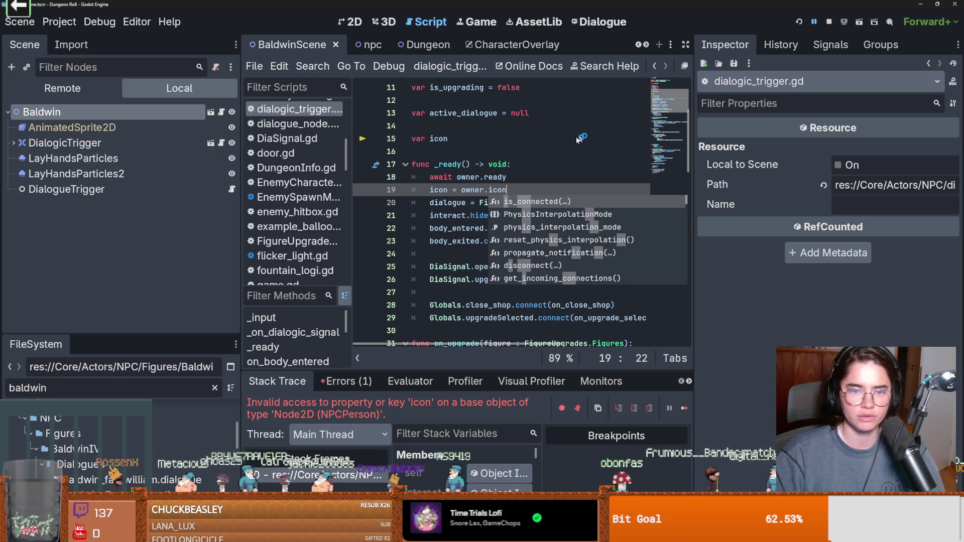
pyautogui.press('F5')
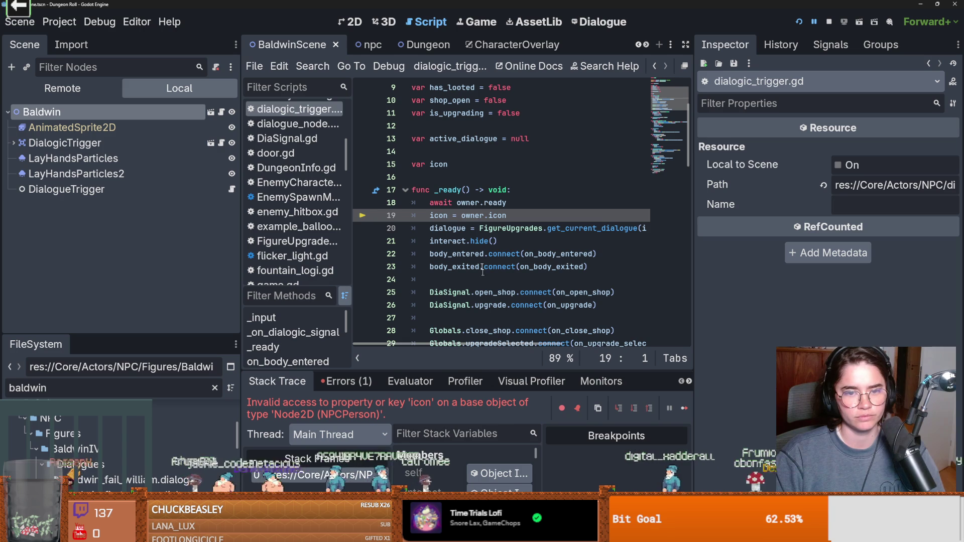
# Check the class name declared in Baldwin's icon script
pyautogui.click(515, 190)
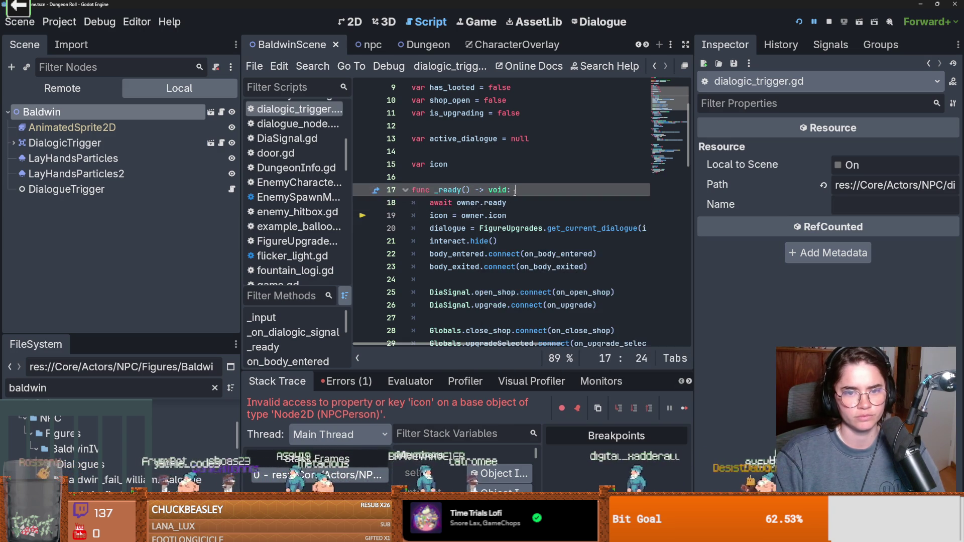
pyautogui.press('Return')
pyautogui.hotkey('ctrl', 'z')
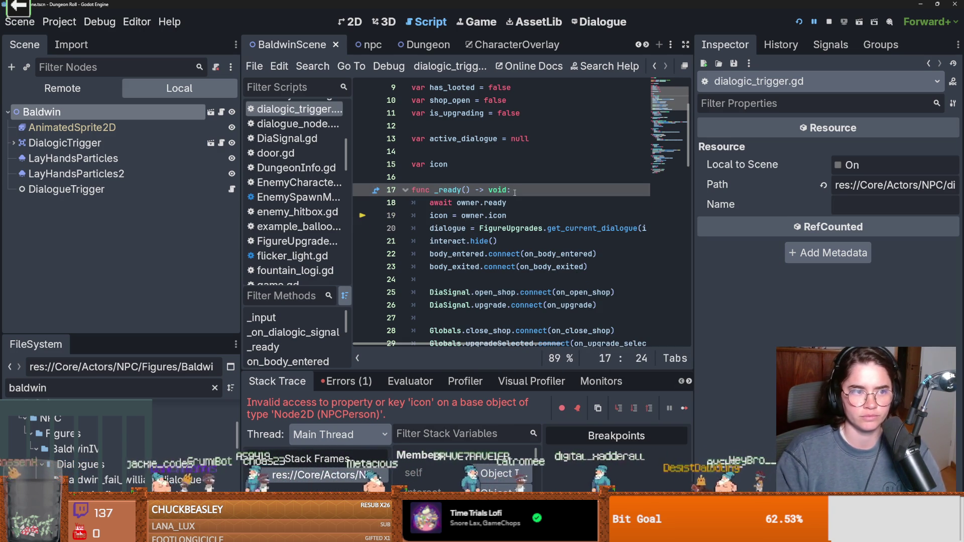
pyautogui.click(222, 112)
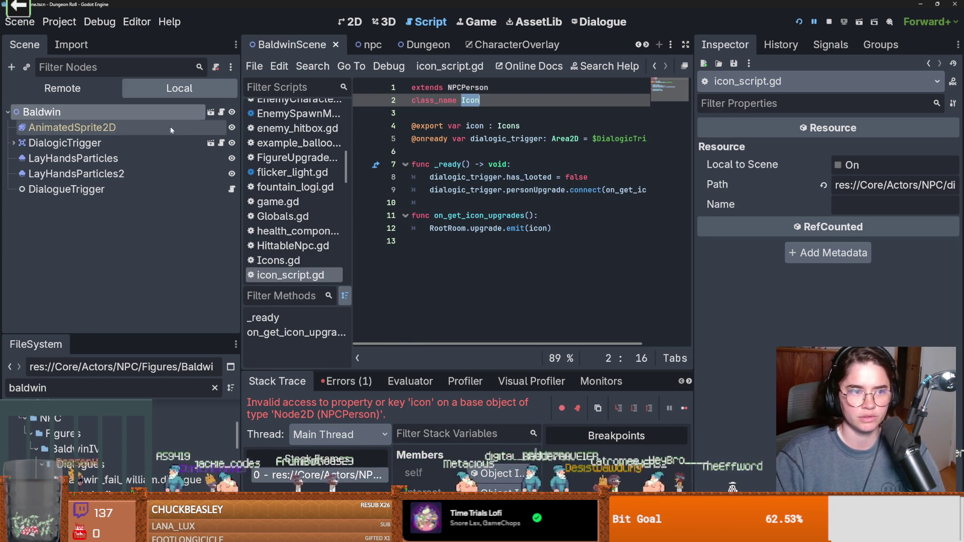
pyautogui.click(211, 143)
# Wrap the icon and dialogue assignments in 'if owner is Icon:' and relaunch the game
pyautogui.press('Return')
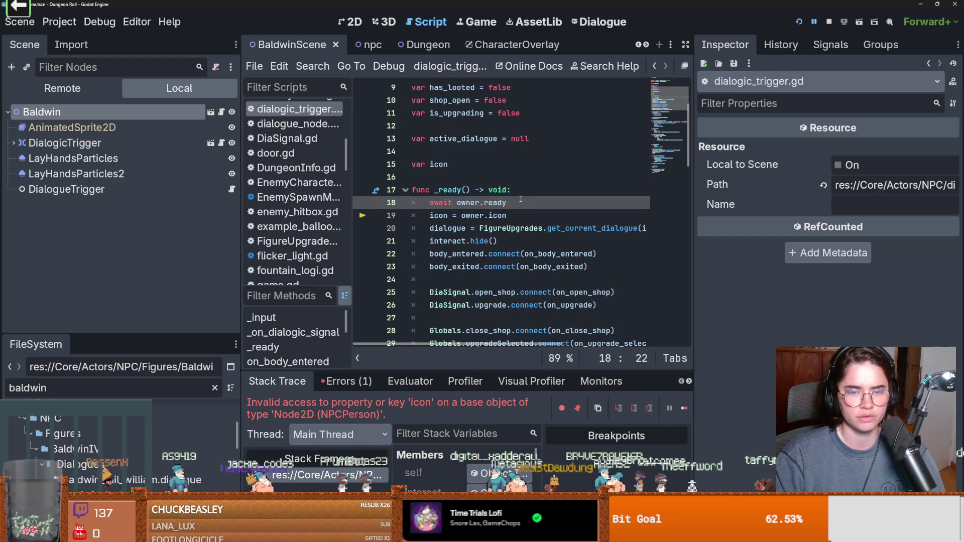
pyautogui.write('if')
pyautogui.press('BackSpace')
pyautogui.press('BackSpace')
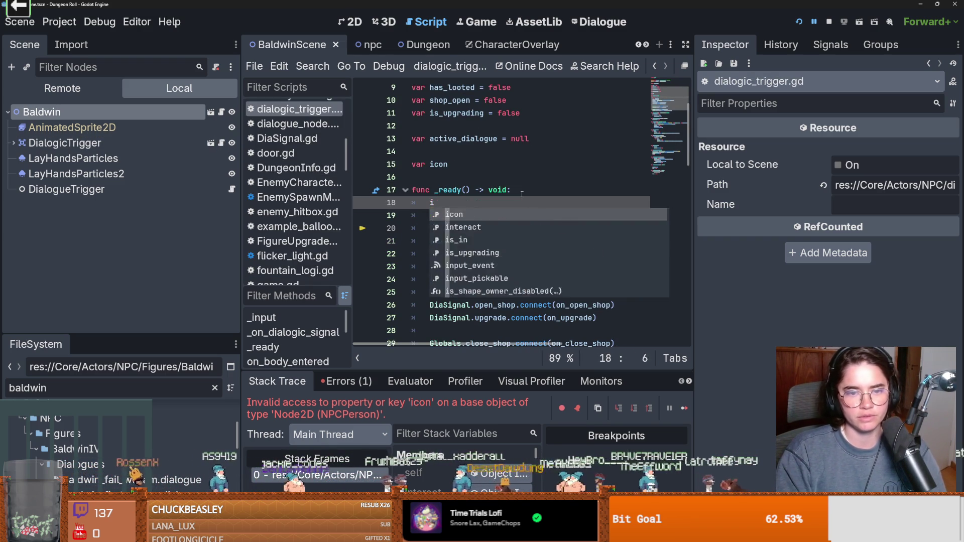
pyautogui.click(518, 216)
pyautogui.press('Return')
pyautogui.write('if')
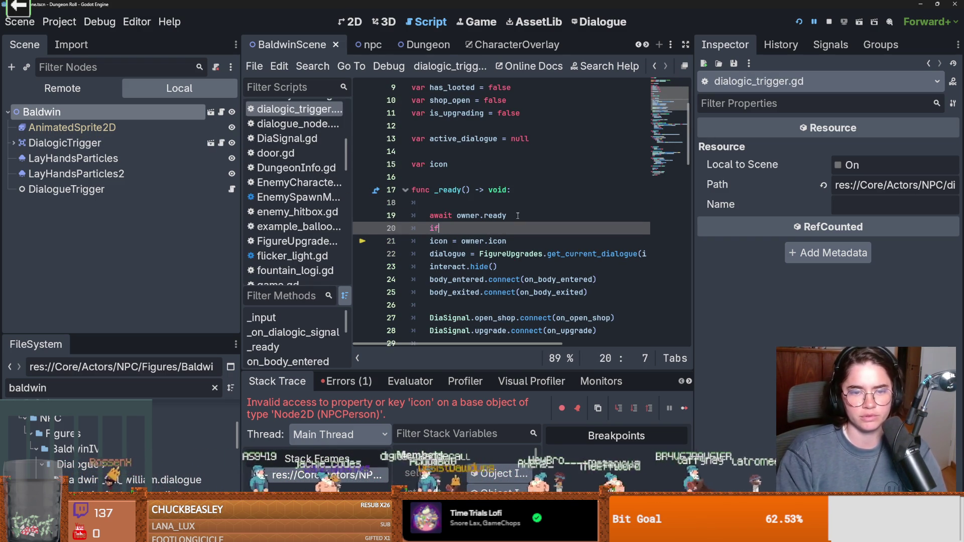
pyautogui.write(' owner is ')
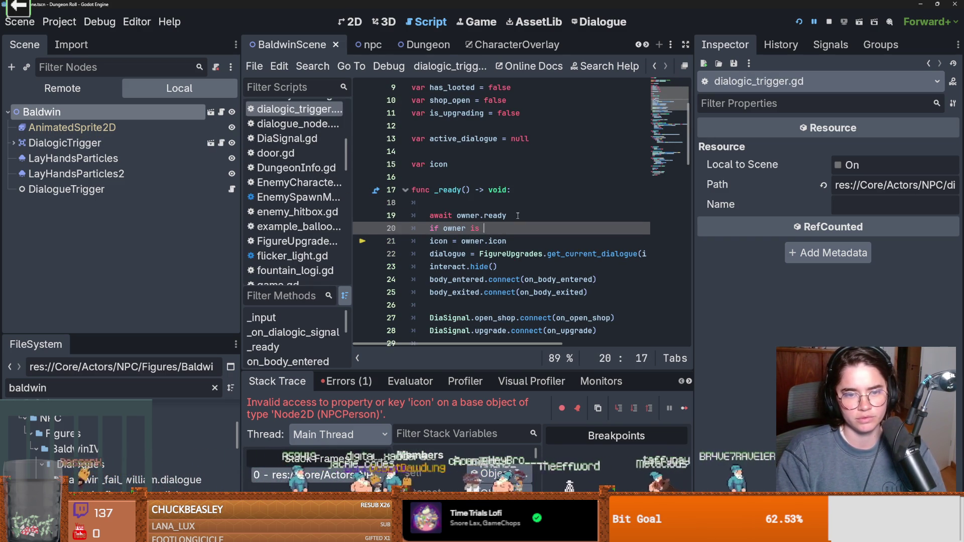
pyautogui.write('Icon:')
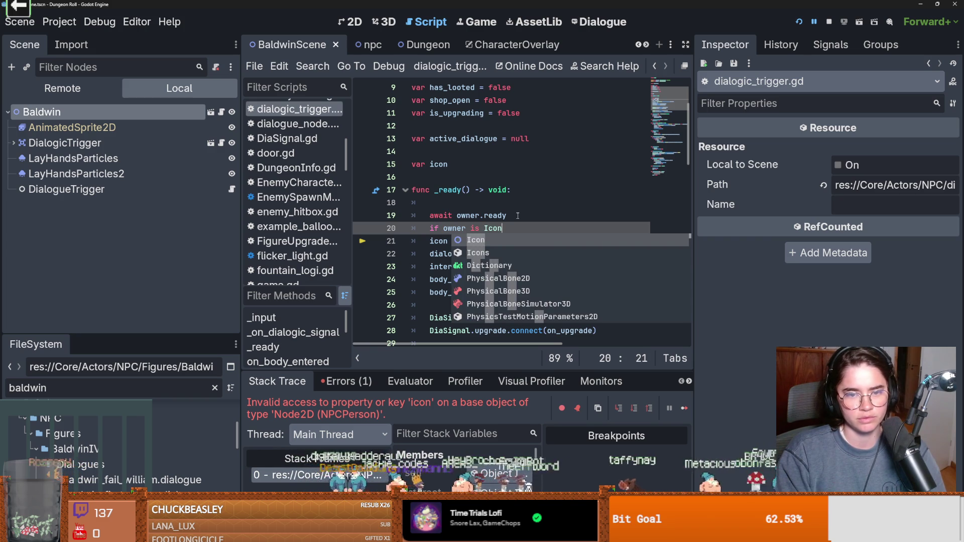
pyautogui.click(429, 241)
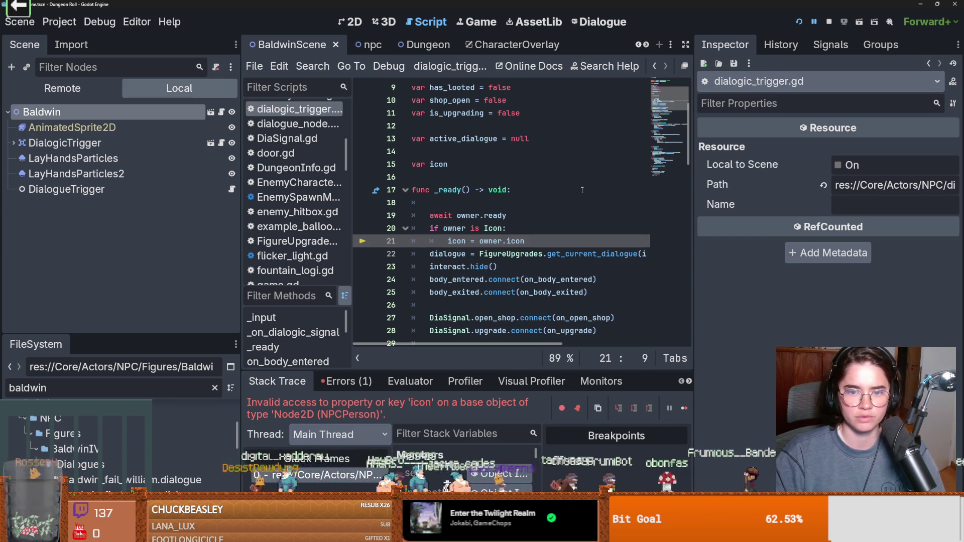
pyautogui.click(429, 253)
pyautogui.press('Tab')
pyautogui.scroll(-2, 592, 227)
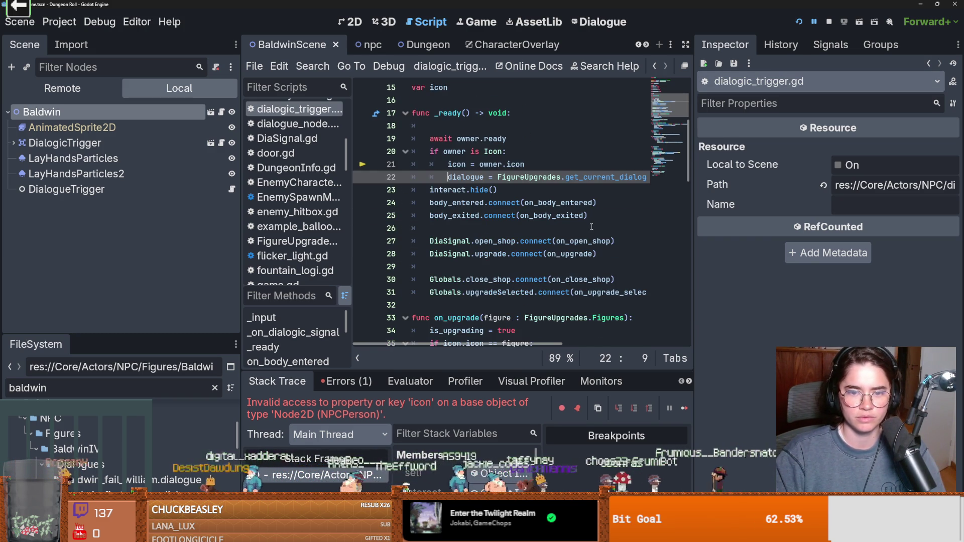
pyautogui.press('F5')
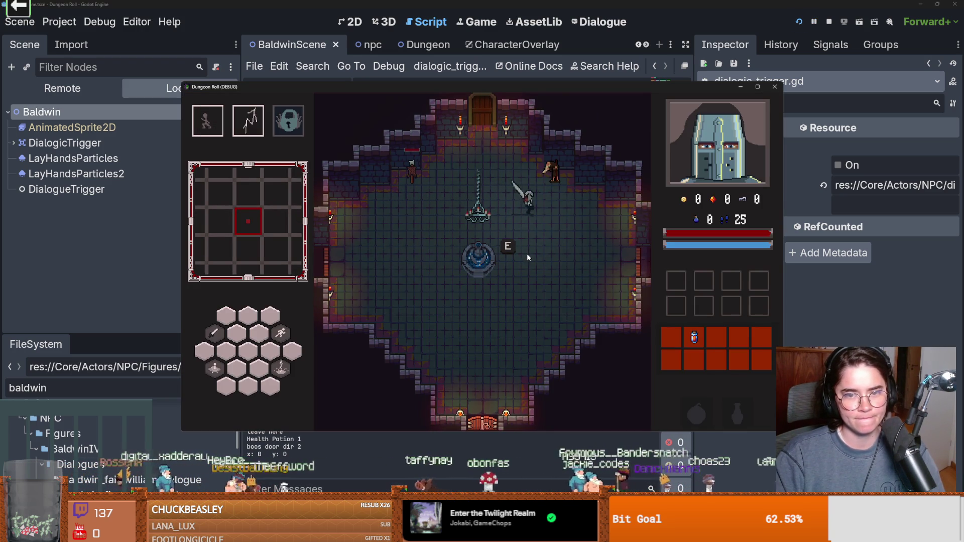
# Talk to Peter The Hermit and advance through the whole dialogue
pyautogui.press('e')
pyautogui.press('e')
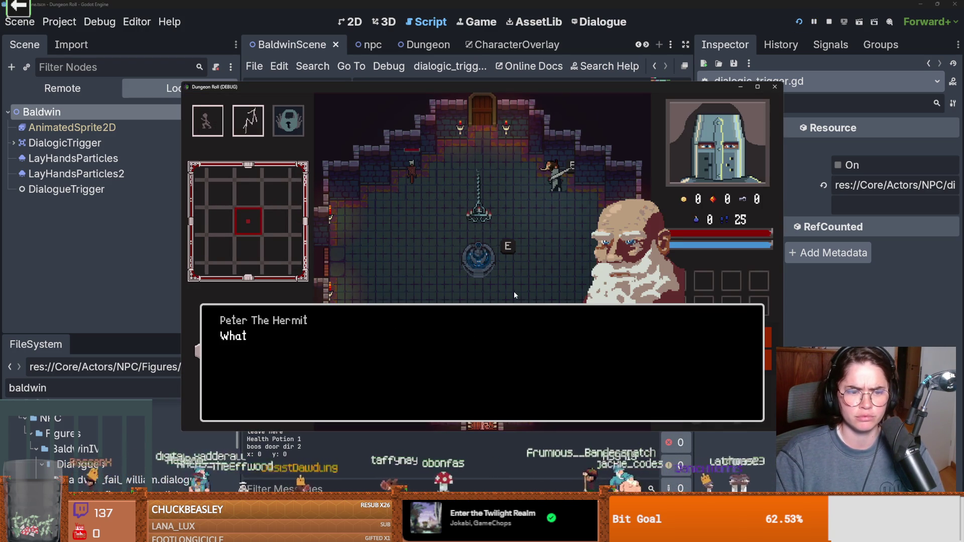
pyautogui.press('e')
pyautogui.press('e')
pyautogui.press('e')
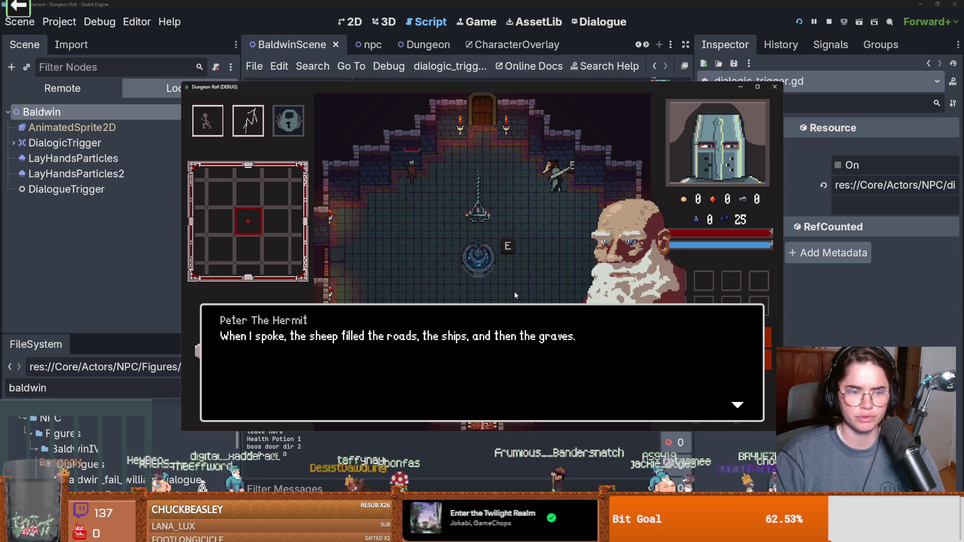
pyautogui.press('e')
pyautogui.press('e')
pyautogui.press('e')
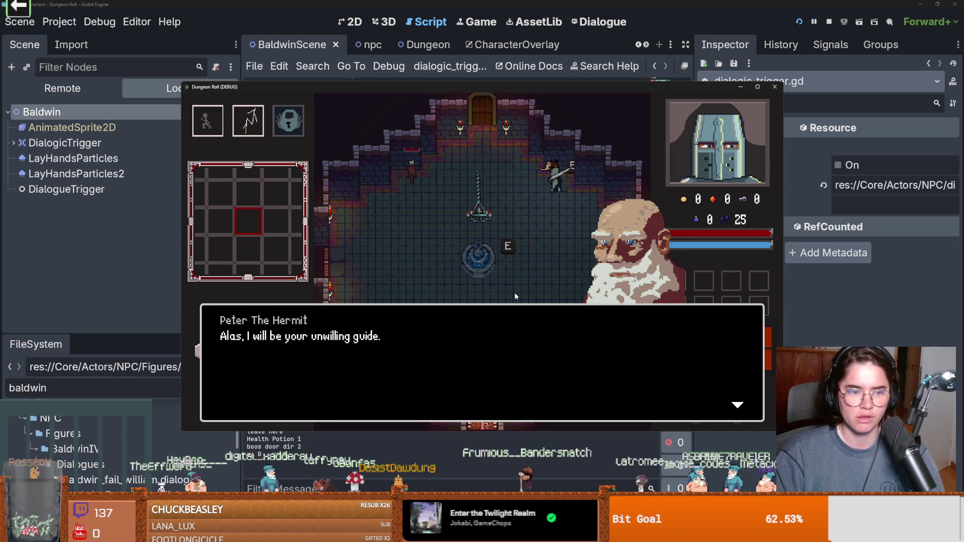
pyautogui.press('e')
pyautogui.press('e')
pyautogui.press('e')
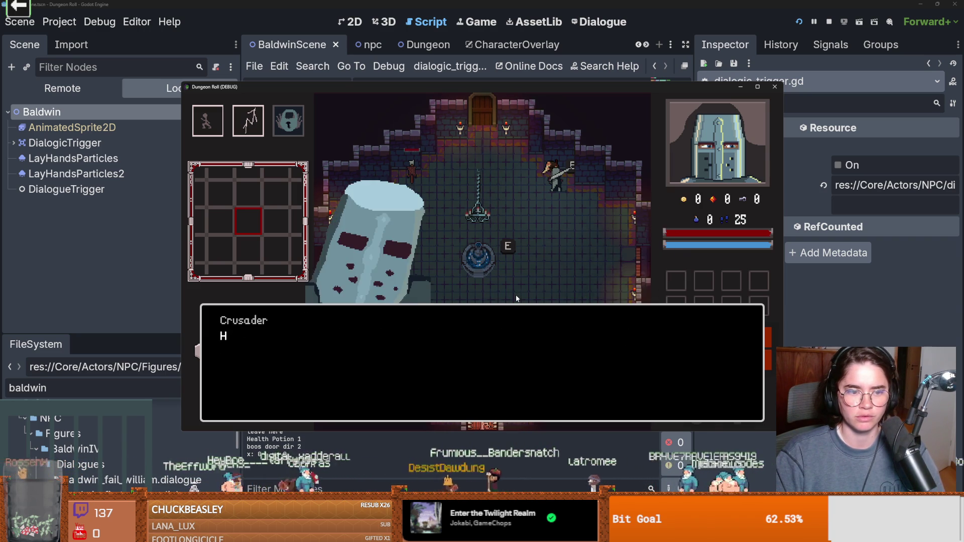
pyautogui.press('e')
pyautogui.press('e')
pyautogui.press('e')
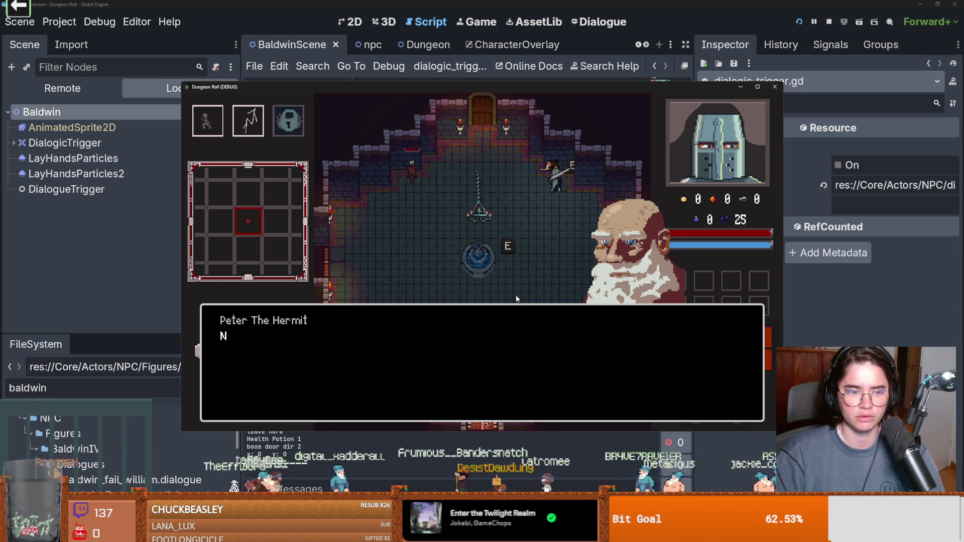
pyautogui.press('e')
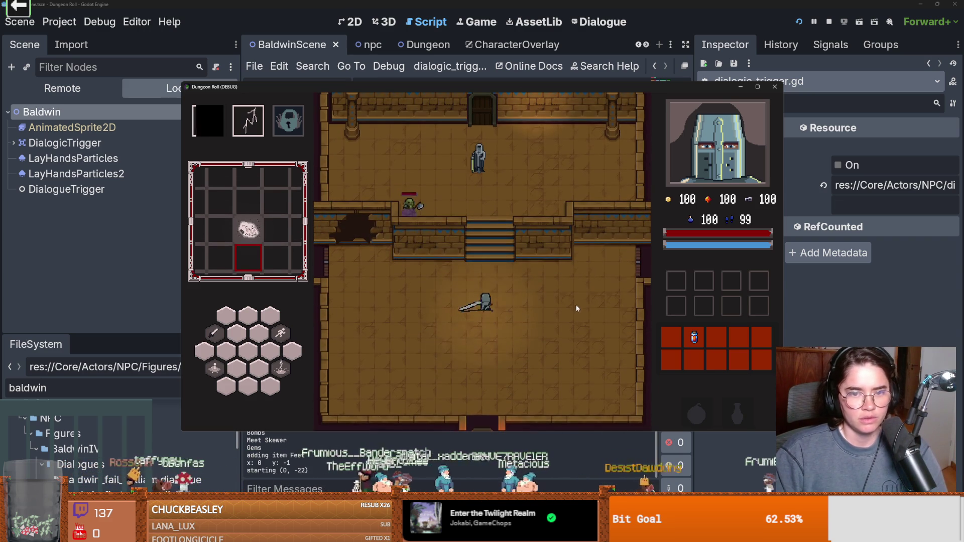
# Defeat the goblin, then talk to Baldwin and choose his upgrade option
pyautogui.press('space')
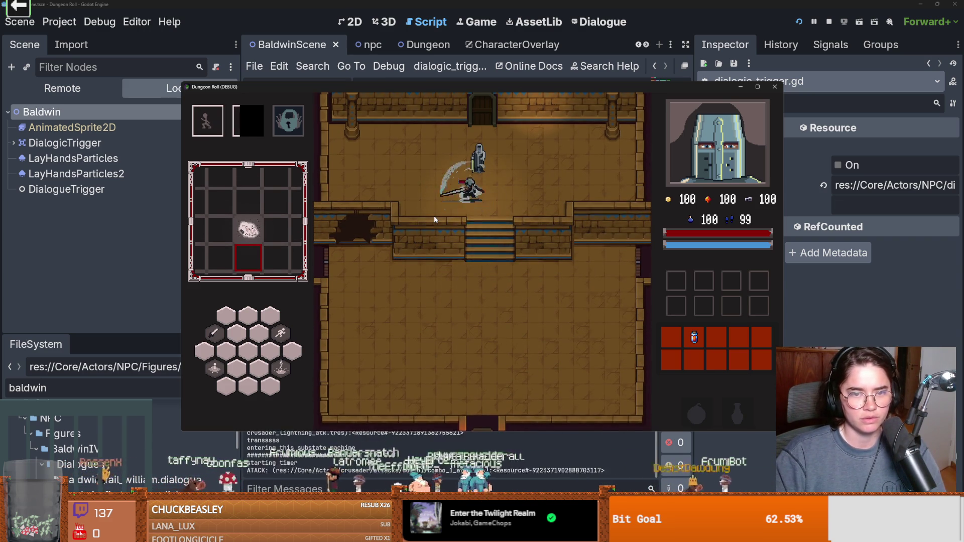
pyautogui.click(434, 215)
pyautogui.click(433, 216)
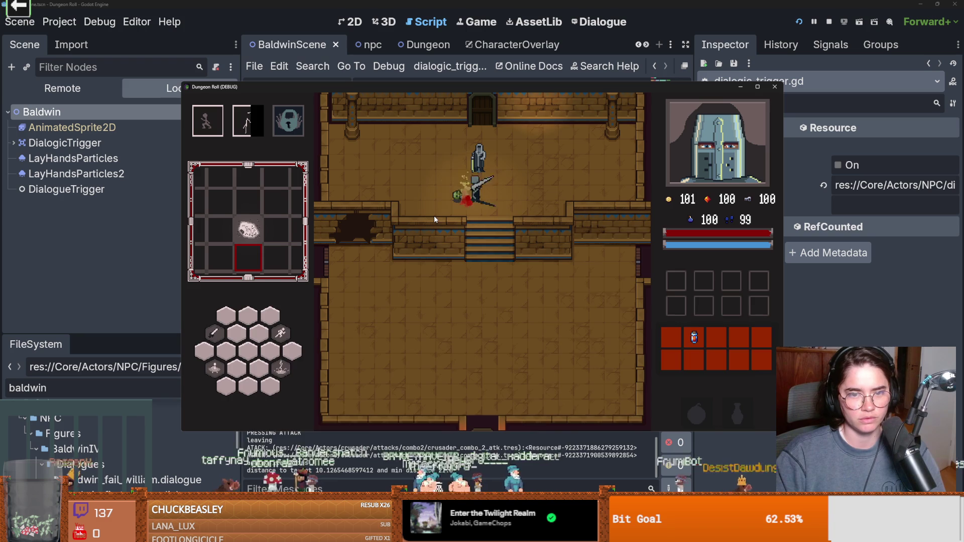
pyautogui.press('e')
pyautogui.press('Return')
pyautogui.press('Return')
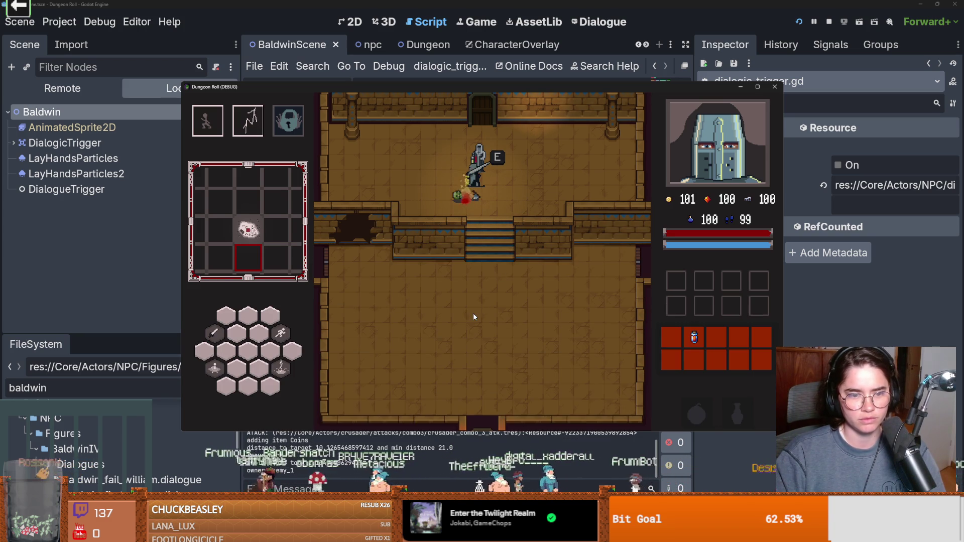
pyautogui.click(774, 87)
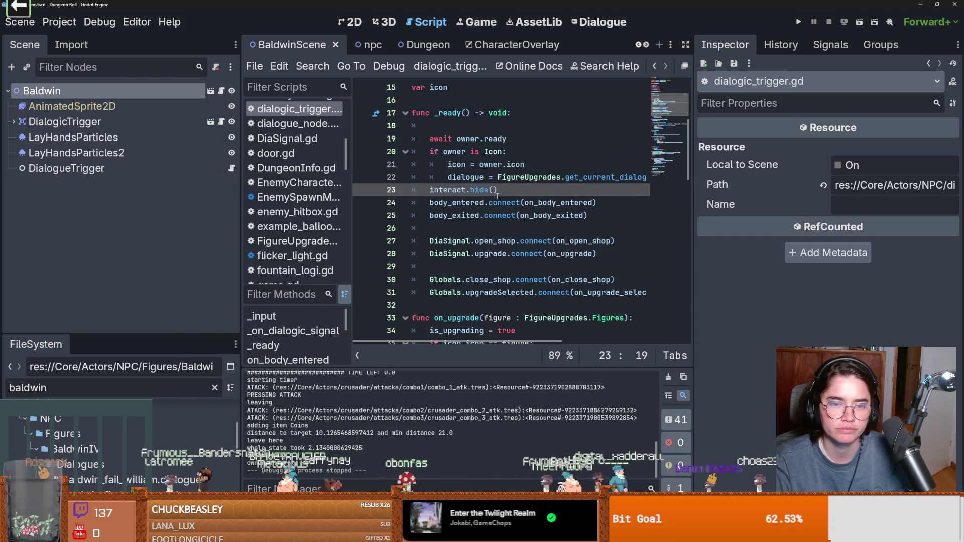
pyautogui.press('Up')
pyautogui.press('Up')
pyautogui.press('Up')
pyautogui.hotkey('ctrl', 'z')
pyautogui.press('Up')
pyautogui.press('Up')
pyautogui.write('if')
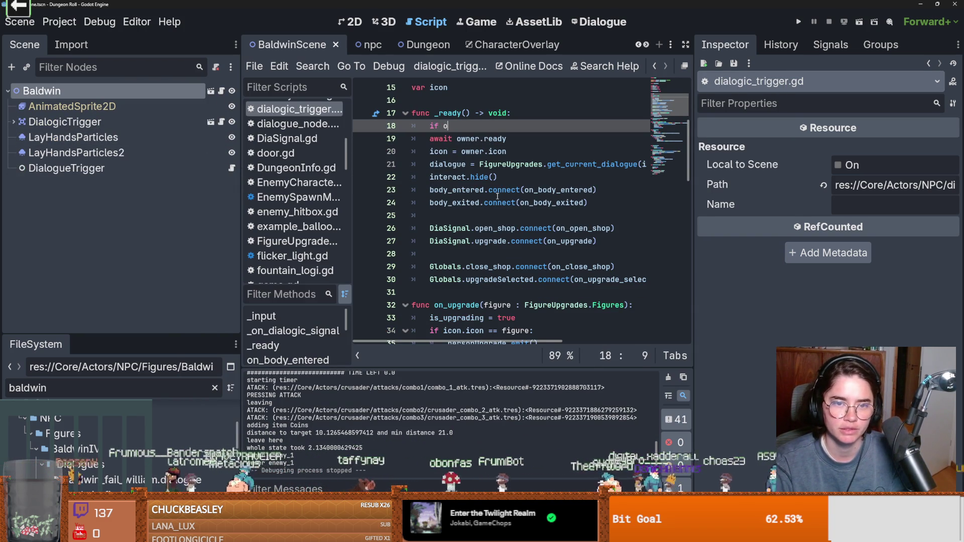
pyautogui.hotkey('ctrl', 'z')
pyautogui.hotkey('ctrl', 'z')
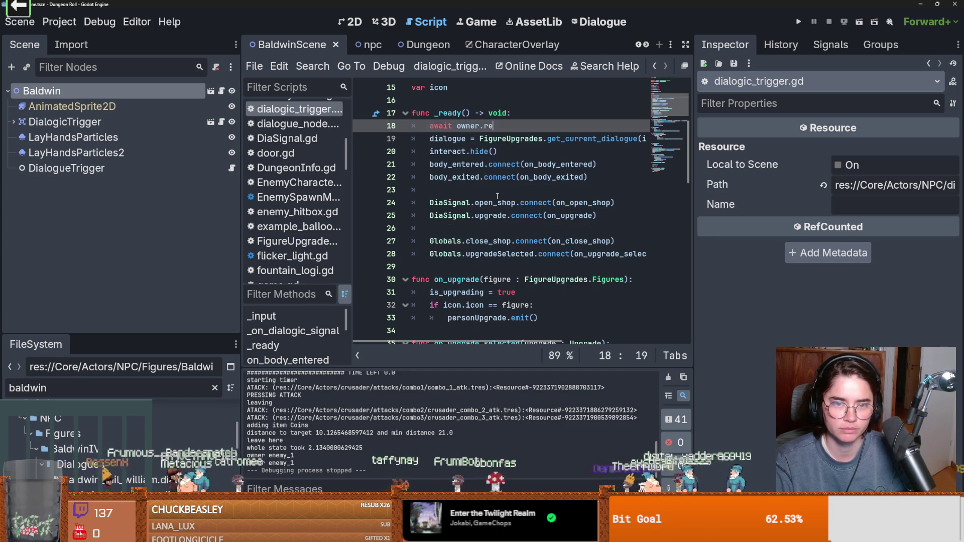
pyautogui.hotkey('ctrl', 'z')
pyautogui.hotkey('ctrl', 'z')
pyautogui.hotkey('ctrl', 'z')
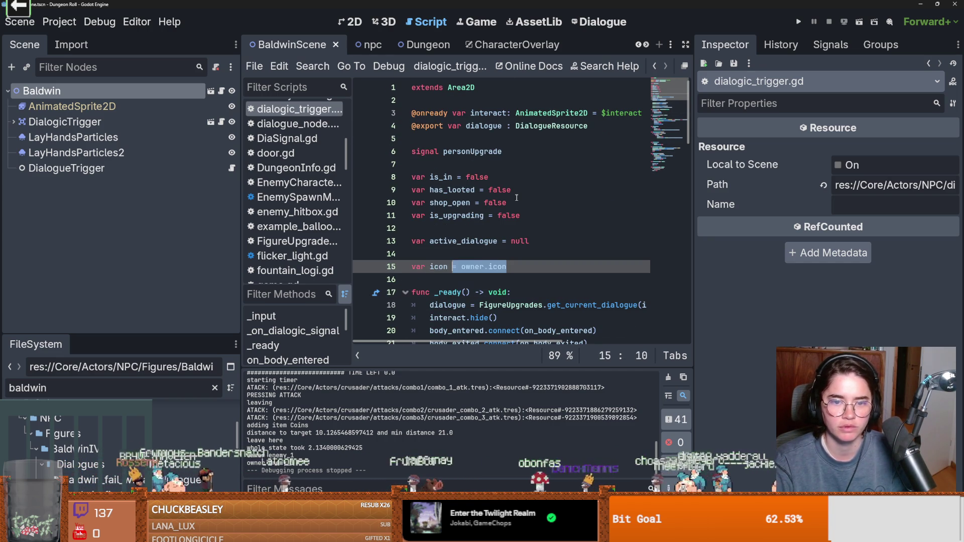
pyautogui.hotkey('ctrl', 'z')
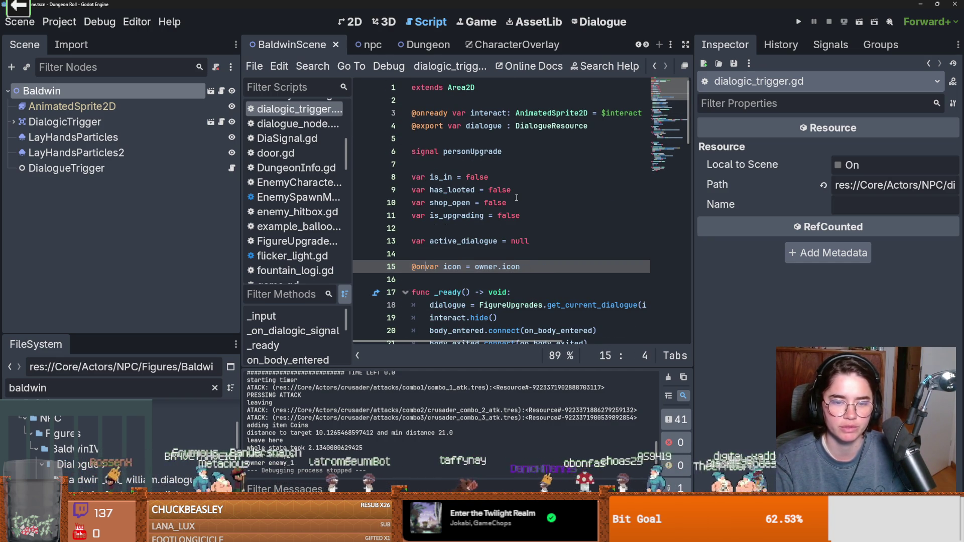
pyautogui.hotkey('ctrl', 'z')
pyautogui.hotkey('ctrl', 'z')
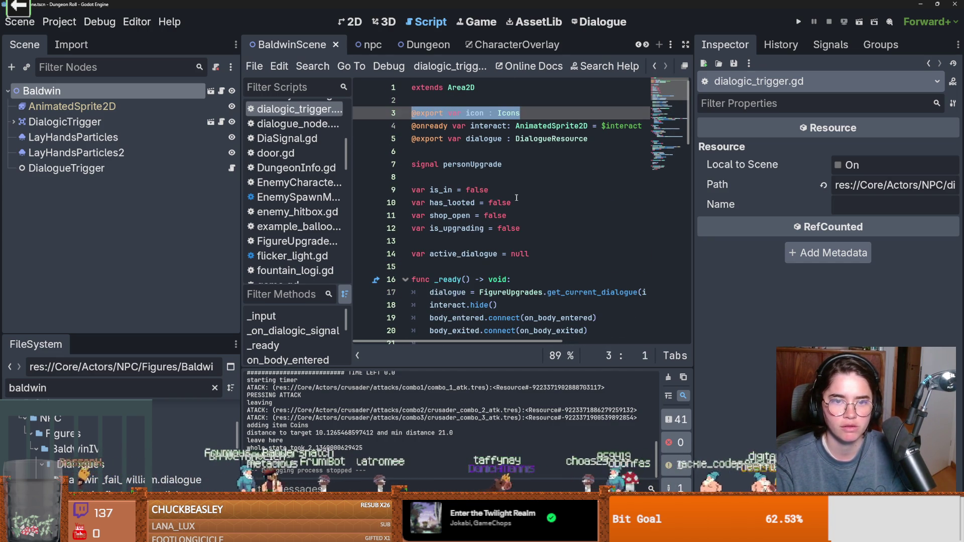
pyautogui.hotkey('ctrl', 's')
pyautogui.click(196, 123)
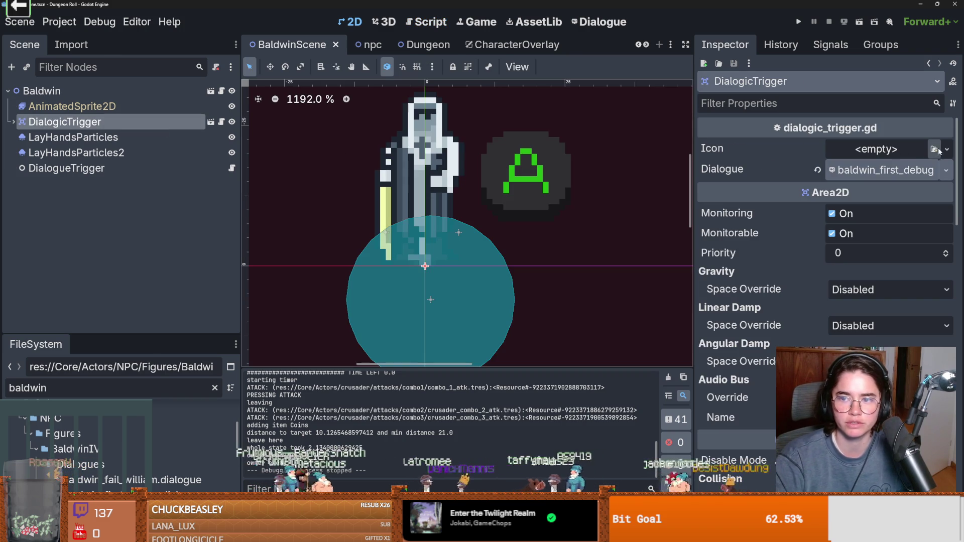
# Quick Load baldwin_icon.tres as the DialogicTrigger's Icon, then test-run and close the game
pyautogui.click(936, 150)
pyautogui.click(872, 204)
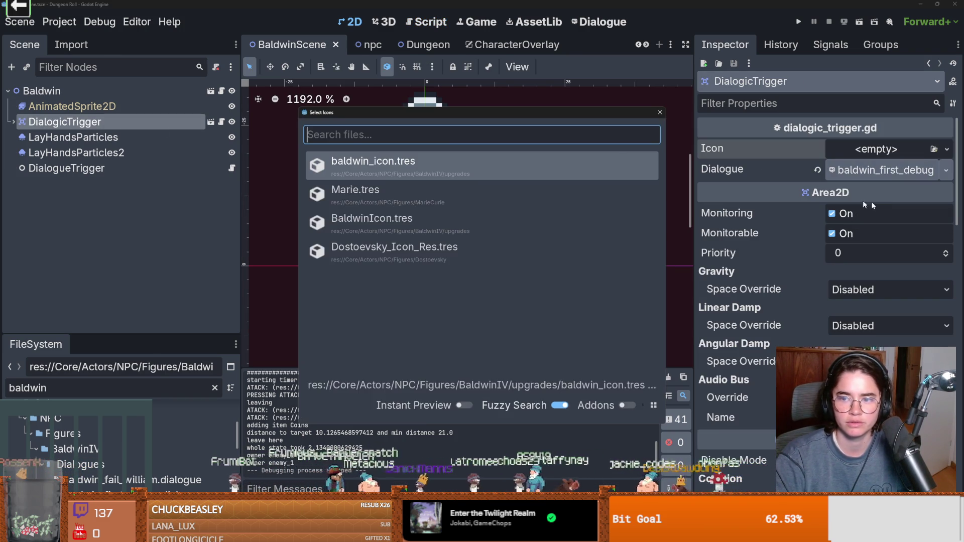
pyautogui.doubleClick(413, 161)
pyautogui.press('F5')
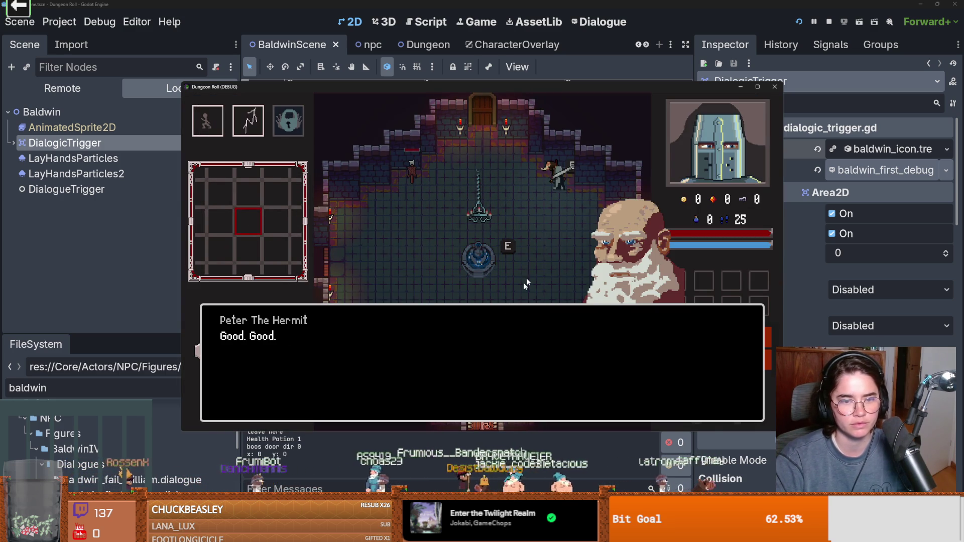
pyautogui.click(774, 87)
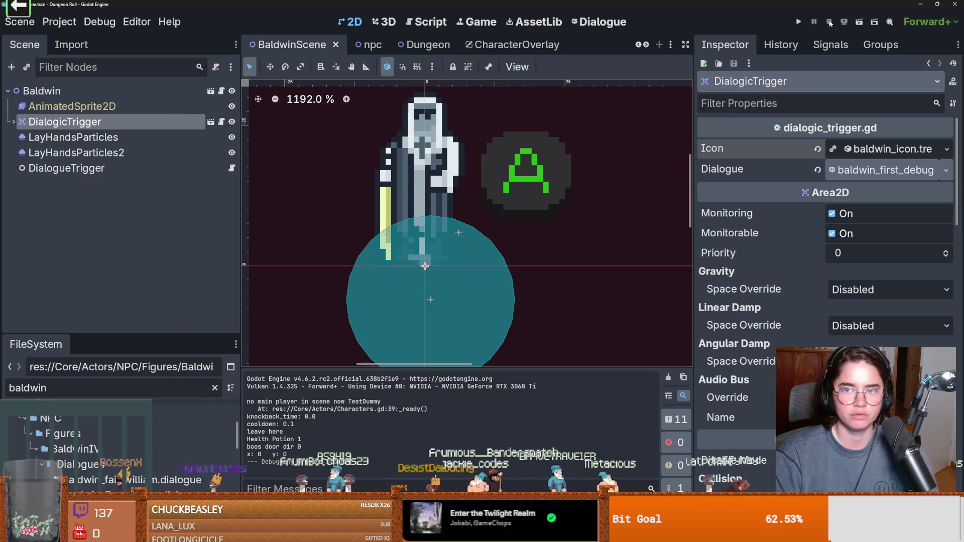
pyautogui.press('F5')
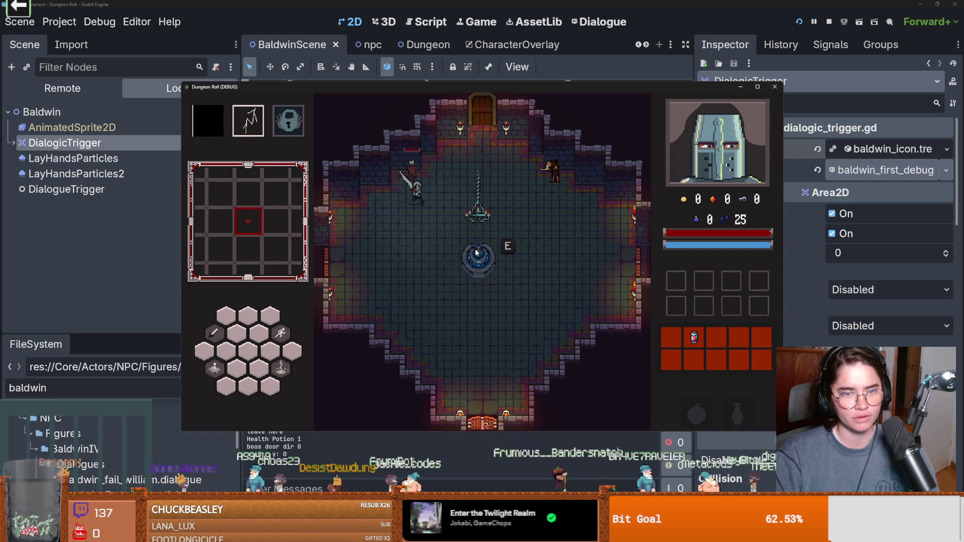
pyautogui.press('e')
pyautogui.press('Return')
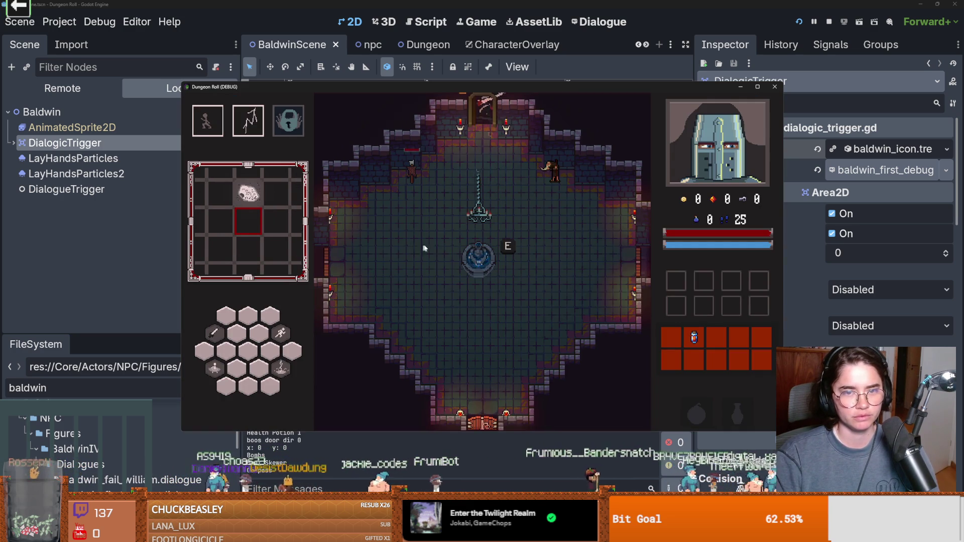
pyautogui.press('space')
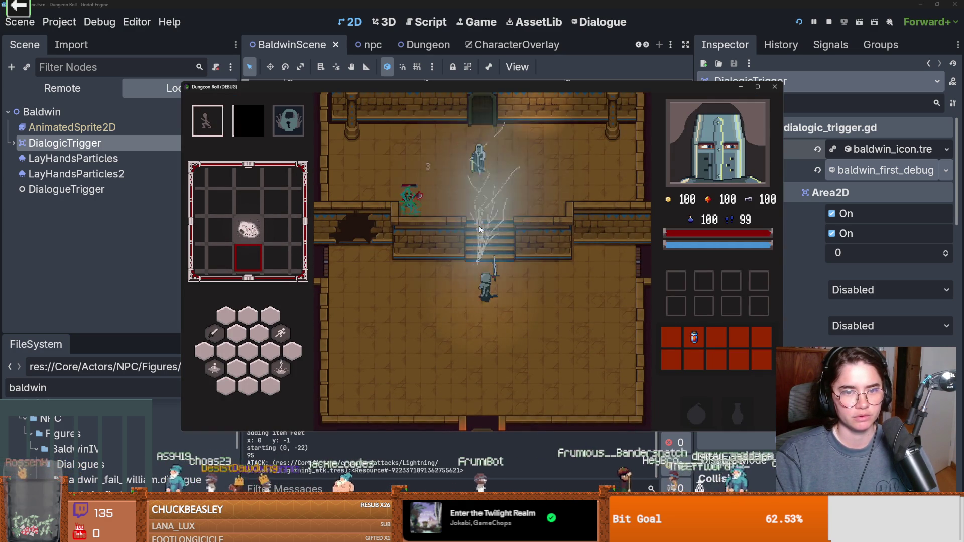
pyautogui.click(415, 218)
pyautogui.click(414, 218)
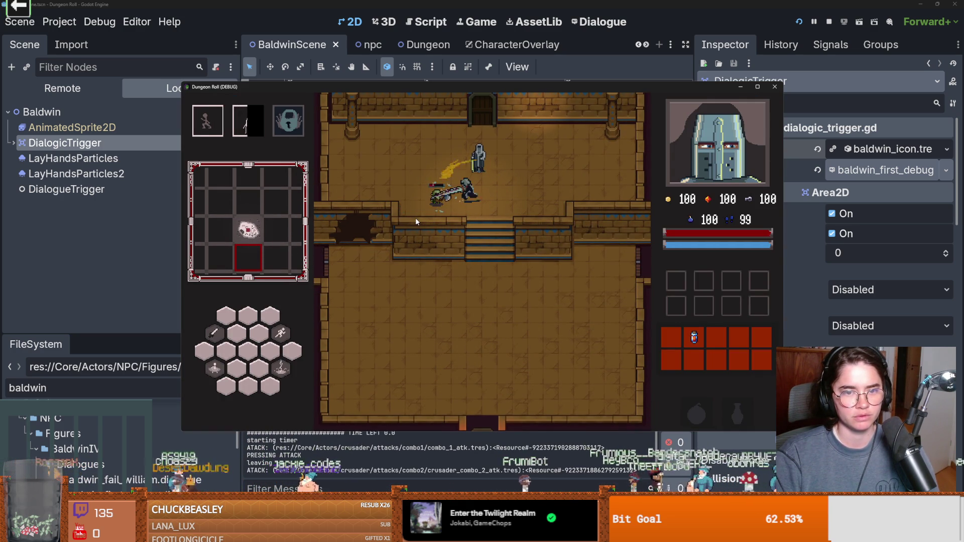
pyautogui.click(414, 218)
pyautogui.press('e')
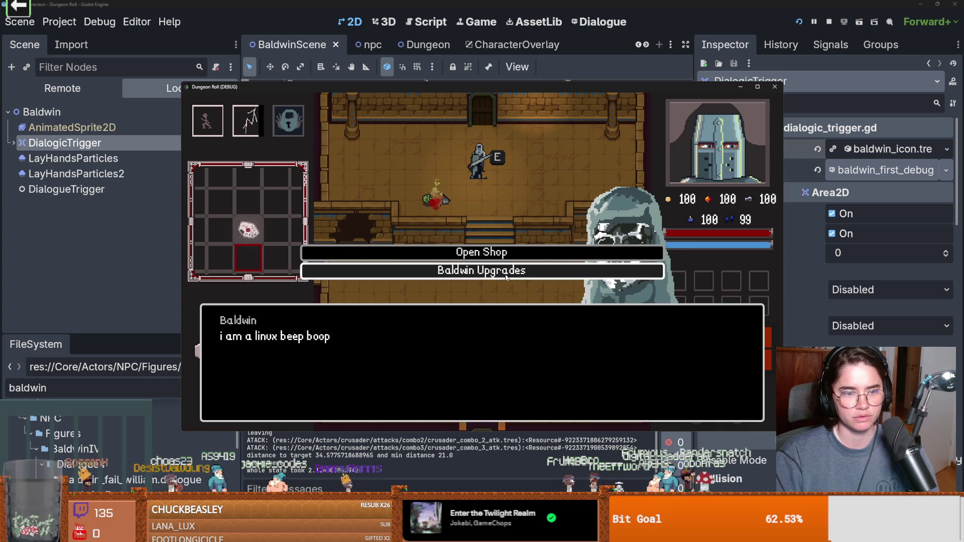
pyautogui.click(451, 269)
pyautogui.click(441, 323)
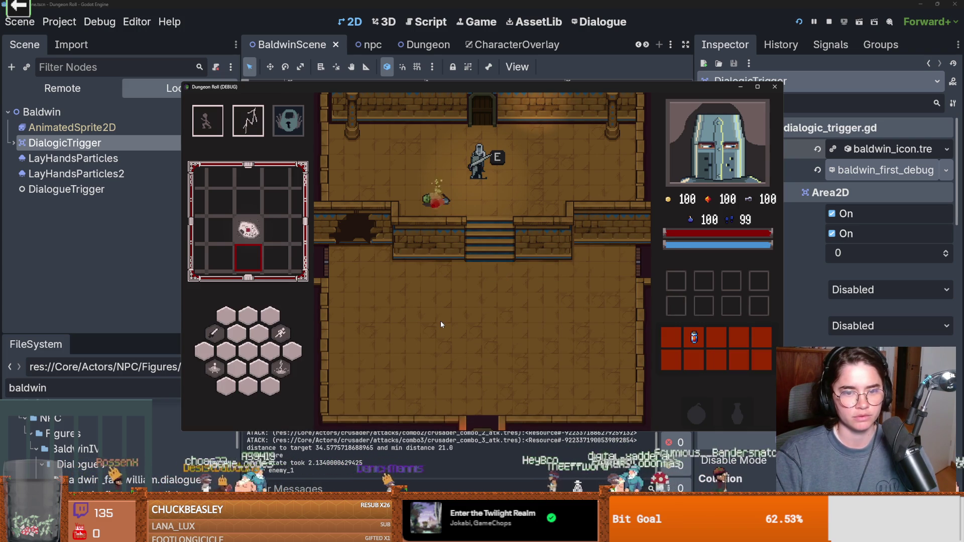
# Close the game and reselect Baldwin's DialogicTrigger, briefly expanding its Icon resource
pyautogui.click(774, 88)
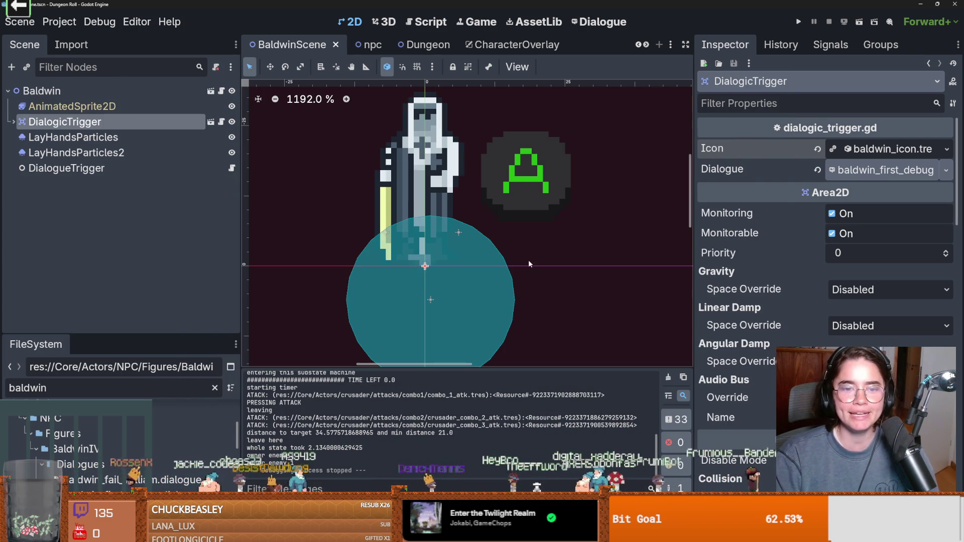
pyautogui.click(41, 90)
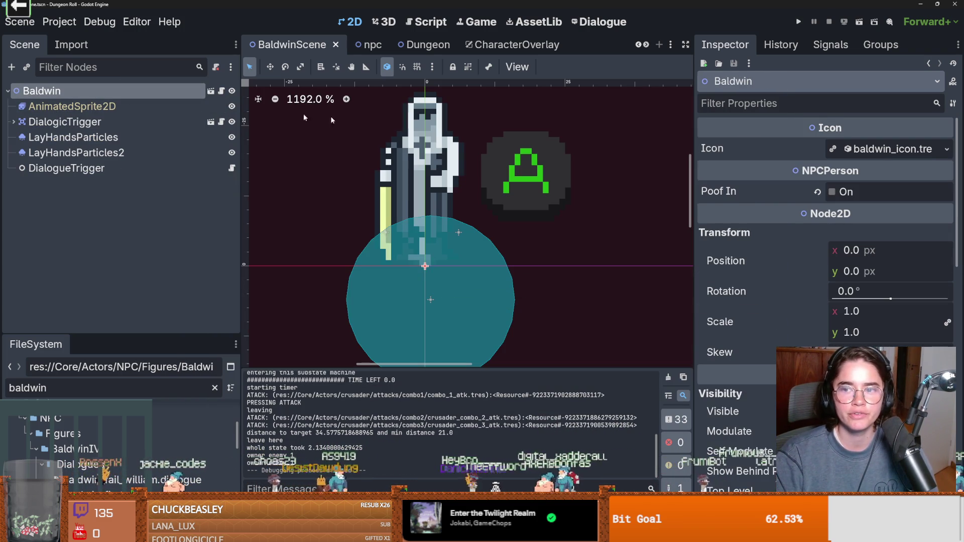
pyautogui.click(64, 122)
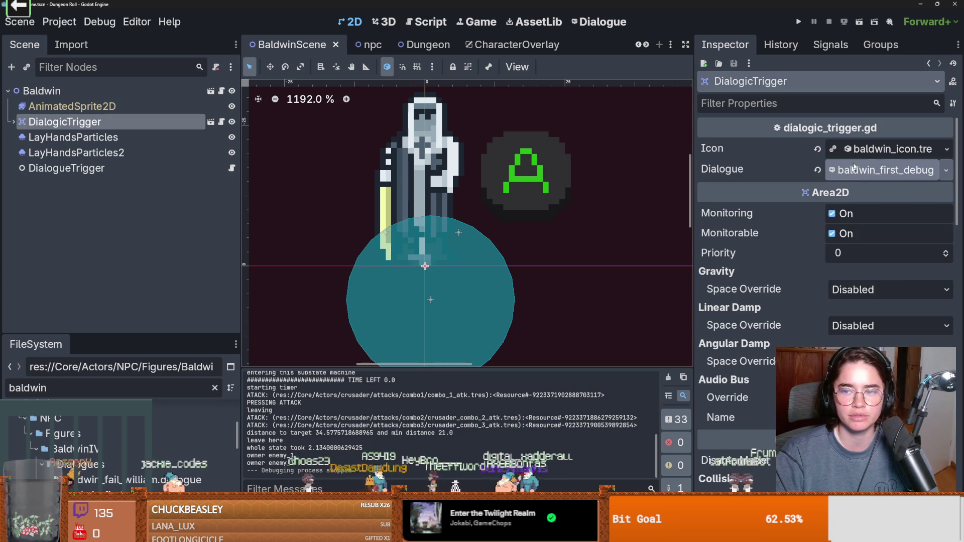
pyautogui.click(884, 149)
pyautogui.click(883, 148)
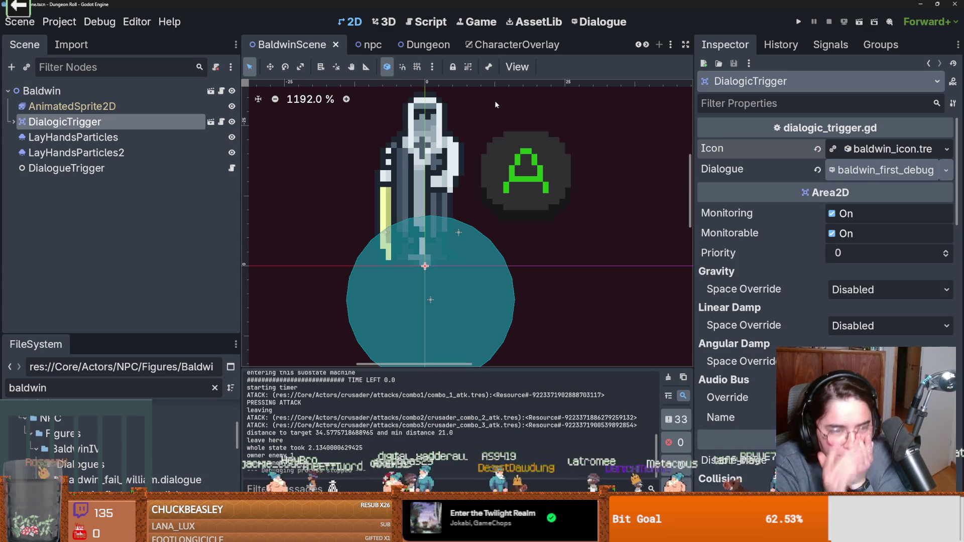
# Review the icon declaration in dialogic_trigger.gd and widen the script panel
pyautogui.click(221, 121)
pyautogui.scroll(-8, 460, 199)
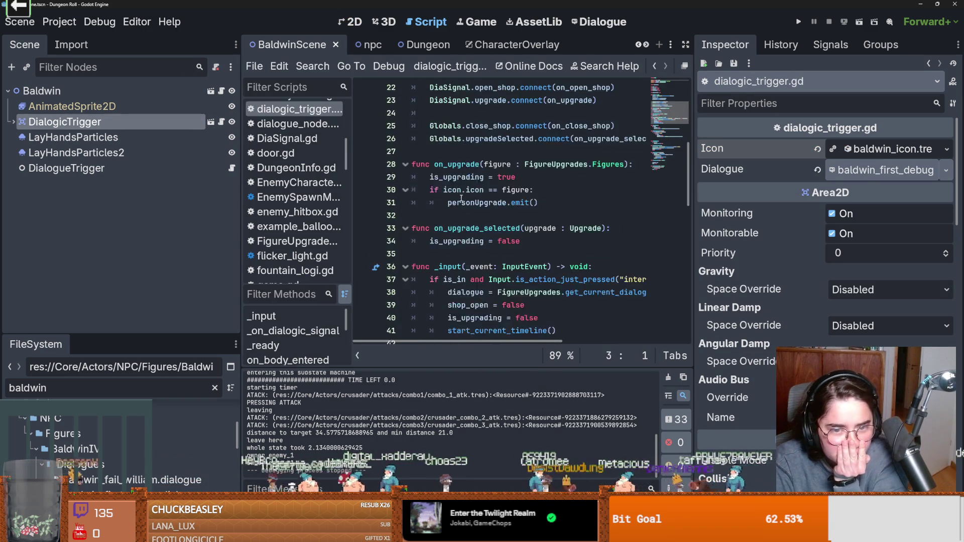
pyautogui.scroll(-14, 459, 199)
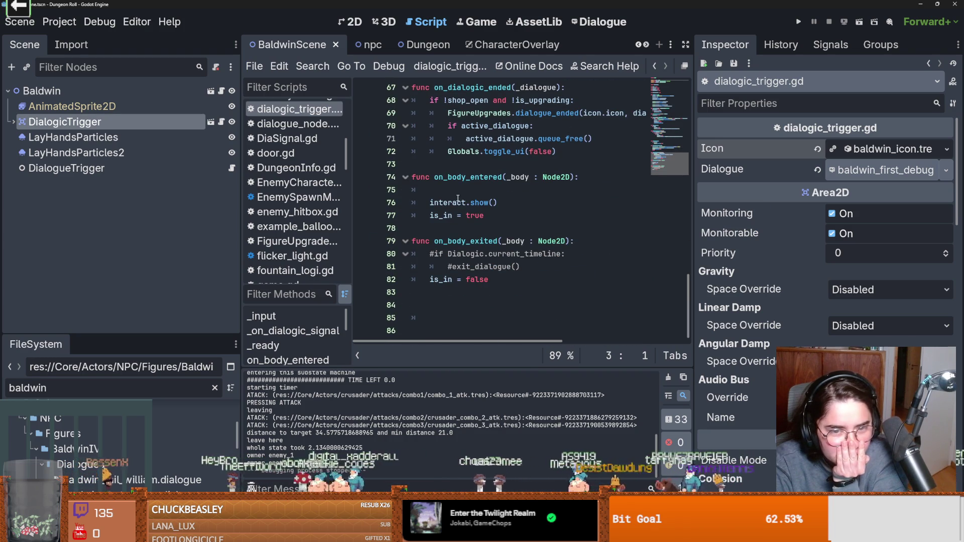
pyautogui.scroll(18, 479, 201)
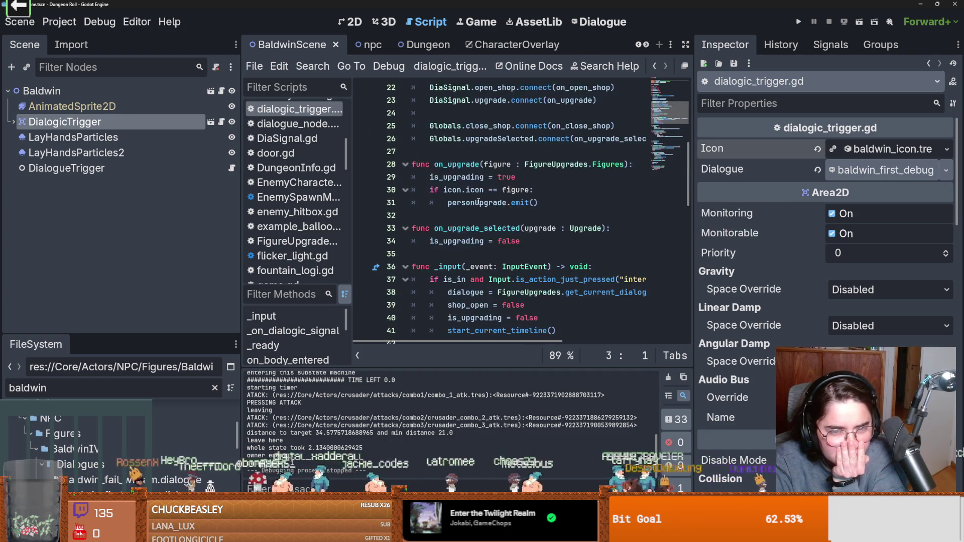
pyautogui.scroll(4, 479, 201)
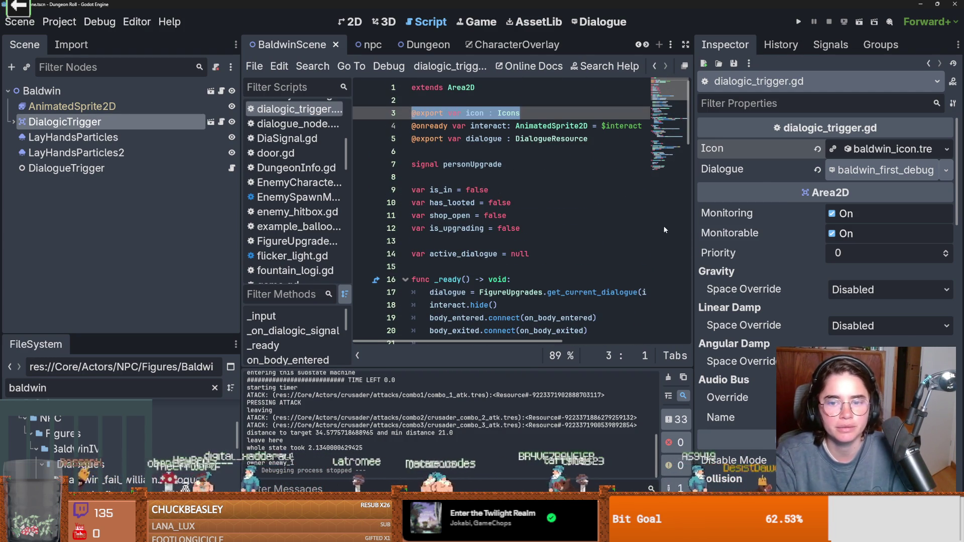
pyautogui.scroll(-7, 664, 229)
pyautogui.moveTo(693, 232)
pyautogui.mouseDown()
pyautogui.moveTo(855, 209)
pyautogui.moveTo(657, 203)
pyautogui.mouseUp()
pyautogui.scroll(7, 830, 211)
# In baldwin_icon.tres, change the nested Icon enum value from 3 to Baldwin
pyautogui.click(948, 149)
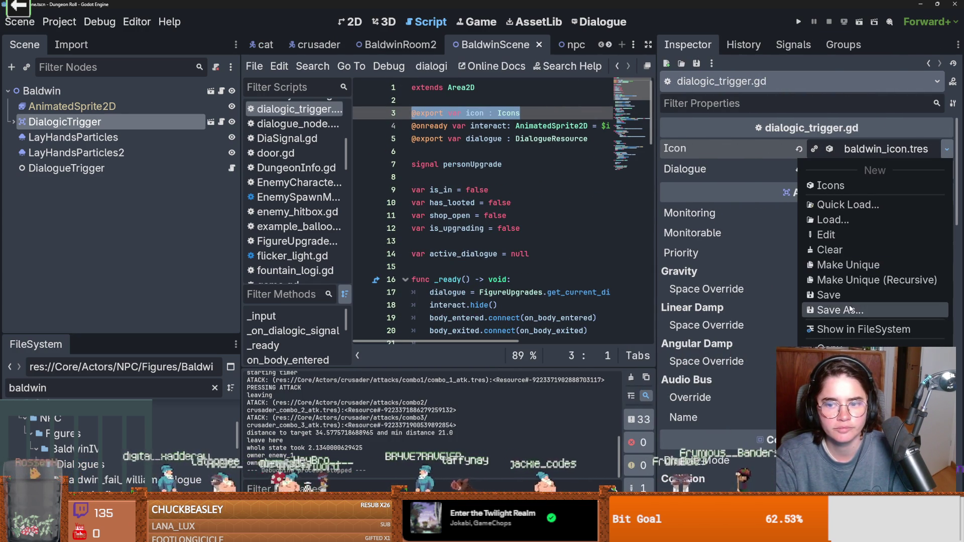
pyautogui.click(872, 151)
pyautogui.click(872, 150)
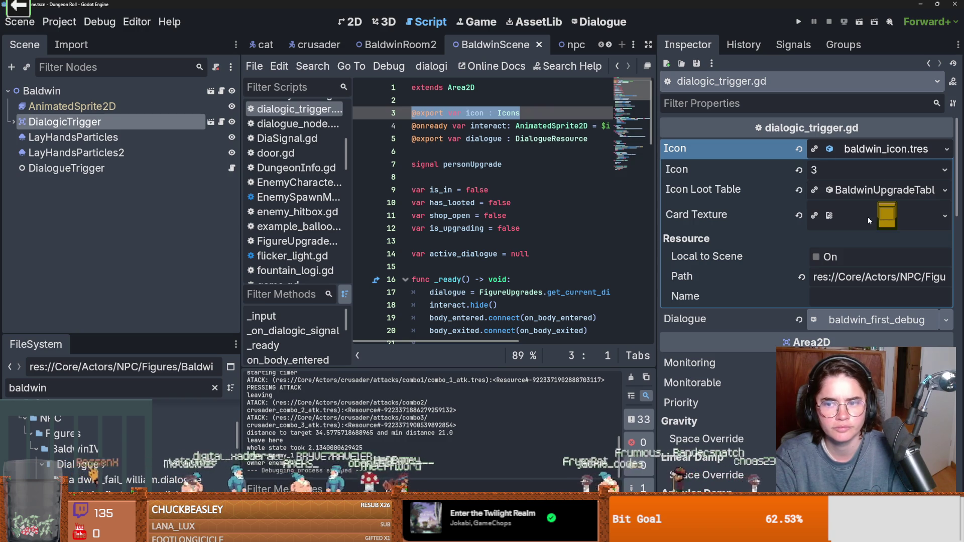
pyautogui.click(862, 194)
pyautogui.click(861, 194)
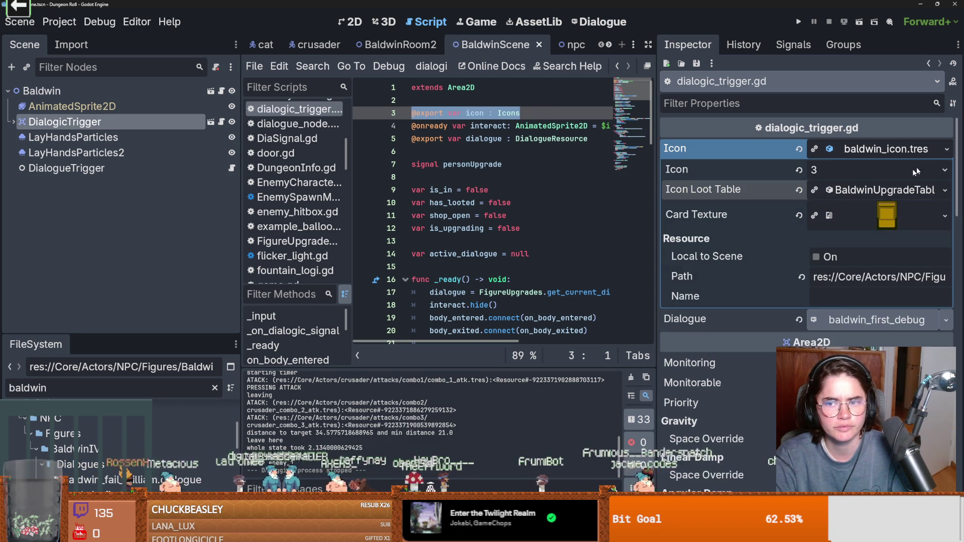
pyautogui.click(946, 149)
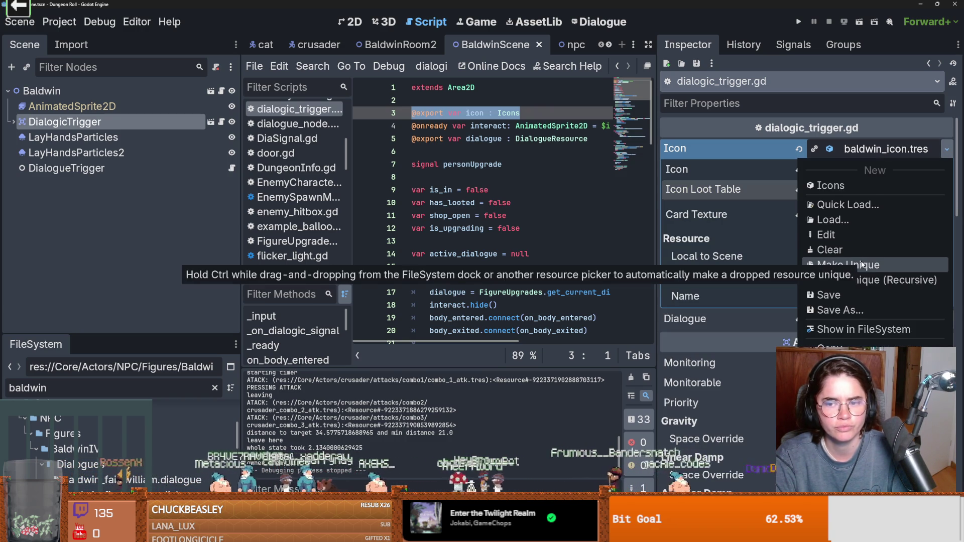
pyautogui.click(853, 169)
pyautogui.click(854, 169)
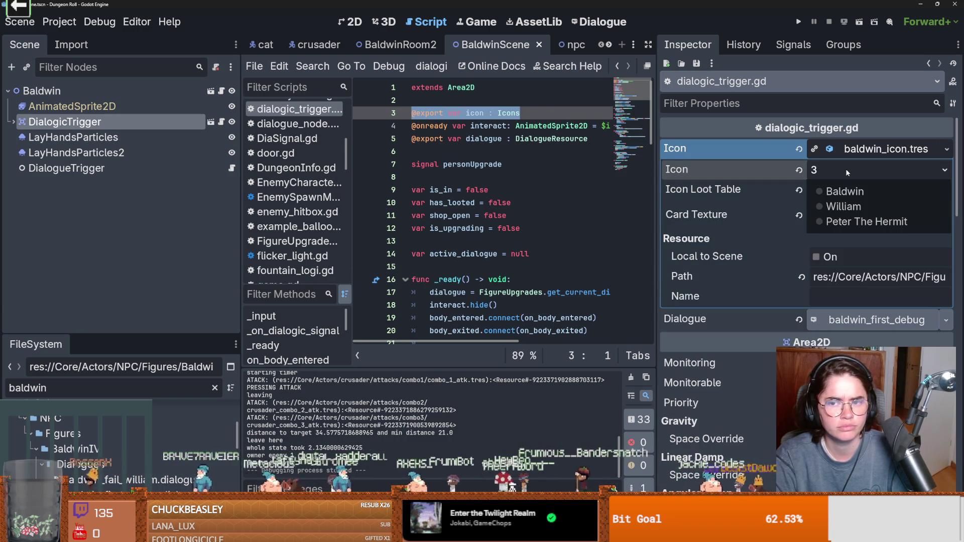
pyautogui.click(839, 191)
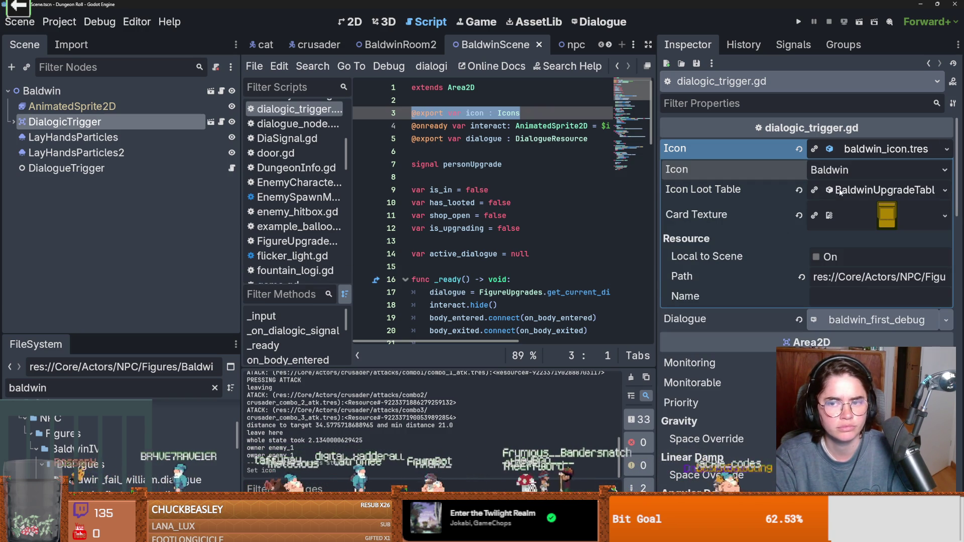
pyautogui.click(797, 24)
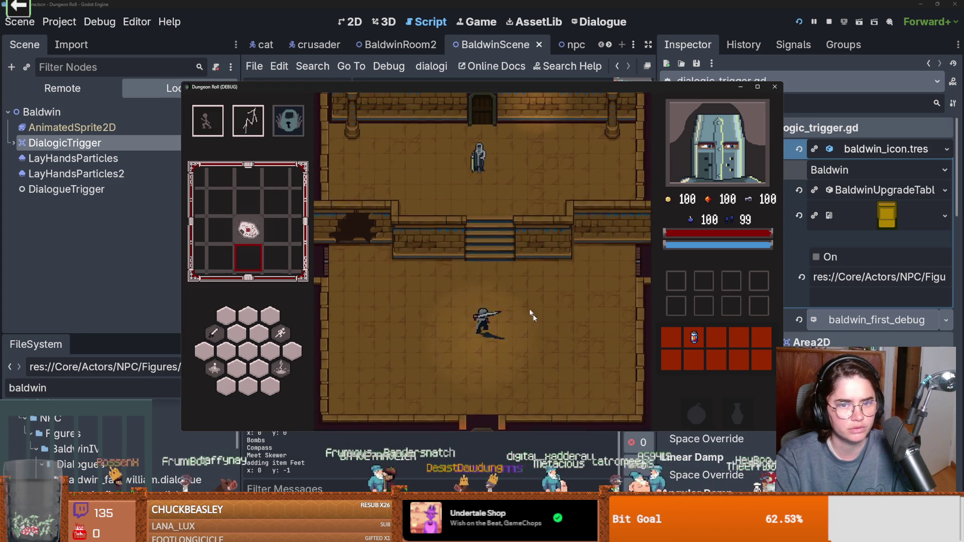
pyautogui.press('w')
pyautogui.click(379, 228)
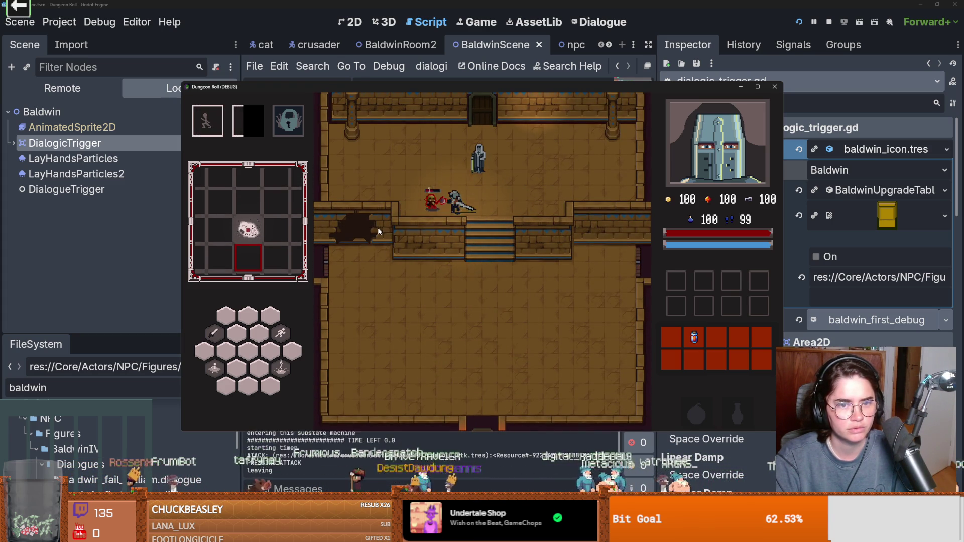
pyautogui.click(377, 227)
pyautogui.press('w')
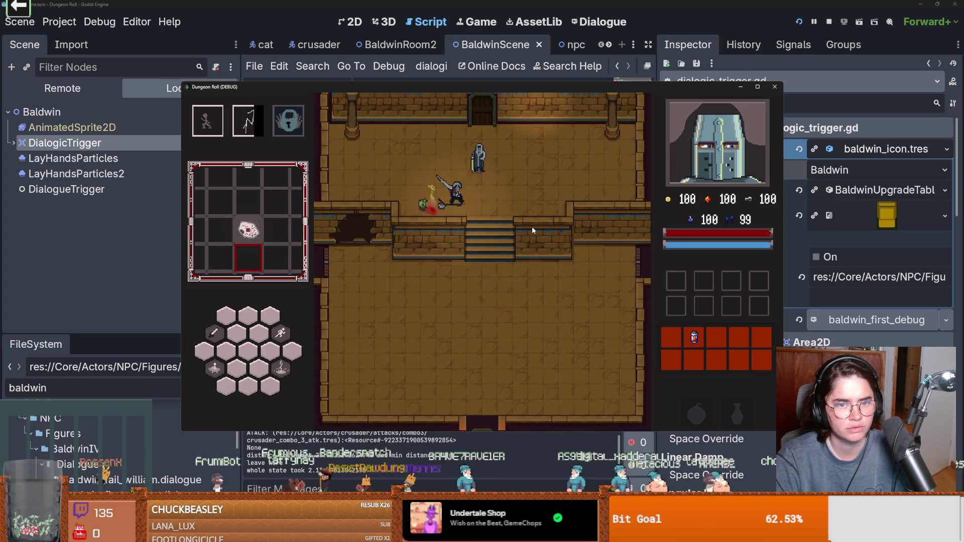
pyautogui.press('e')
pyautogui.click(497, 270)
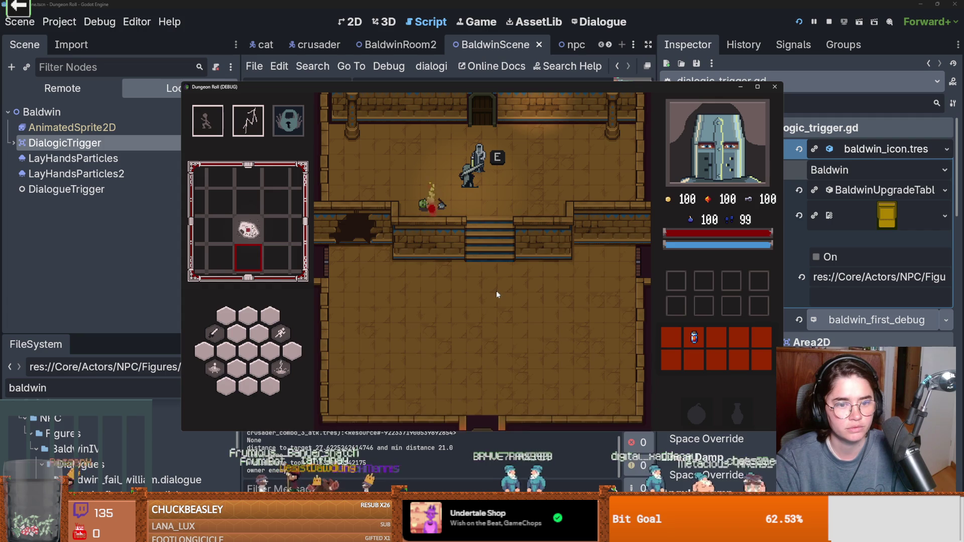